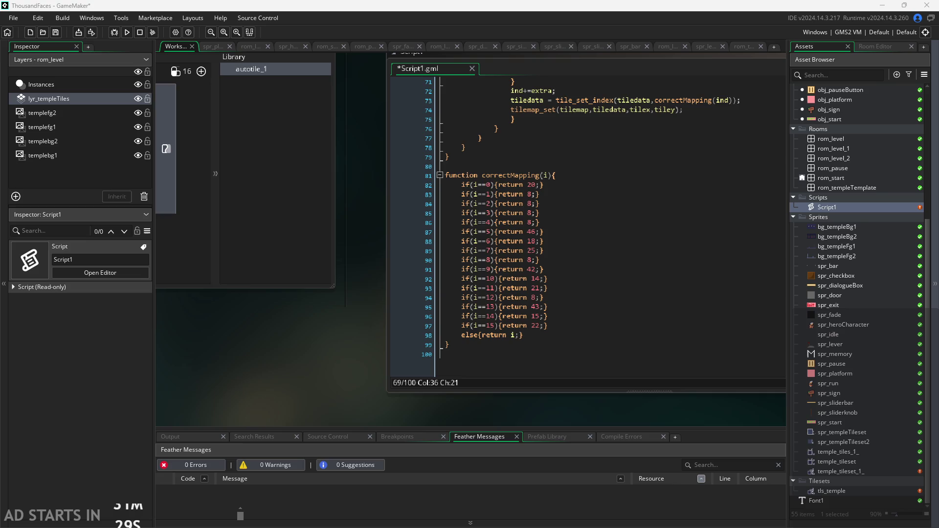
Review the correctMapping lines for indices 12, 11 and 8 in Script1
scroll(294, 344, down, 2)
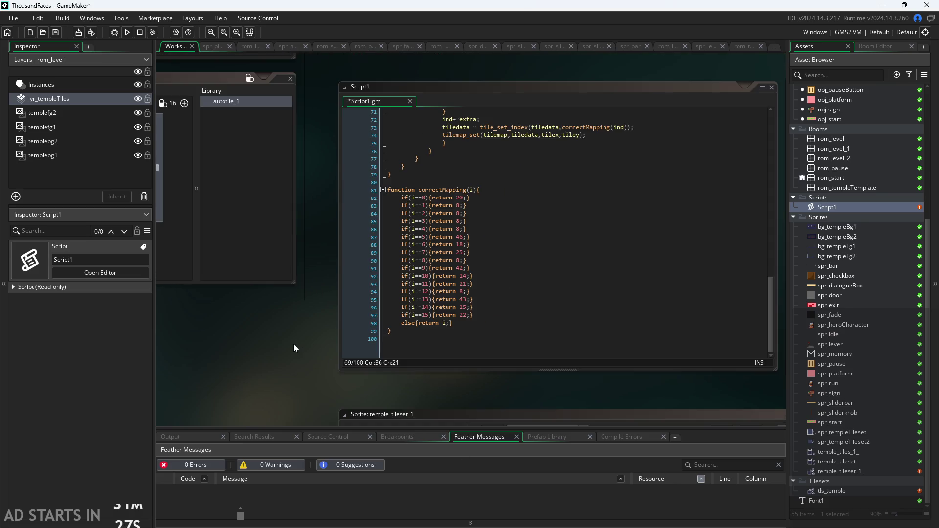
scroll(293, 345, down, 1)
drag(276, 360, 321, 314)
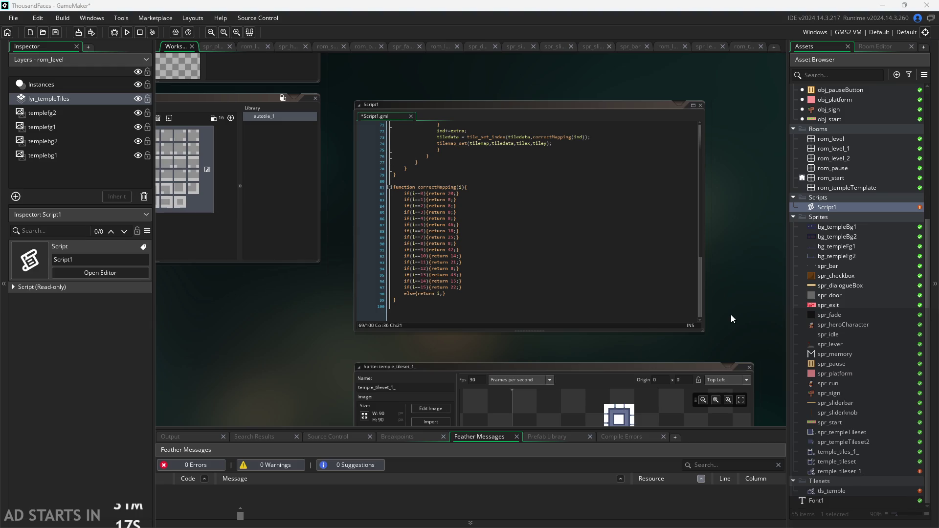
scroll(739, 316, up, 3)
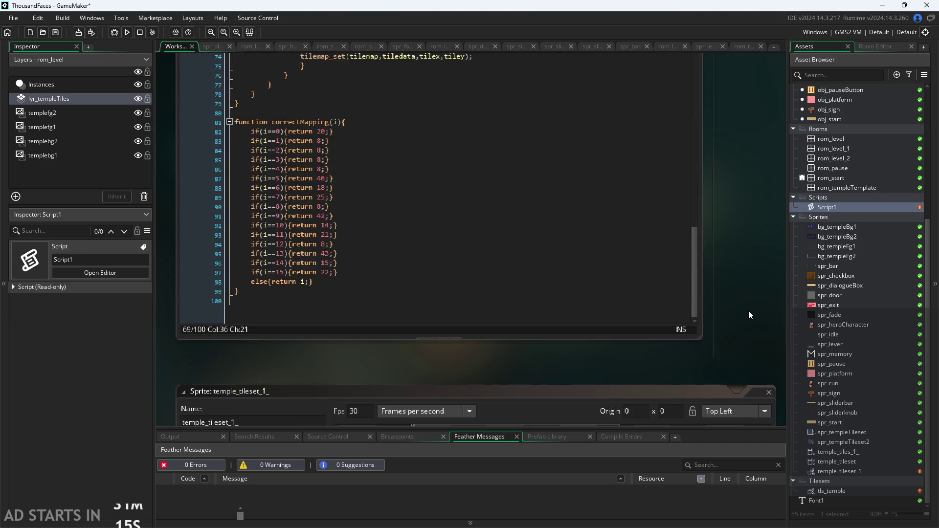
click(394, 339)
click(410, 358)
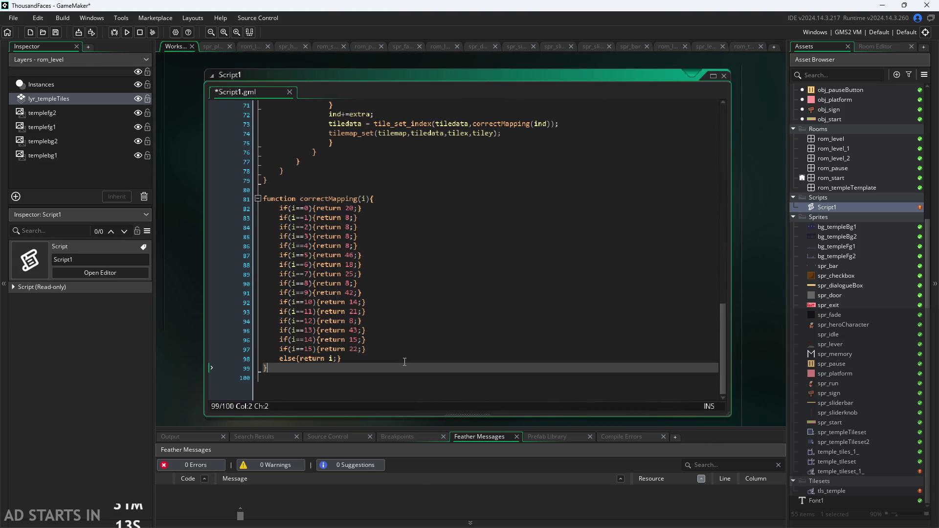
click(460, 339)
click(469, 320)
click(495, 314)
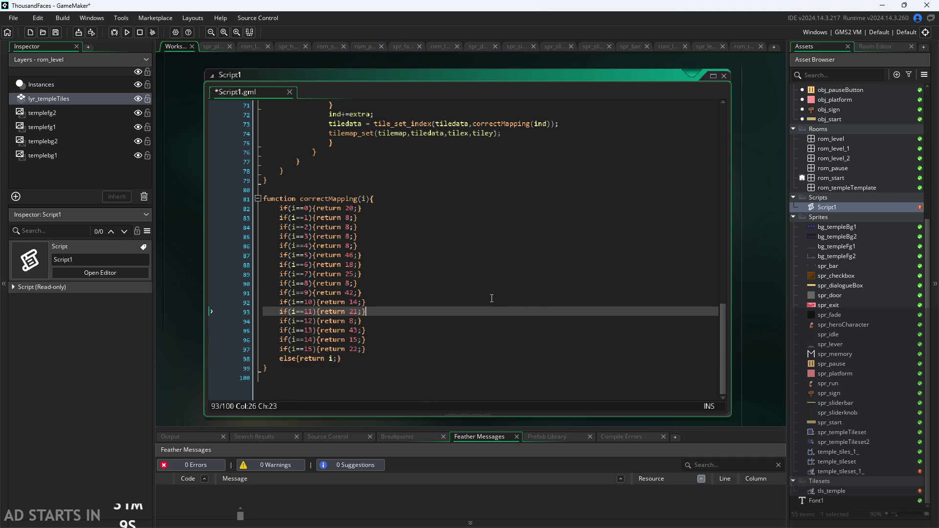
key(Up)
key(Up)
key(Up)
Pan the workspace to show autotile_1's empty 47-slot auto-tile template
ctrl+scroll(468, 302, down, 1)
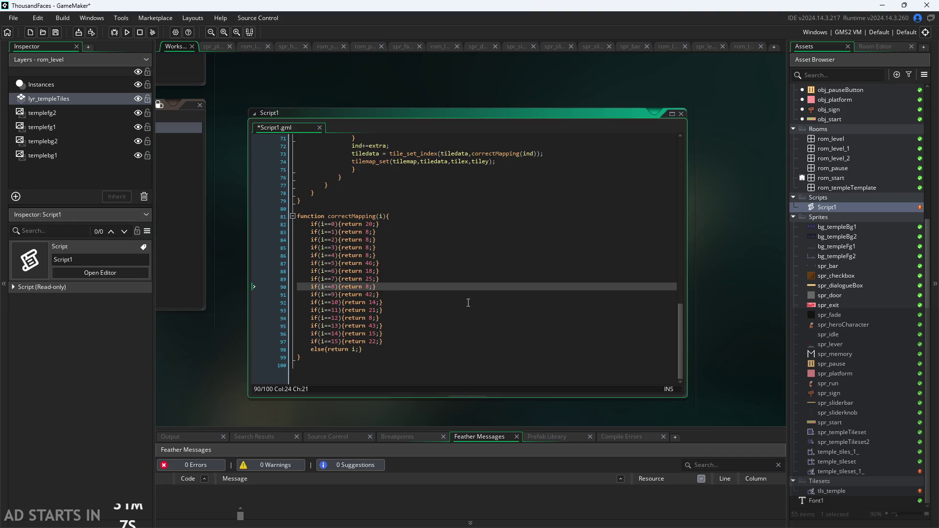
drag(236, 350, 585, 336)
mouse_move(321, 345)
mouse_down()
mouse_move(380, 395)
mouse_move(321, 374)
mouse_move(519, 371)
mouse_move(511, 382)
mouse_up()
ctrl+scroll(379, 396, up, 1)
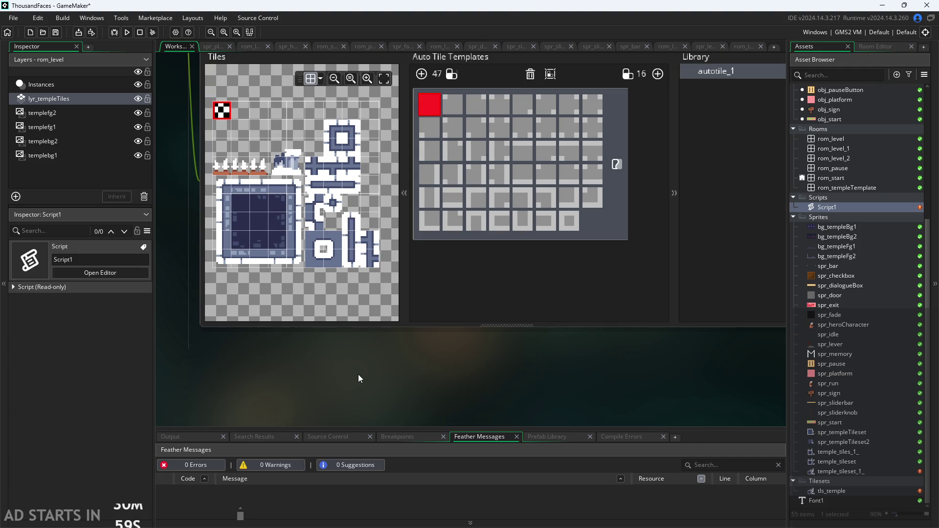
scroll(359, 384, up, 2)
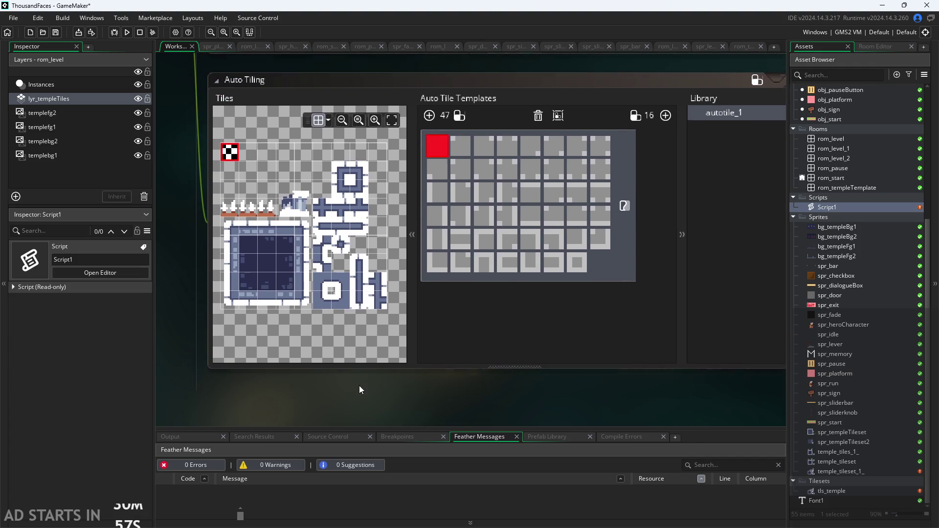
scroll(433, 409, up, 1)
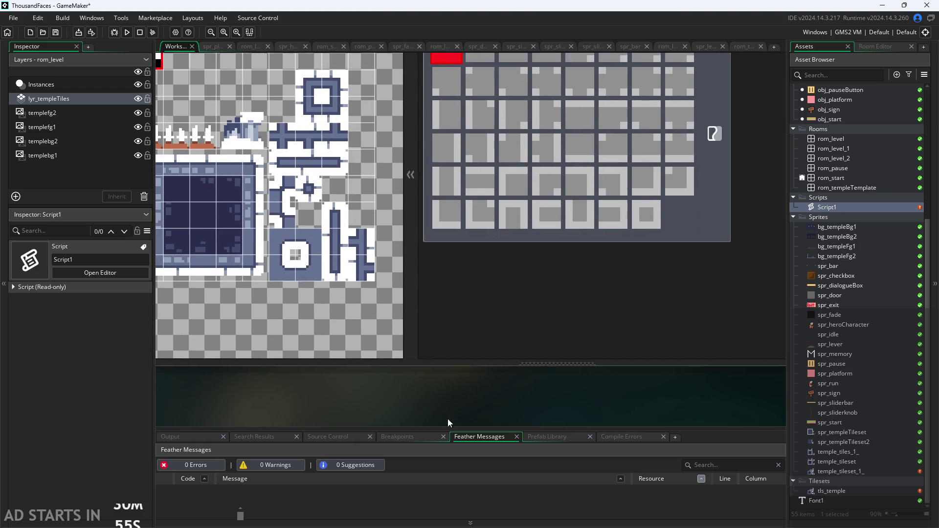
scroll(446, 417, down, 2)
scroll(412, 374, up, 1)
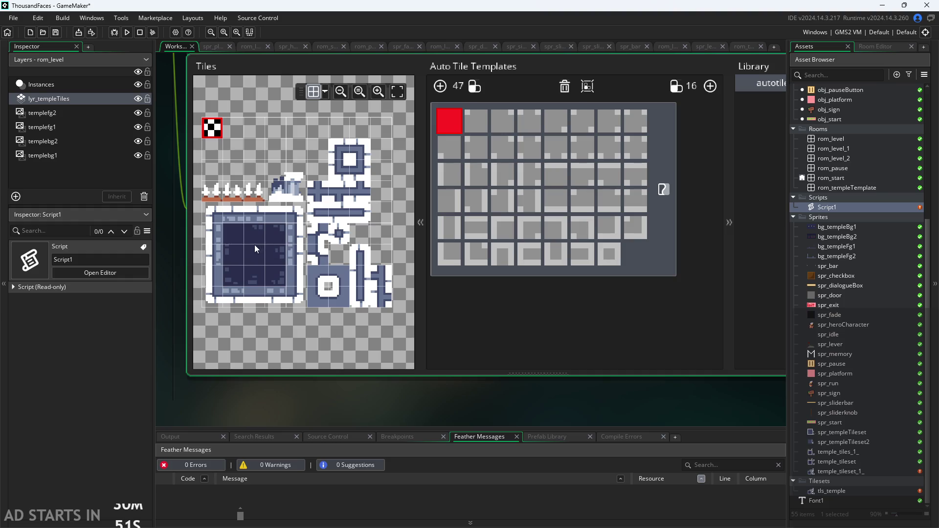
Fill the first row's slots with the dark interior tile and matching corner tiles
click(258, 249)
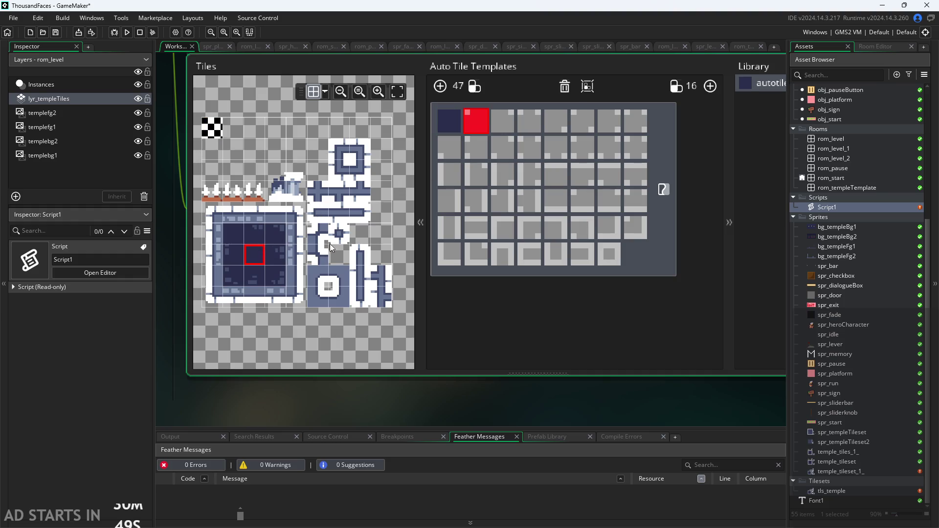
click(338, 301)
click(314, 302)
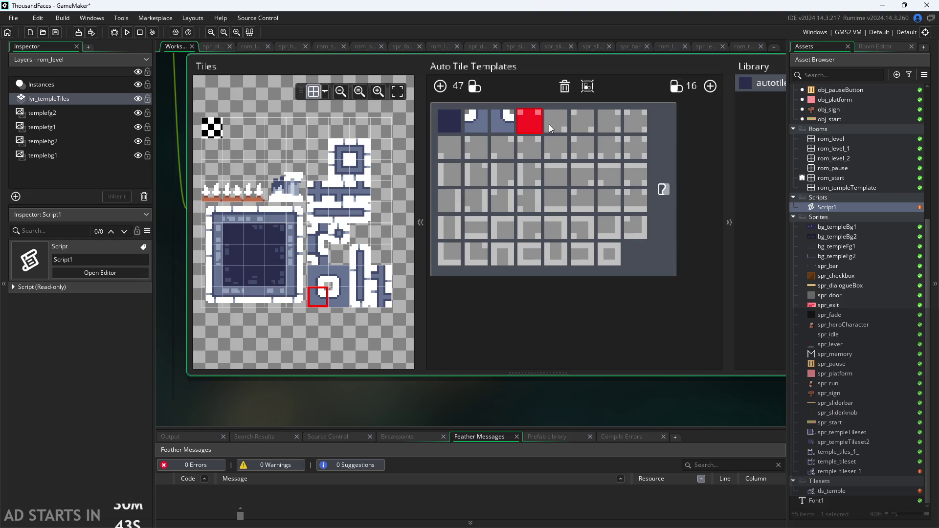
click(557, 122)
click(318, 276)
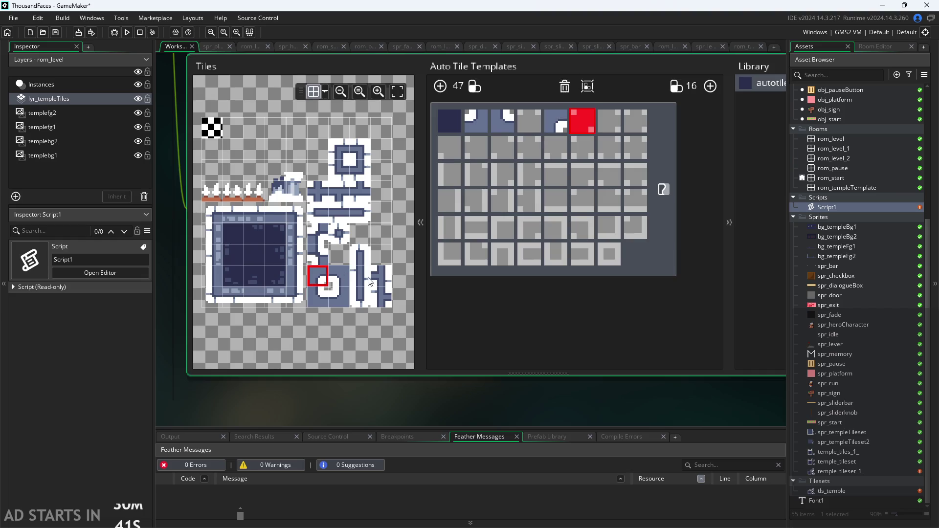
click(318, 233)
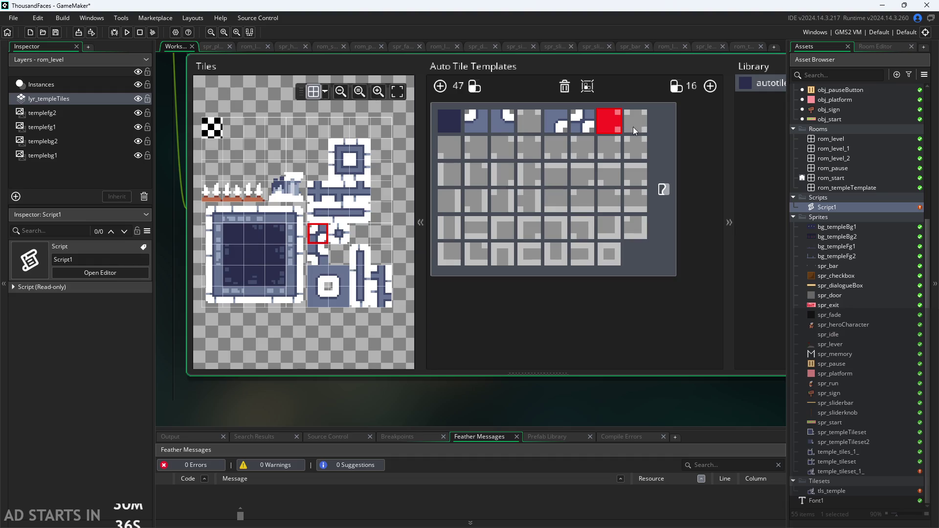
Fill the second row's first, third and last slots, ending with the cross tile
click(448, 153)
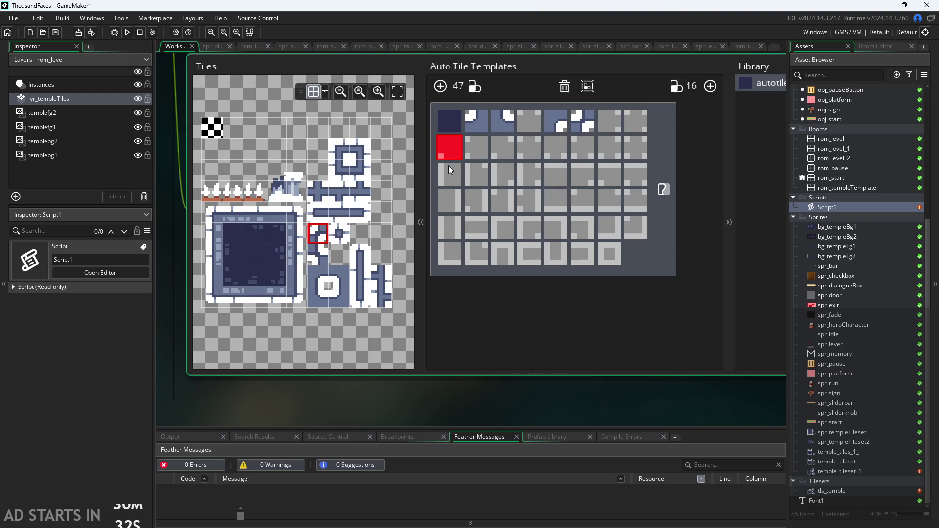
click(475, 146)
click(504, 139)
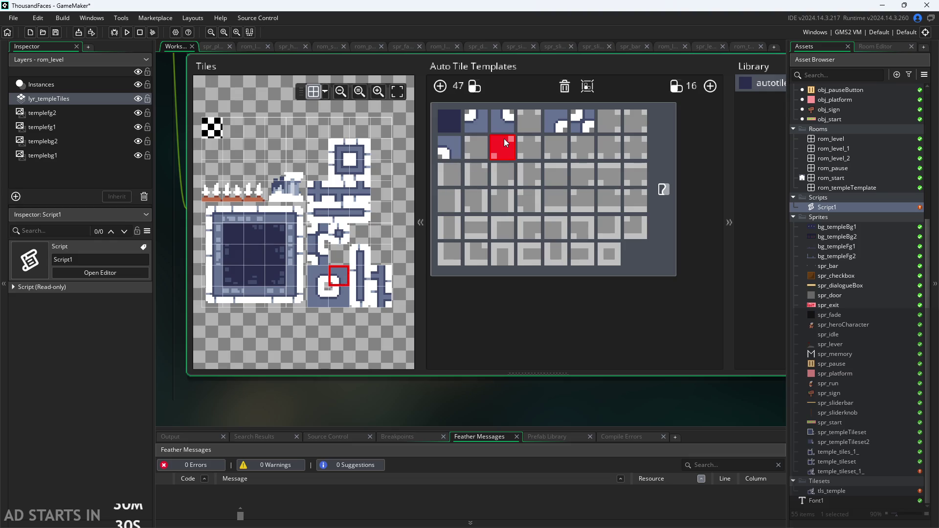
click(321, 253)
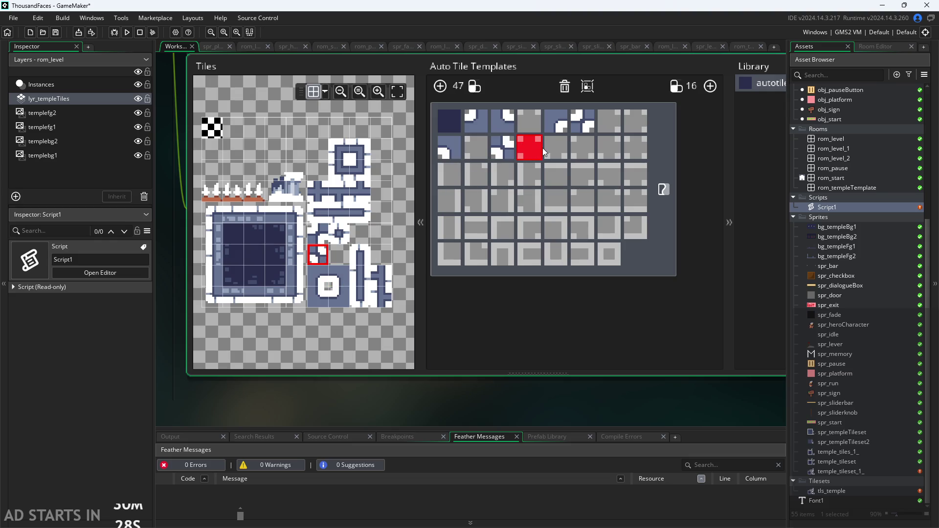
click(574, 152)
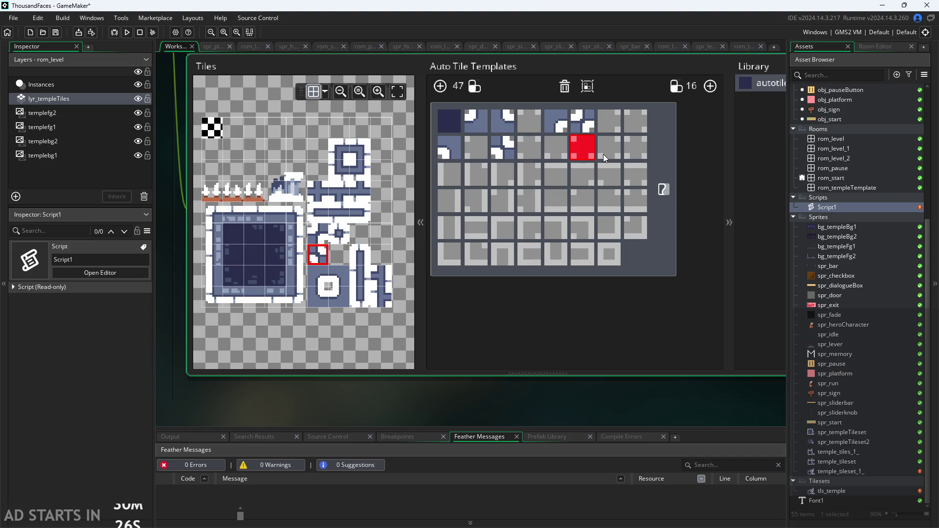
click(606, 154)
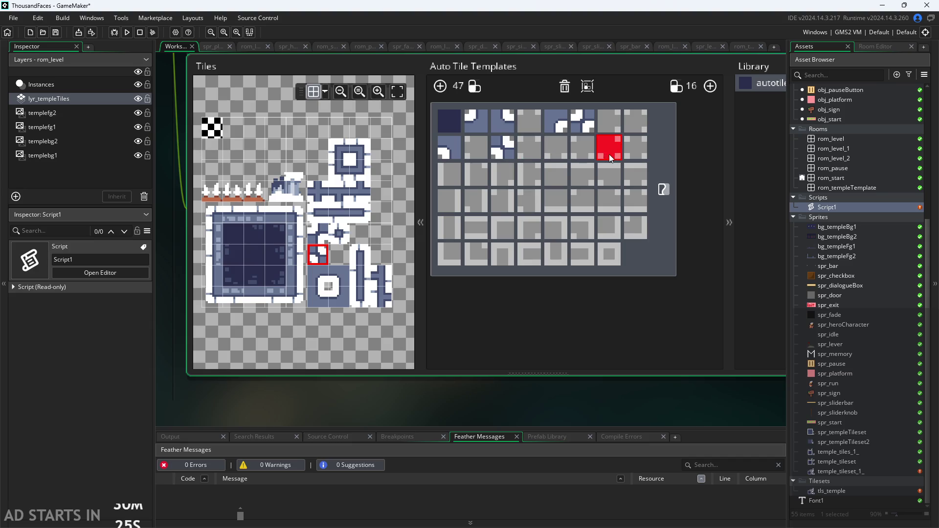
click(319, 185)
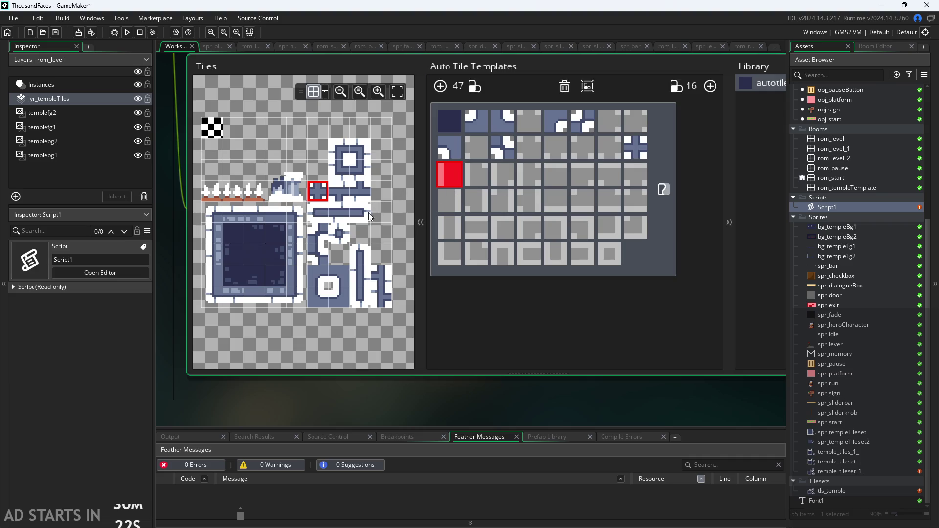
Fill the third row's first, fourth and fifth slots, starting with a left wall tile
click(219, 258)
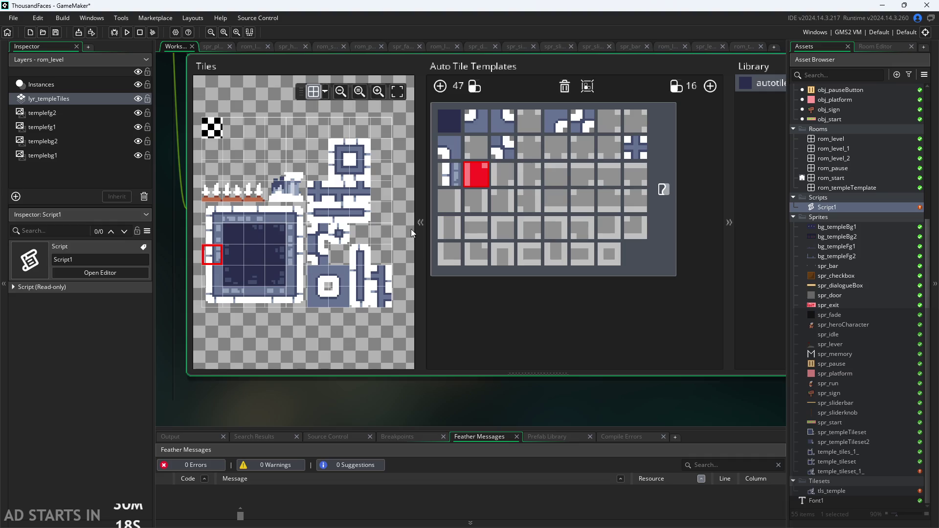
click(512, 179)
click(530, 178)
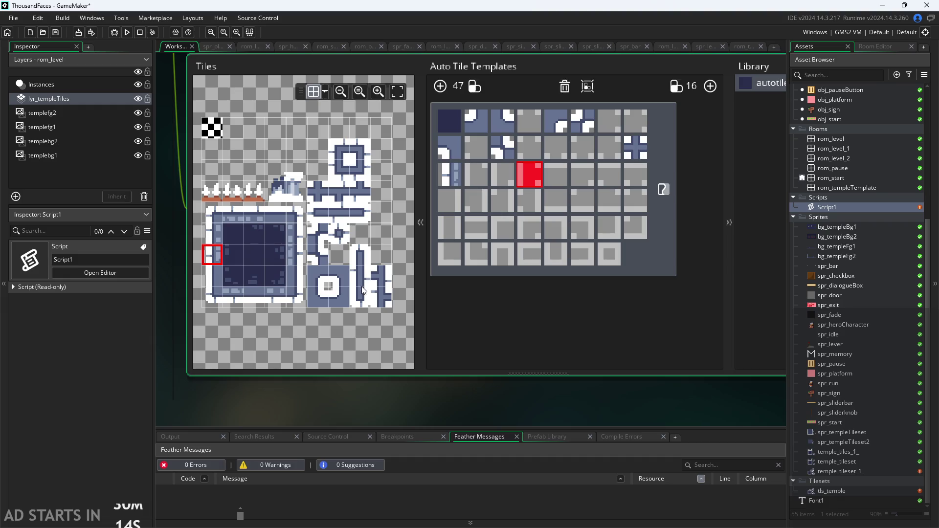
click(383, 300)
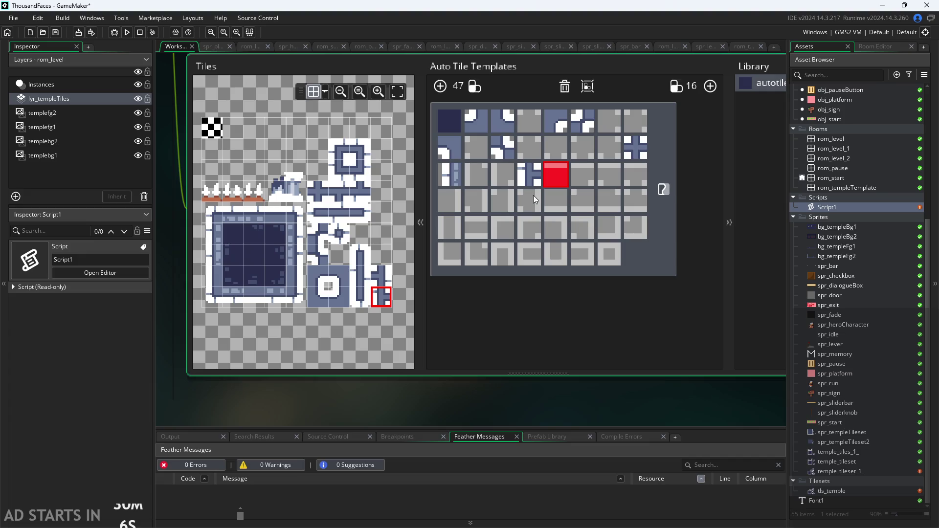
click(254, 212)
click(642, 178)
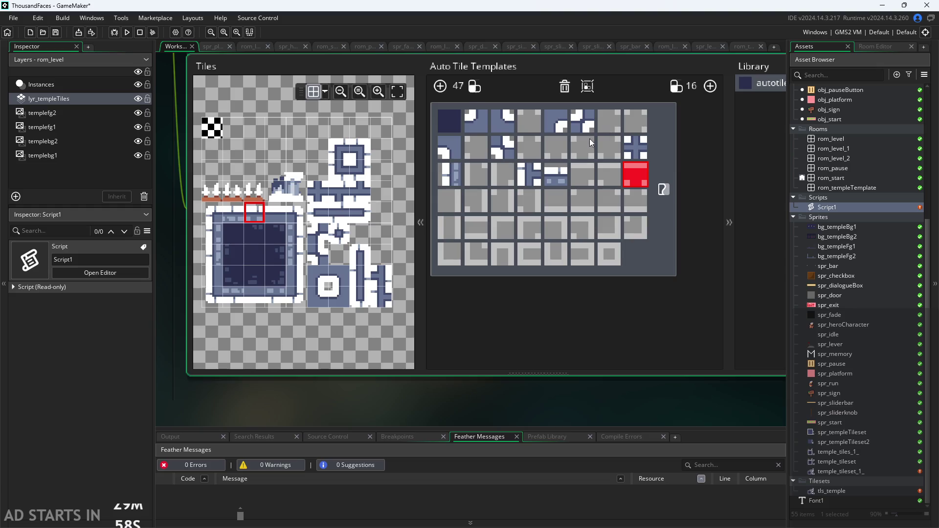
Complete the current row with the cross, wall and bottom wall tiles
click(339, 193)
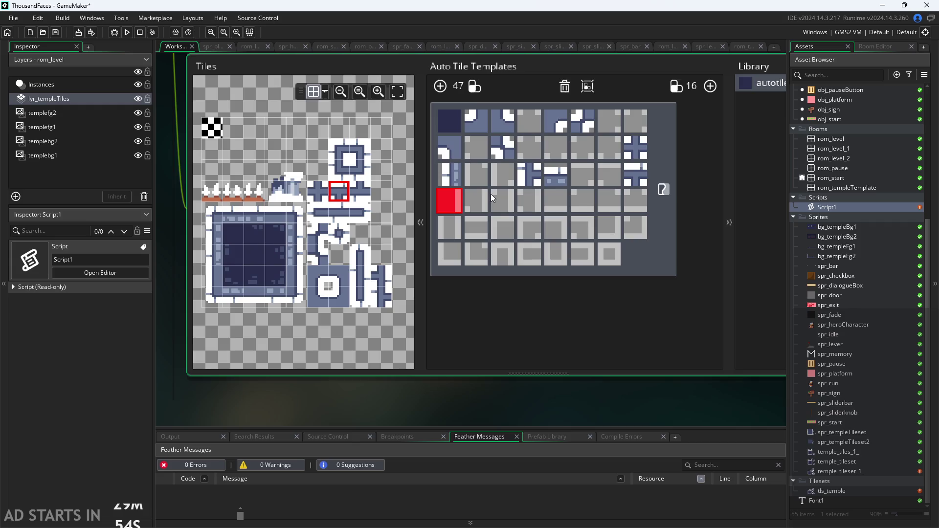
click(300, 257)
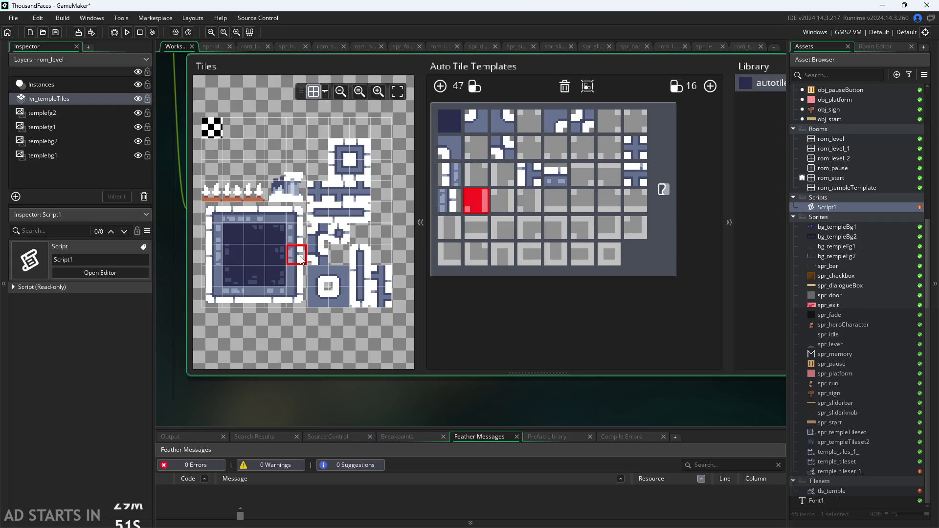
click(519, 201)
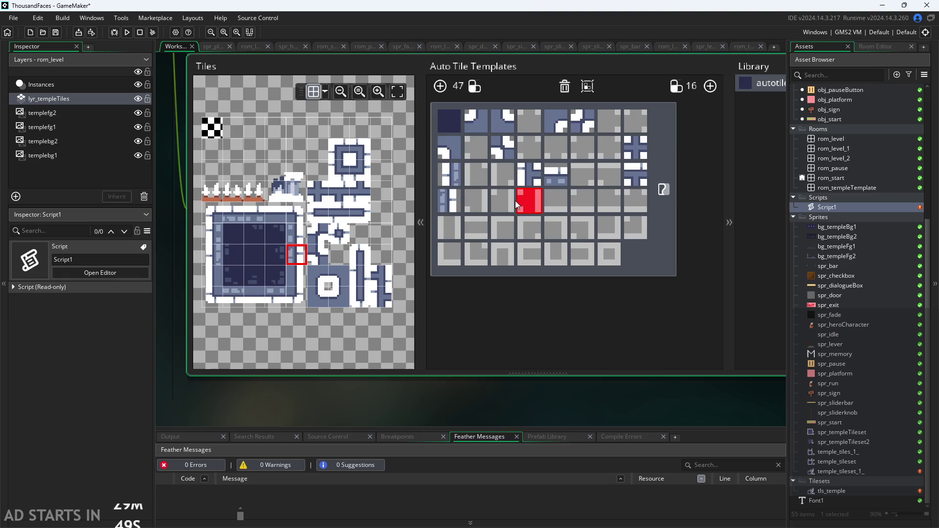
click(384, 272)
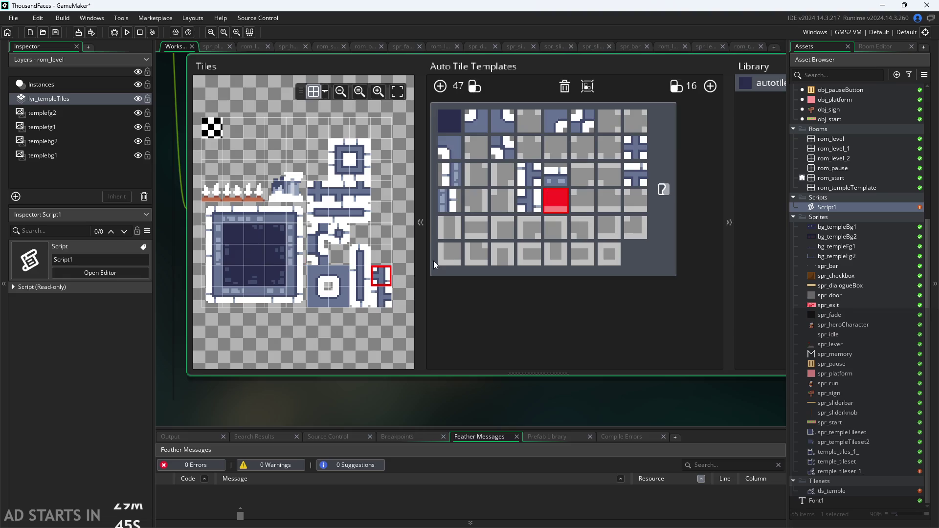
click(253, 296)
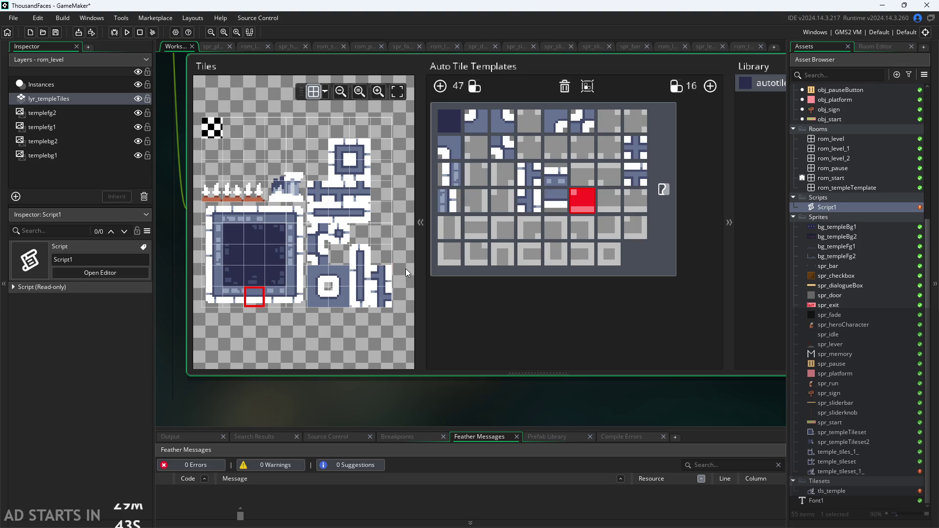
click(363, 196)
Fill the next row with bar, big-square corner and ring tiles
click(363, 277)
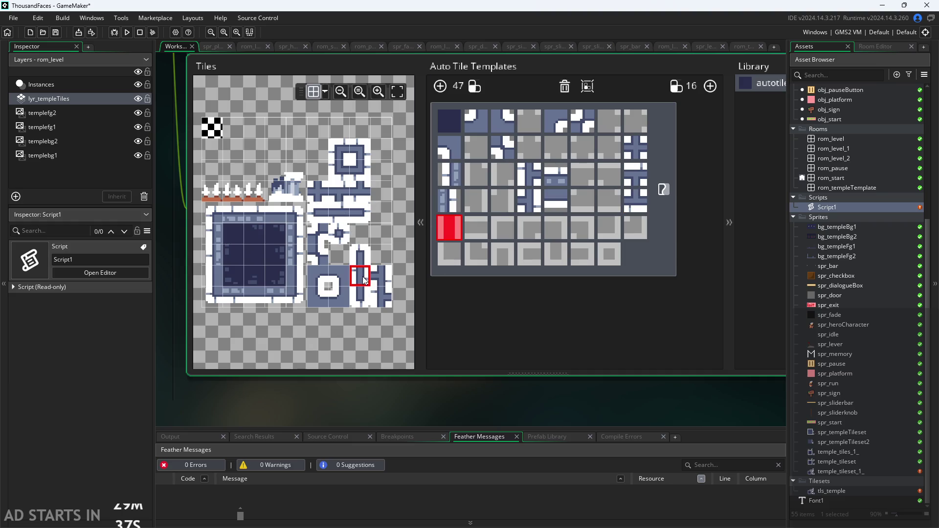
click(339, 211)
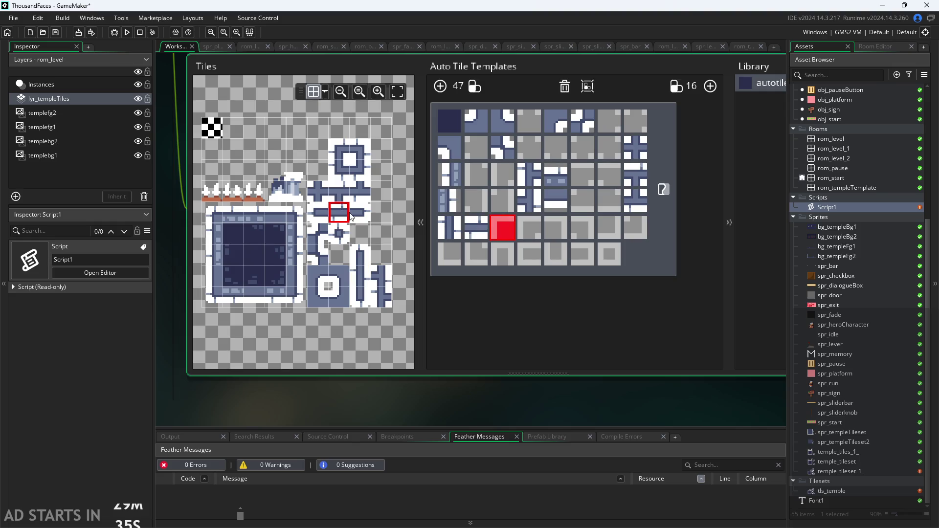
click(213, 214)
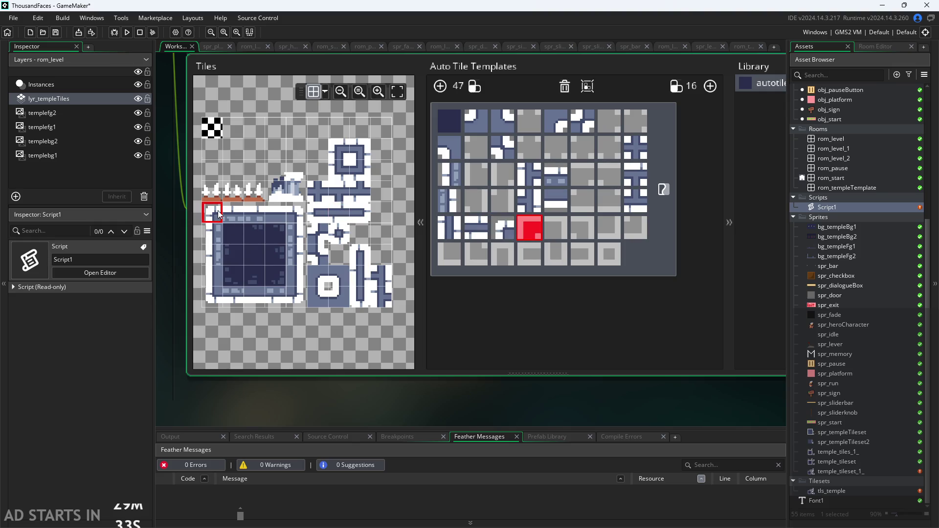
click(341, 146)
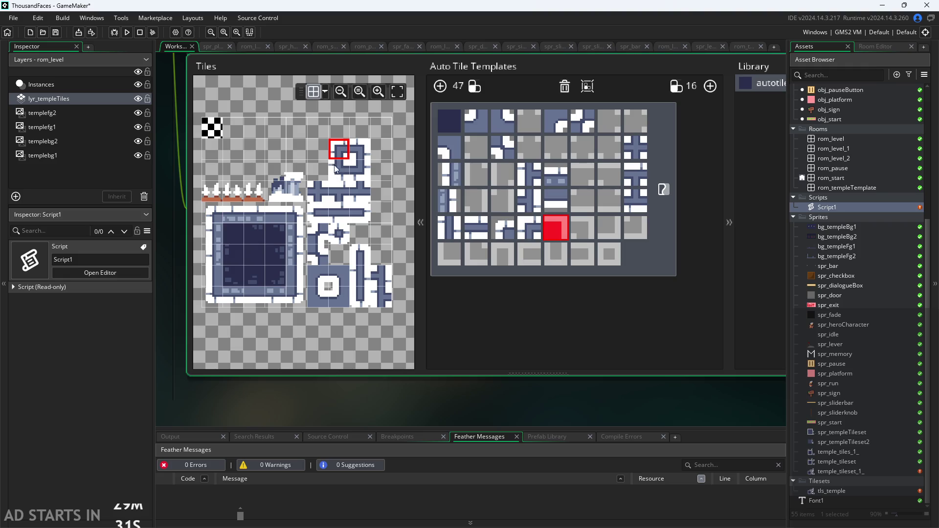
click(289, 216)
click(362, 133)
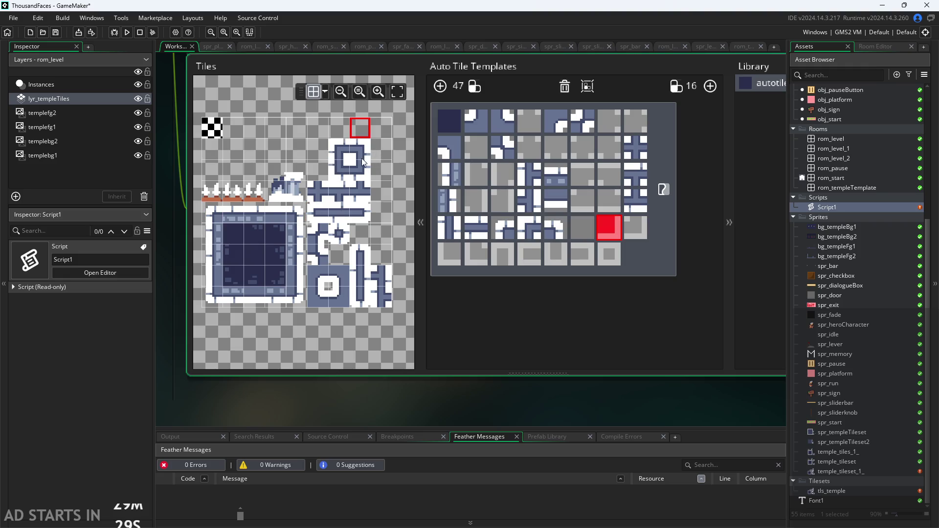
click(296, 299)
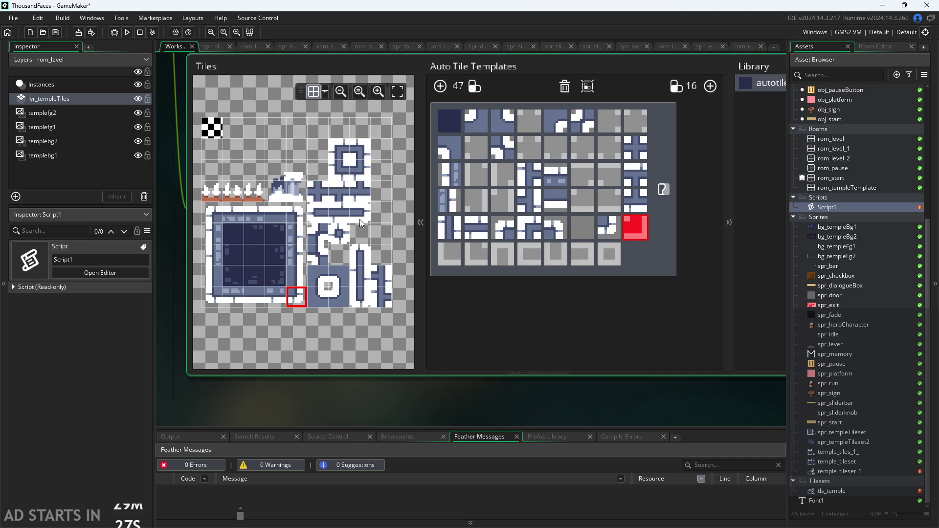
click(365, 171)
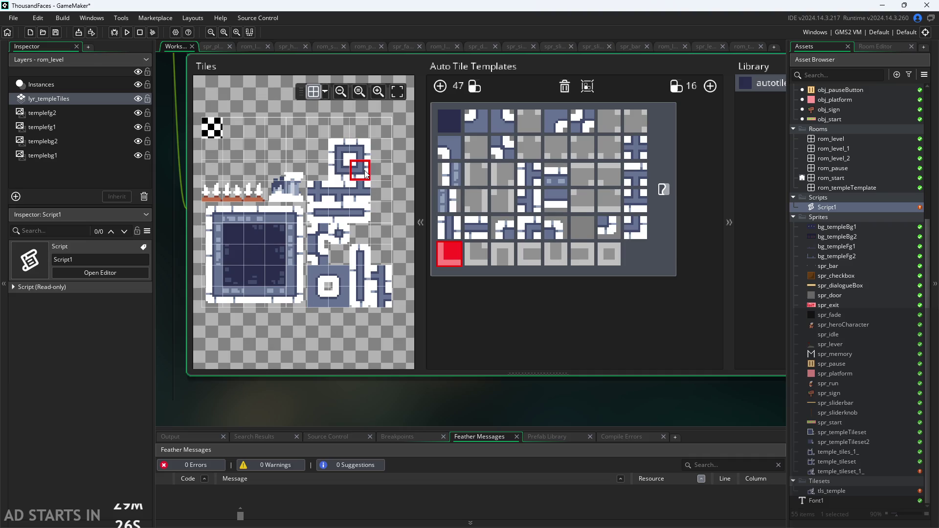
Fill the bottom row's first seven slots with corner, ring, vertical and bar tiles
click(215, 294)
click(337, 173)
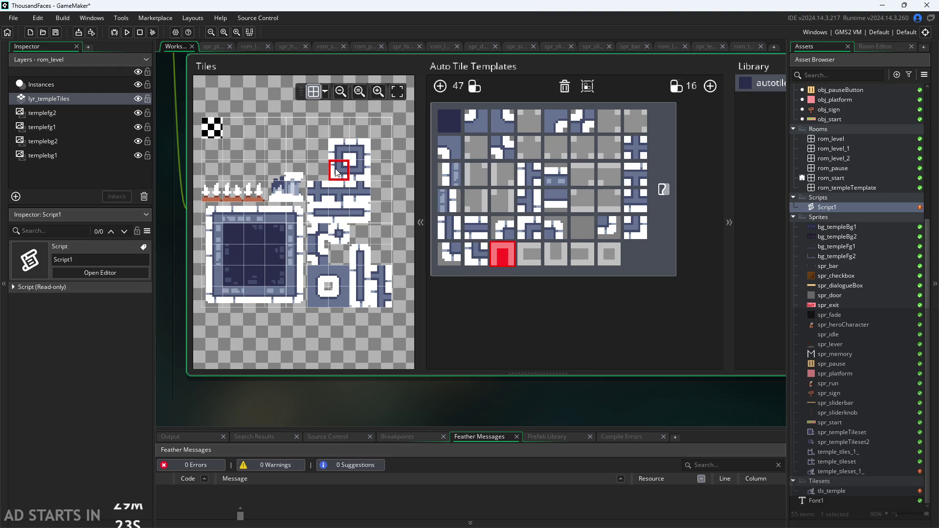
click(360, 255)
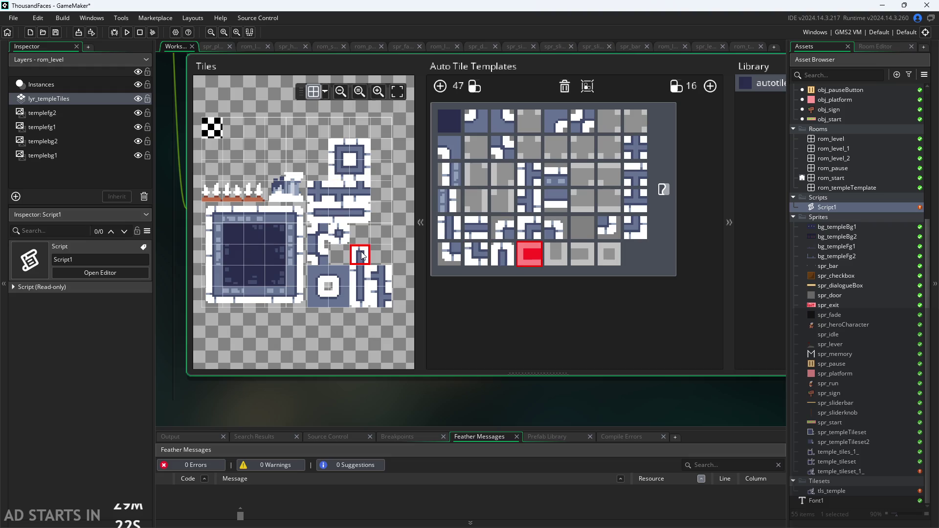
click(317, 214)
click(363, 303)
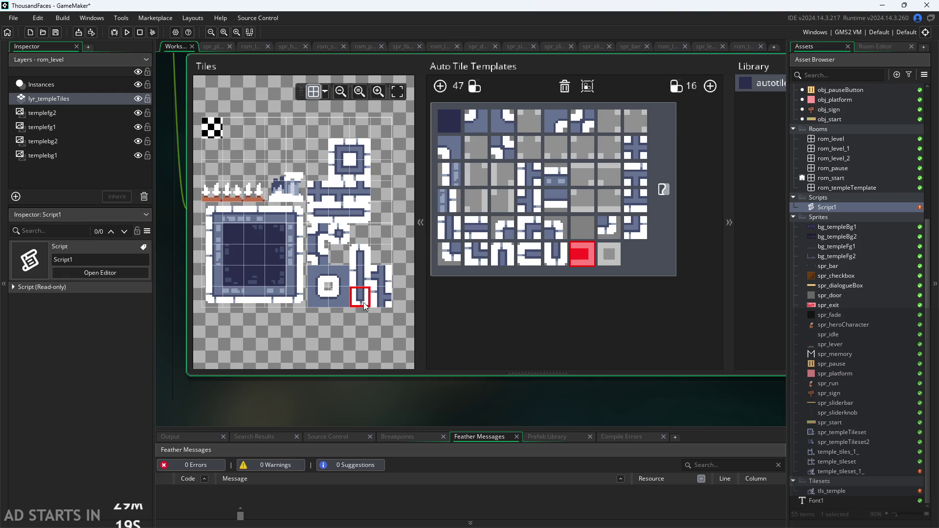
click(361, 212)
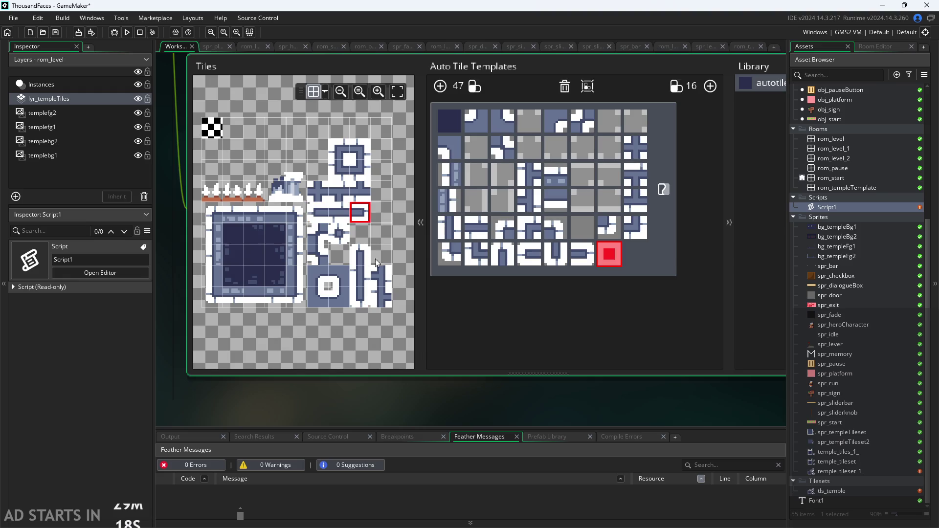
click(339, 233)
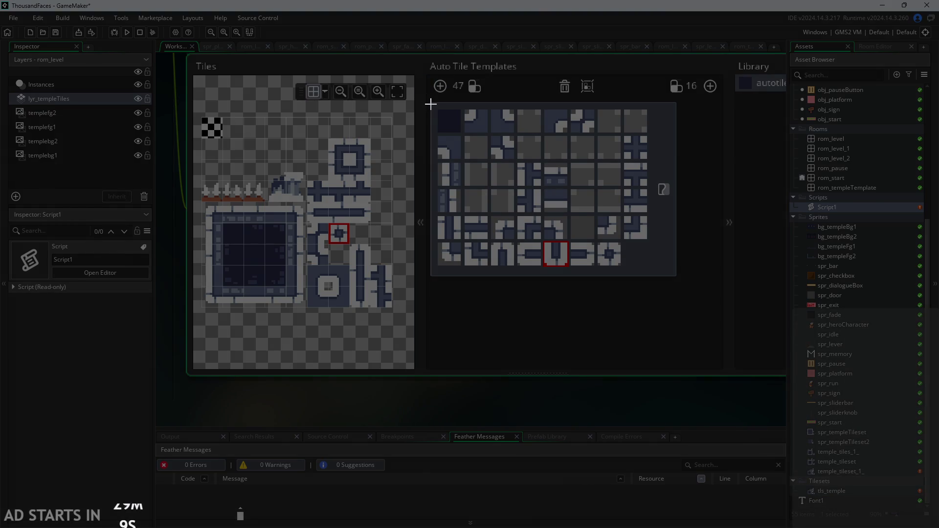
mouse_move(430, 104)
mouse_down()
mouse_move(622, 227)
mouse_move(659, 273)
mouse_up()
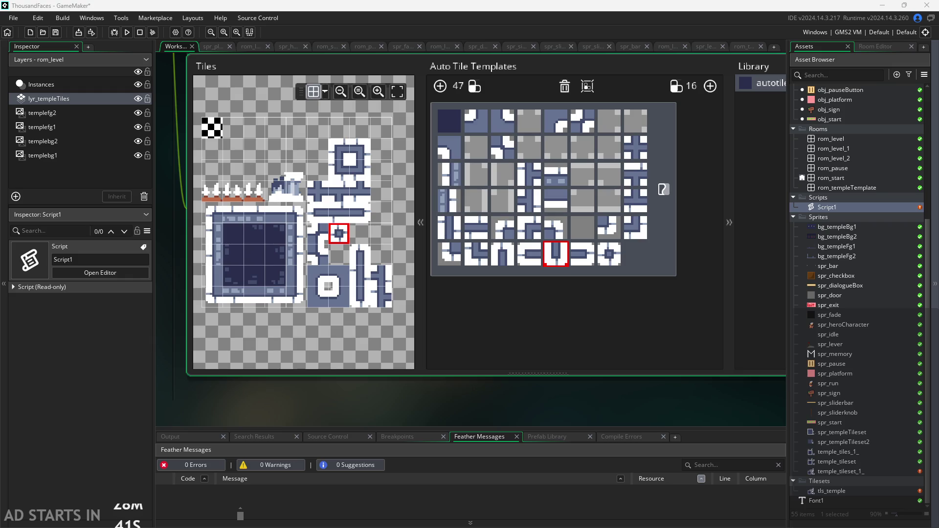
Clear the empty fifth-row slot and assign the ring's corner tile to it
click(582, 220)
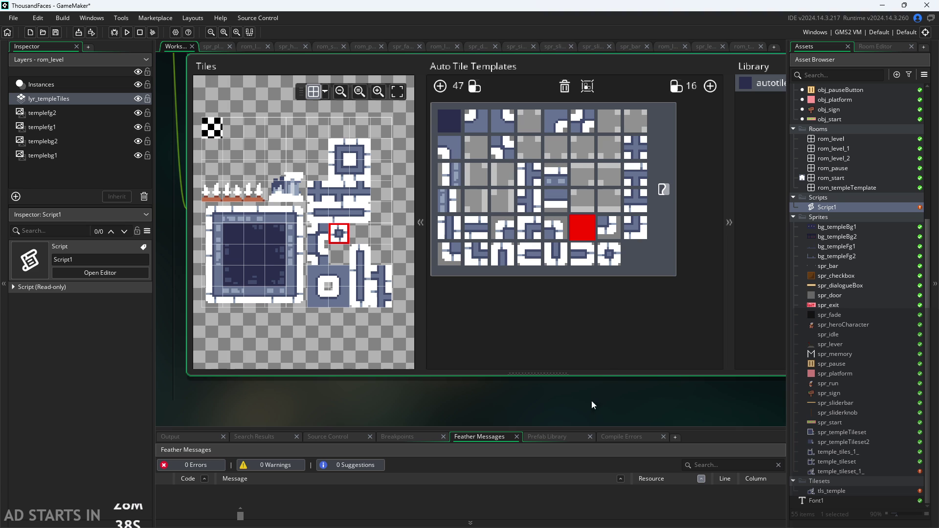
right_click(593, 234)
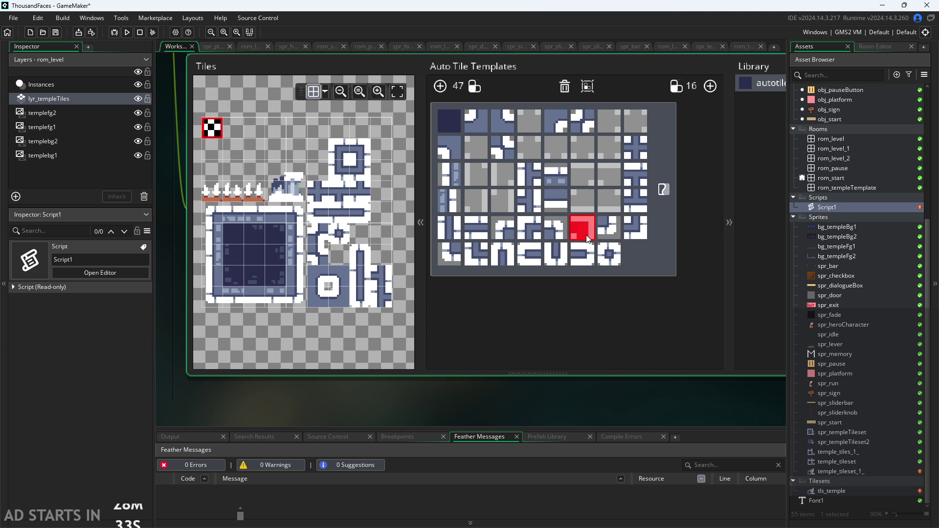
click(363, 149)
Check the template cell below it and capture a screenshot of the template
click(582, 231)
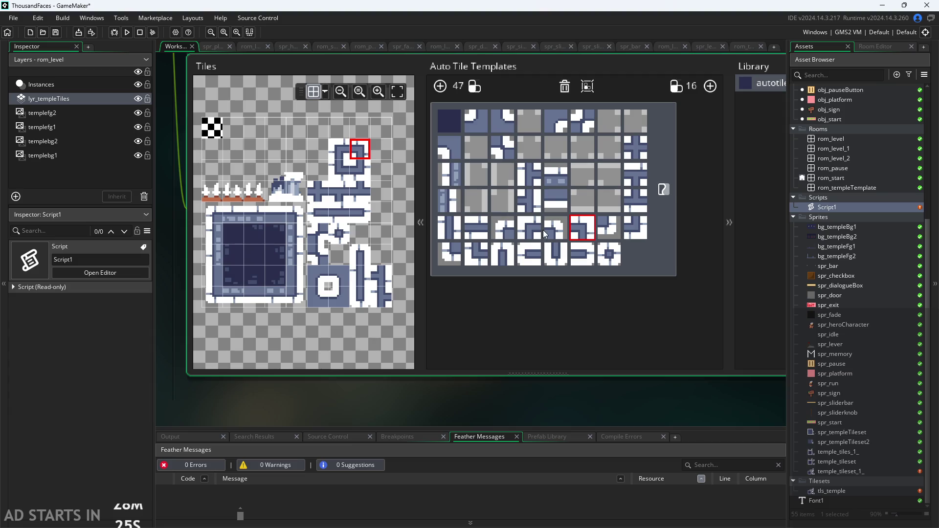
key(Down)
key(Print)
mouse_move(430, 104)
mouse_down()
mouse_move(635, 241)
mouse_move(654, 276)
mouse_up()
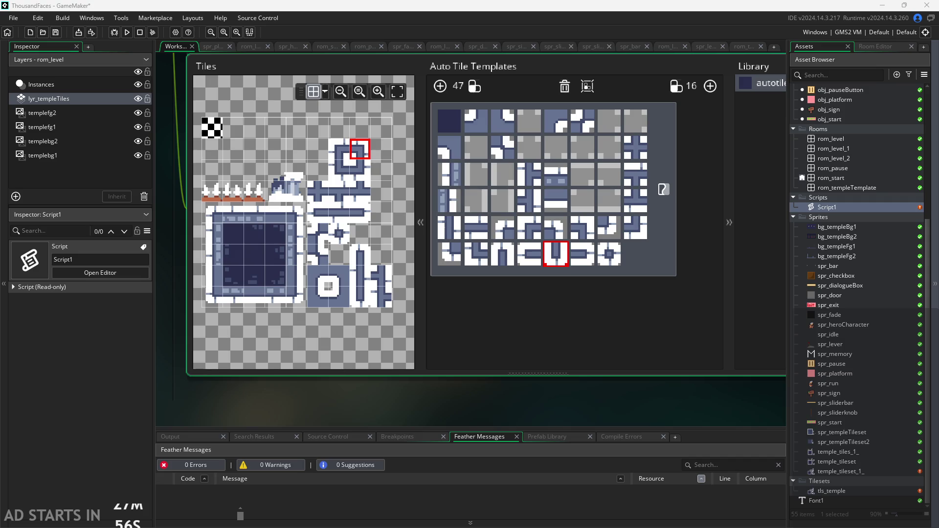
scroll(584, 405, down, 2)
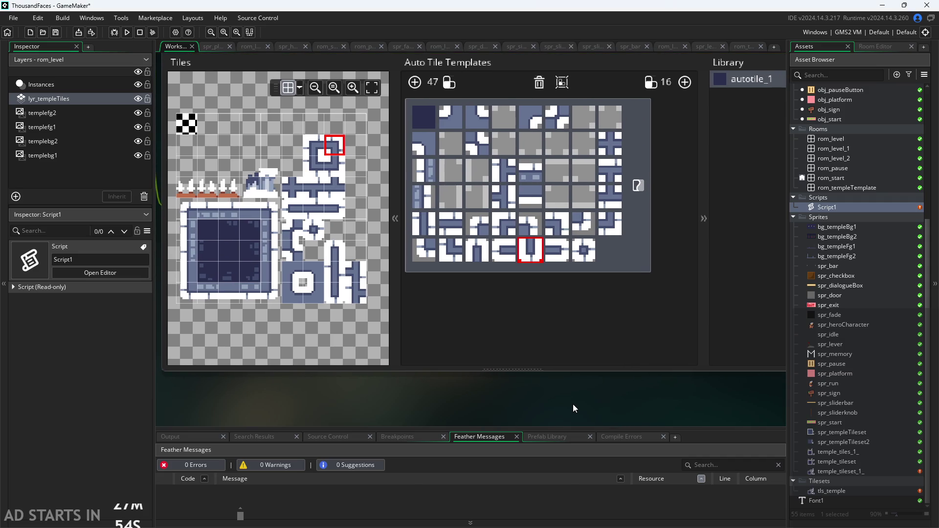
scroll(573, 404, down, 1)
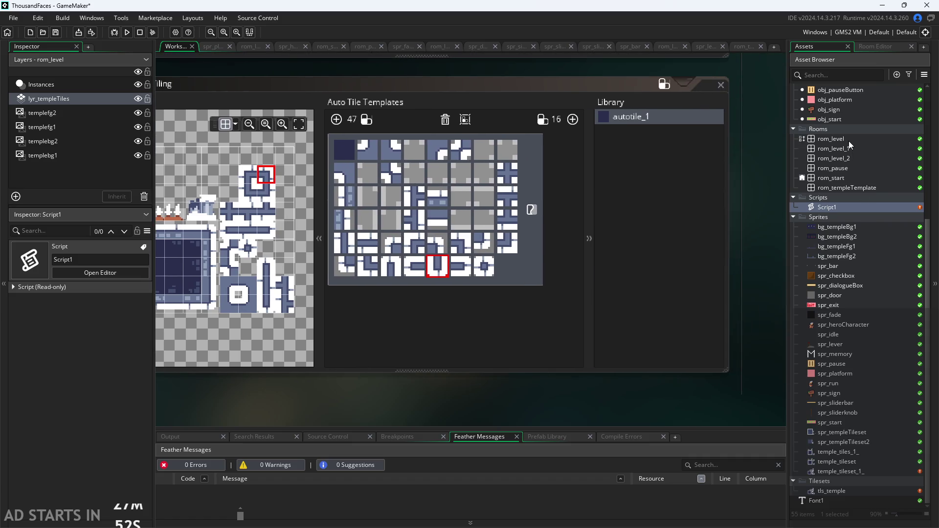
Open rom_level and paint autotile_1 tiles beside the stained-glass window, undoing an extra corner
double_click(848, 139)
scroll(523, 250, up, 2)
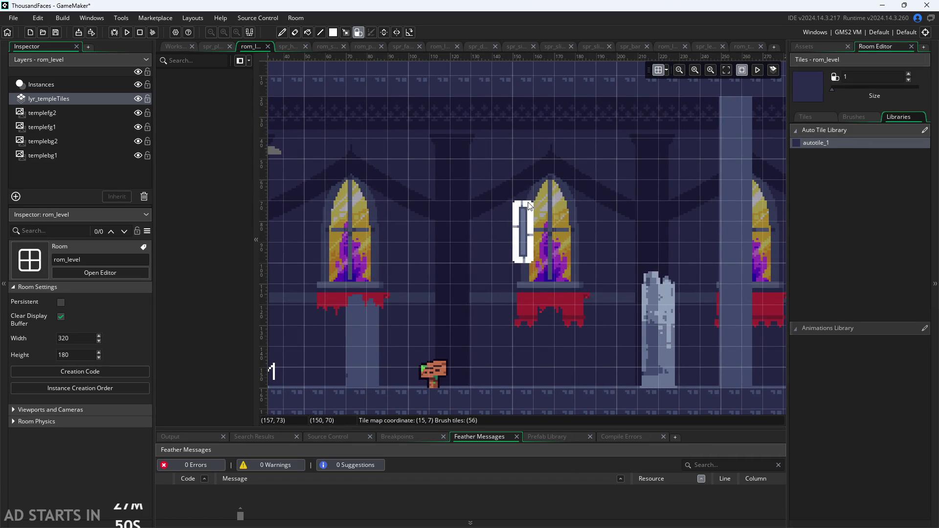
drag(538, 184, 573, 215)
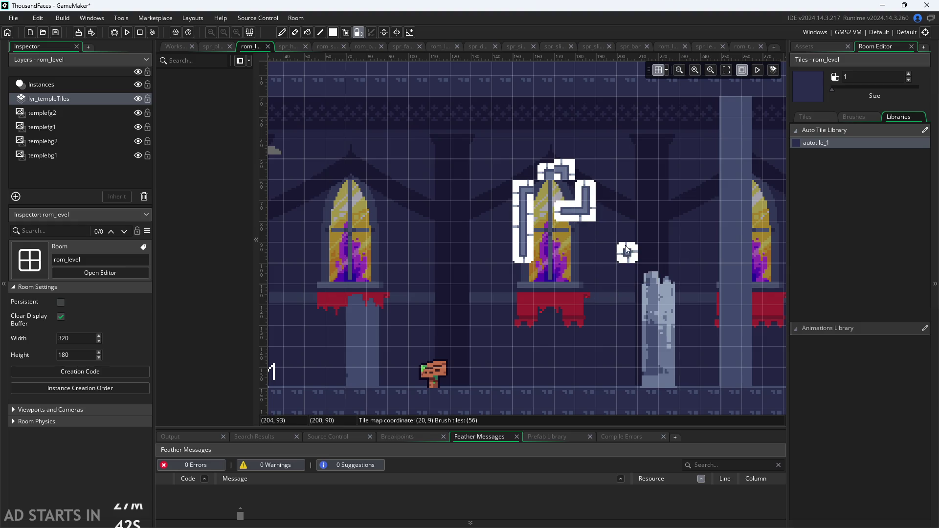
drag(626, 251, 644, 237)
key(ctrl+z)
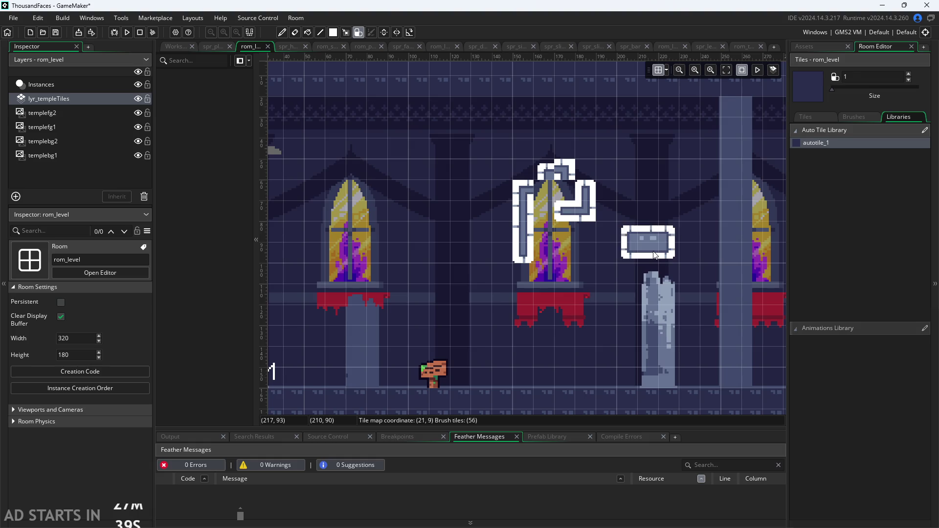
Paint tiles to reshape and reconnect the frame pieces left and right of the window
click(572, 197)
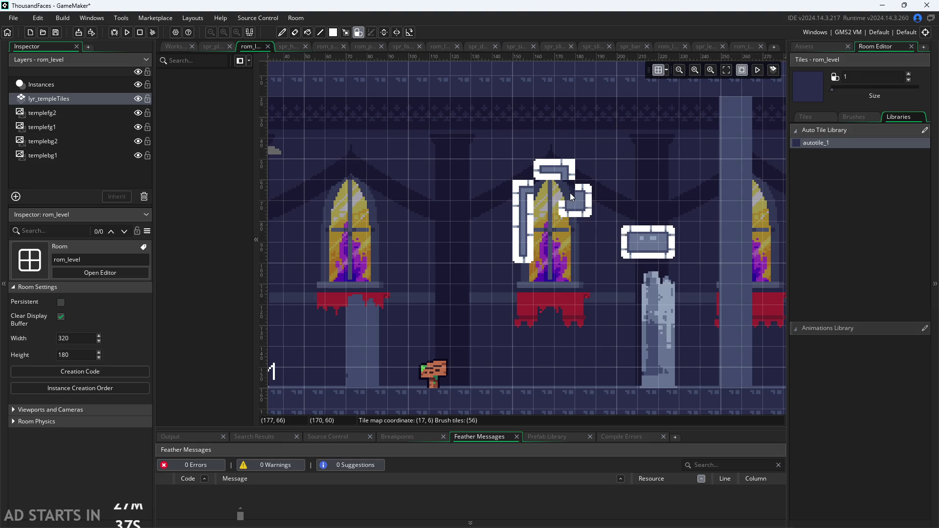
click(544, 237)
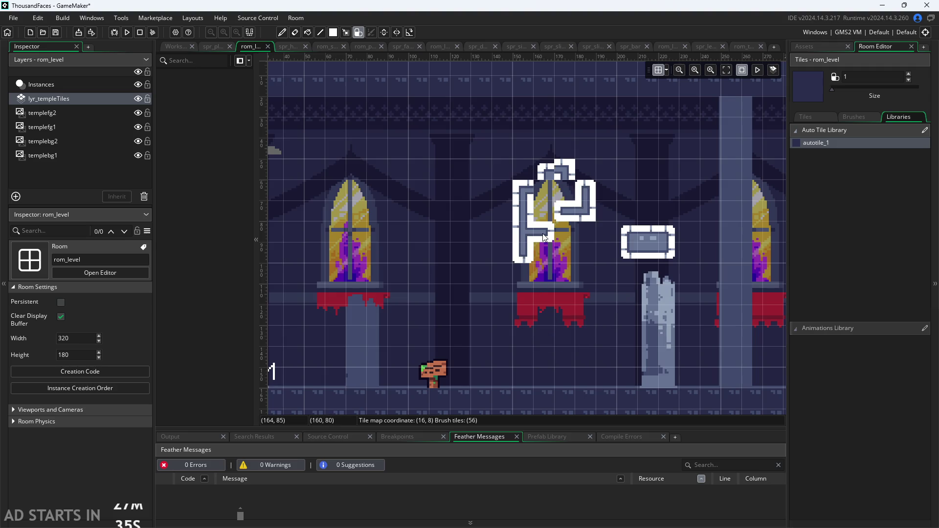
scroll(545, 237, up, 3)
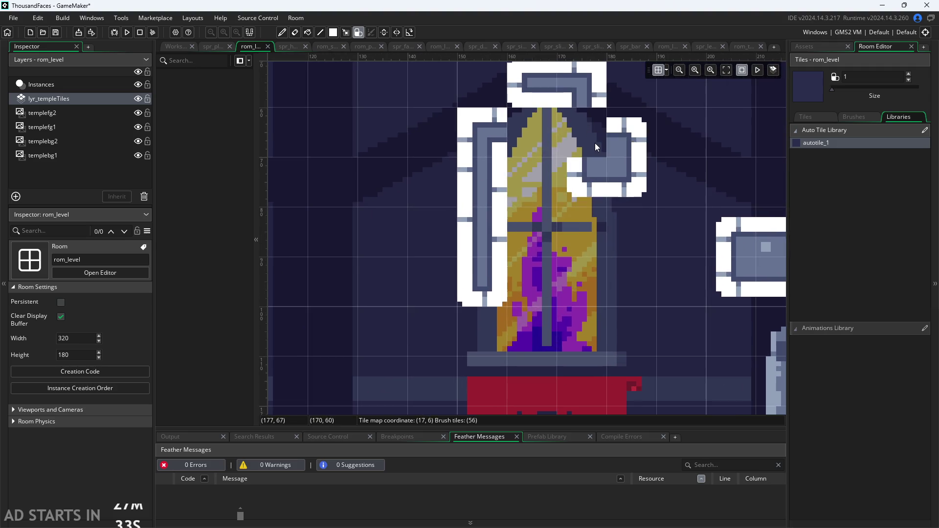
click(585, 143)
scroll(585, 93, down, 1)
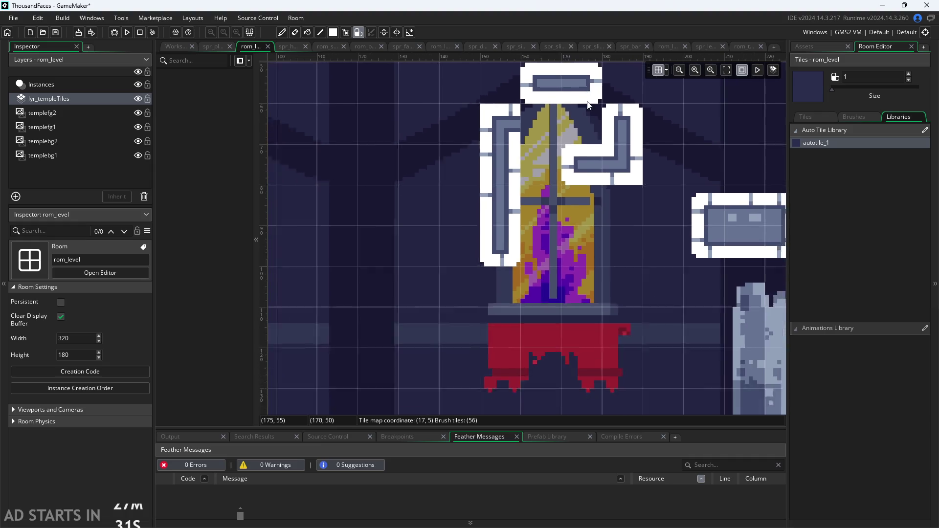
scroll(579, 119, up, 2)
click(590, 146)
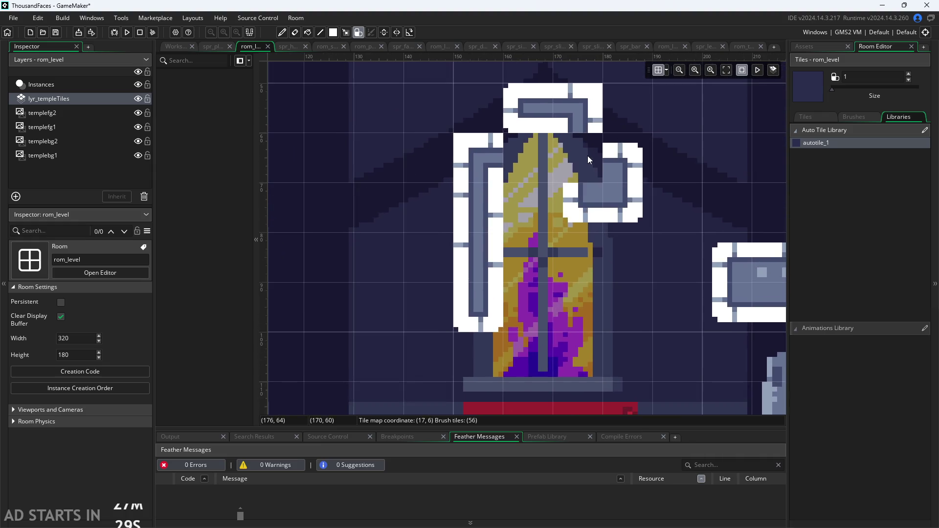
click(588, 156)
Add a T-connector to the window frame, reshape the right piece, then erase the connector
scroll(543, 167, down, 2)
click(535, 166)
click(515, 207)
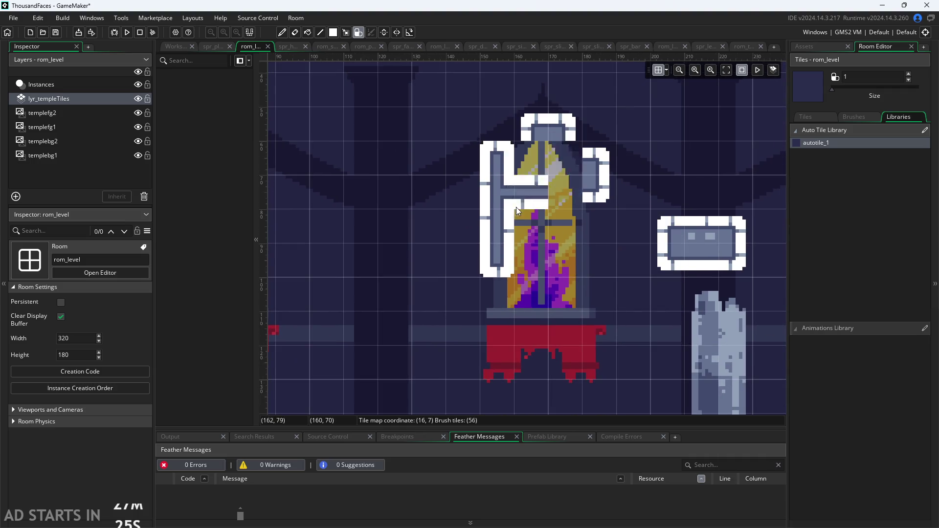
scroll(546, 231, up, 2)
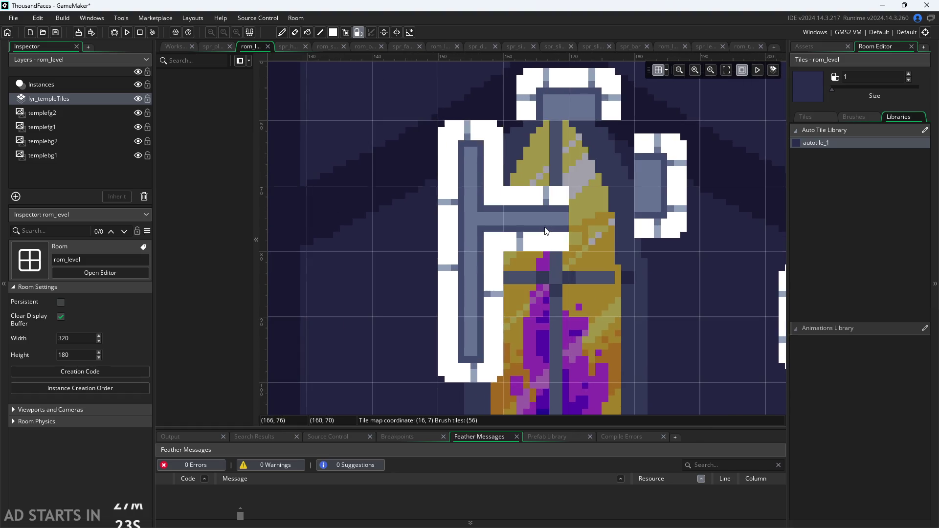
right_click(548, 236)
Erase the window-frame and ring tiles around the stained-glass window
click(695, 330)
scroll(695, 330, down, 1)
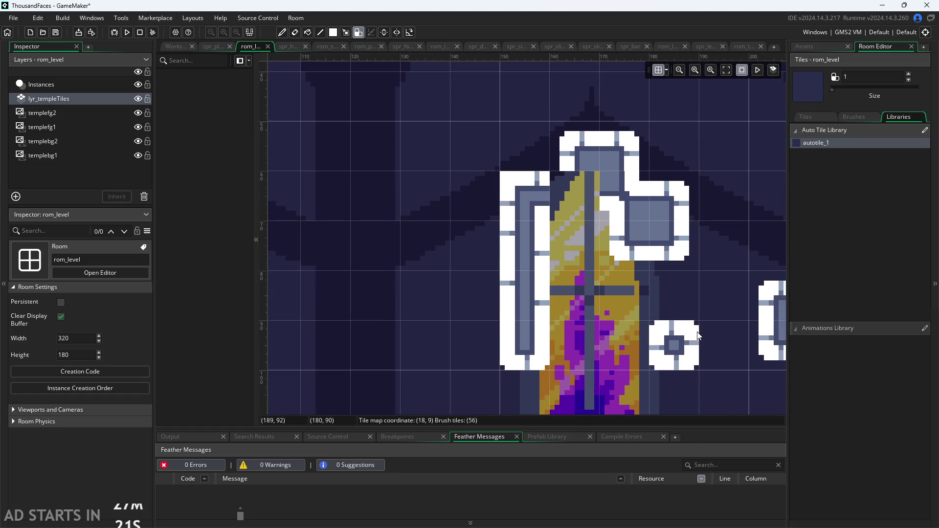
scroll(665, 332, down, 2)
right_click(577, 310)
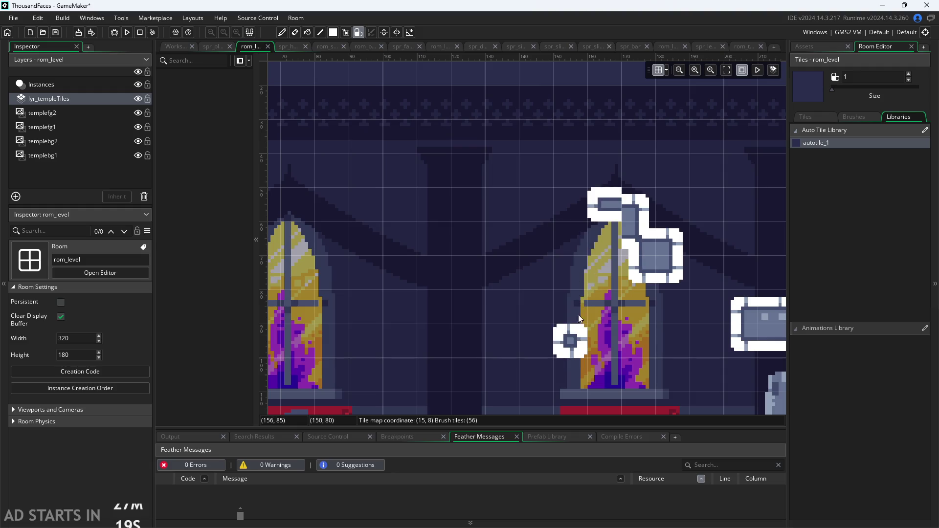
right_click(570, 341)
right_click(649, 210)
right_click(606, 236)
scroll(430, 225, up, 1)
Paint an L-shaped wall beside the window and a horizontal bar at the window top
drag(471, 224, 509, 192)
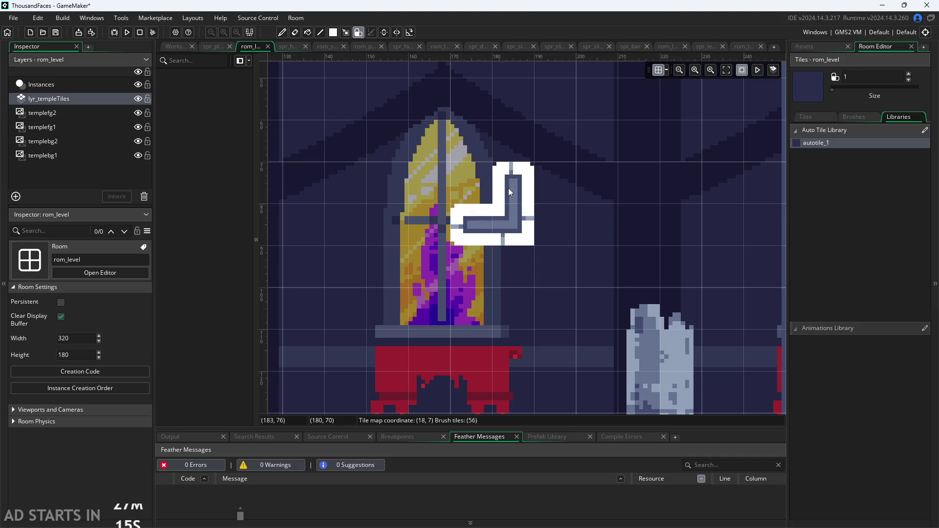
click(427, 133)
click(469, 142)
right_click(480, 180)
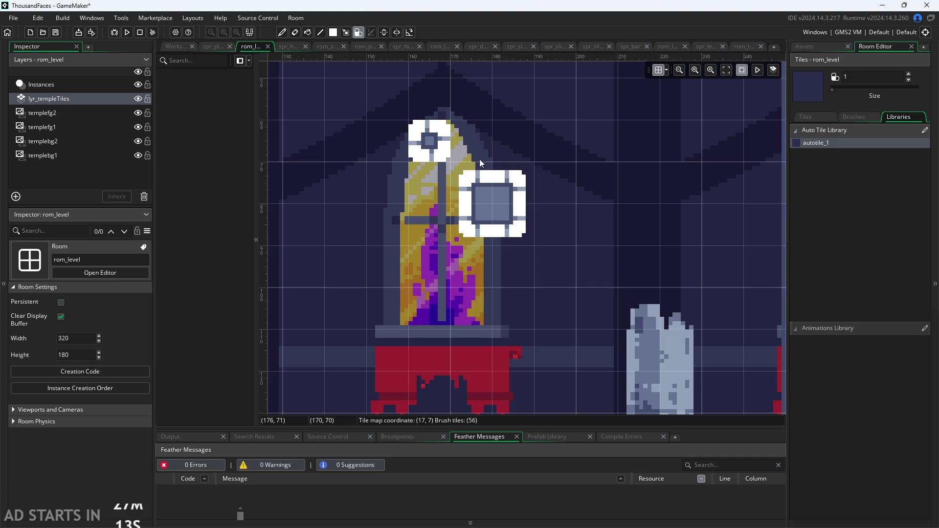
click(481, 131)
right_click(473, 187)
click(472, 189)
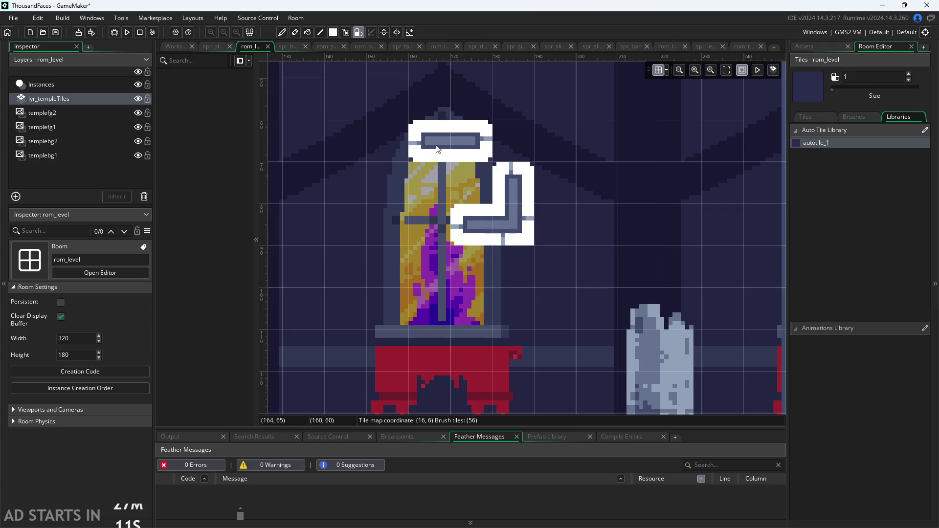
Trim the top bar and toggle cells to compare joins, leaving a vertical column with a hook
right_click(433, 147)
click(446, 191)
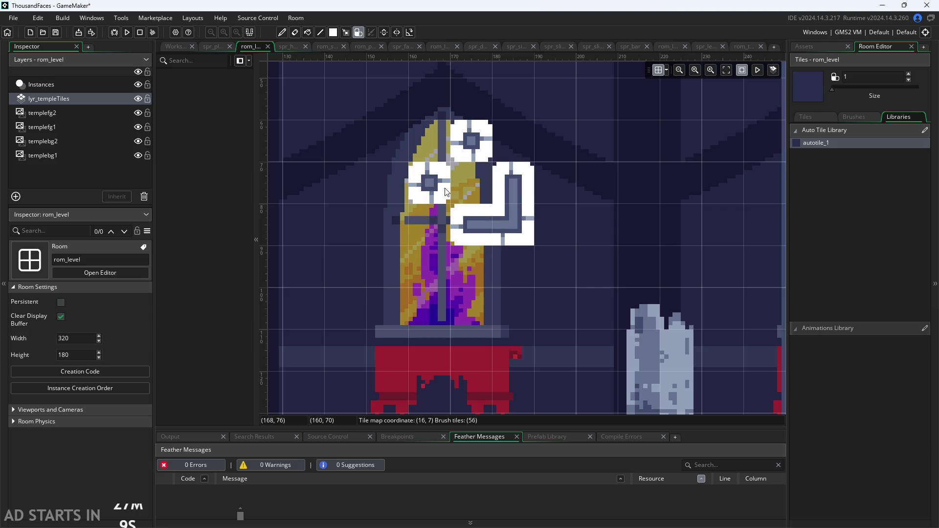
click(452, 187)
right_click(451, 188)
click(455, 185)
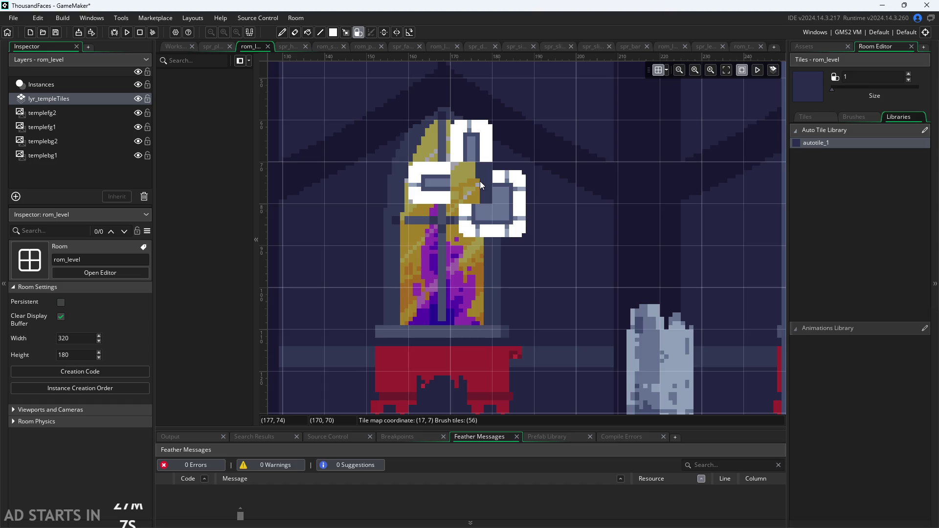
right_click(471, 187)
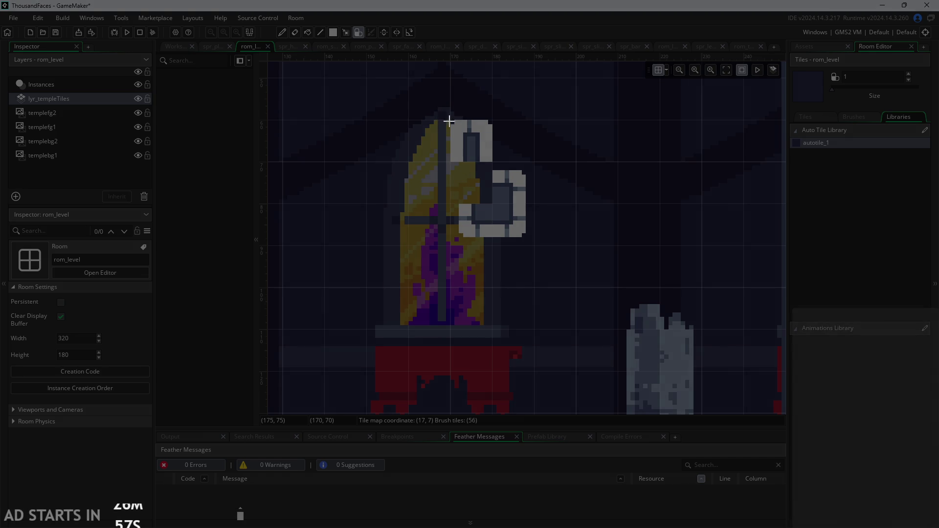
Select the window-top tiles, add a wall tile by the broken pillar, and erase the window-top tiles
drag(447, 119, 535, 243)
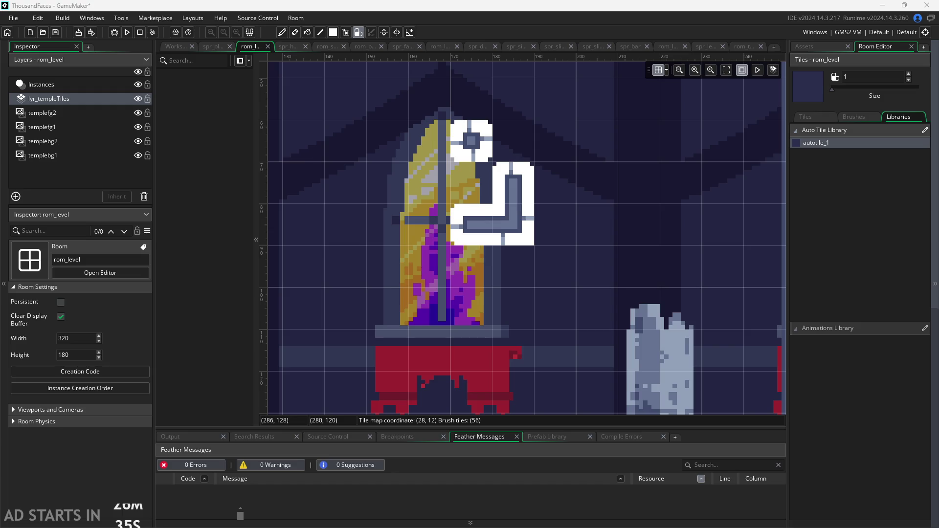
click(560, 228)
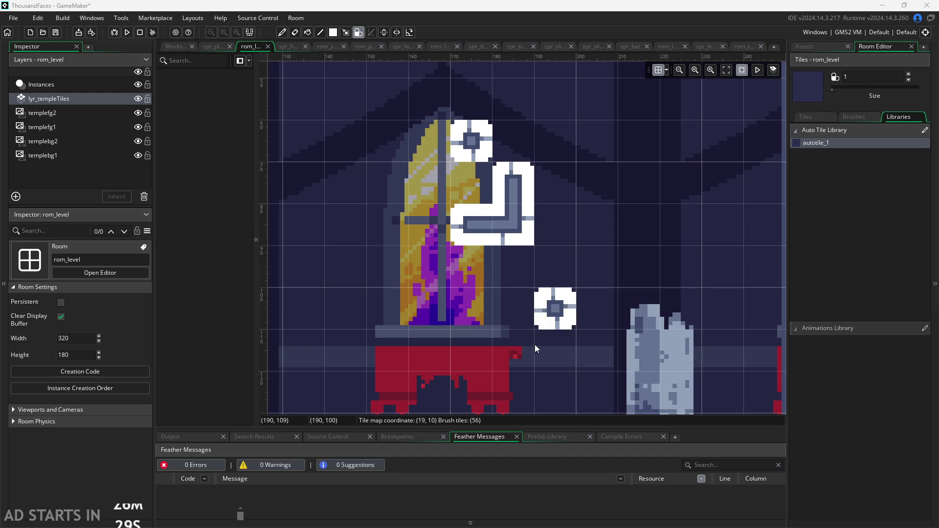
click(597, 393)
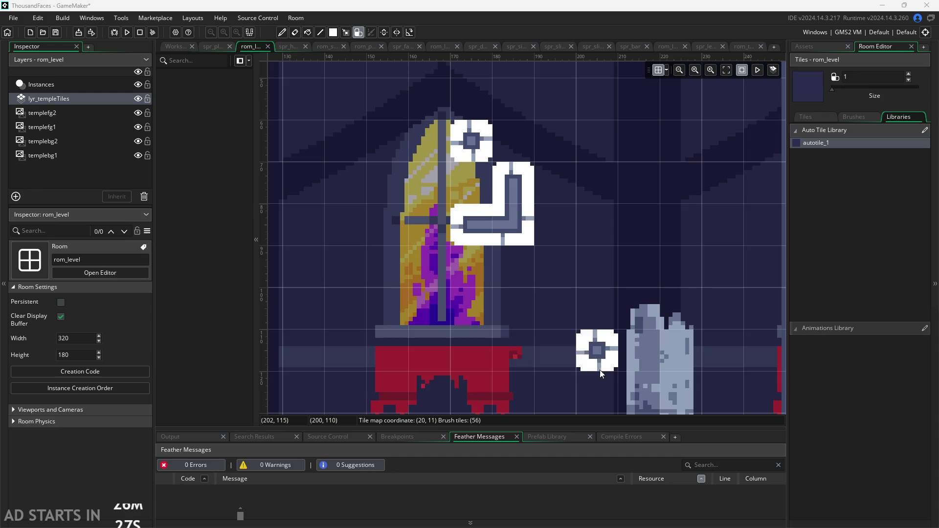
right_click(513, 203)
right_click(469, 225)
right_click(471, 142)
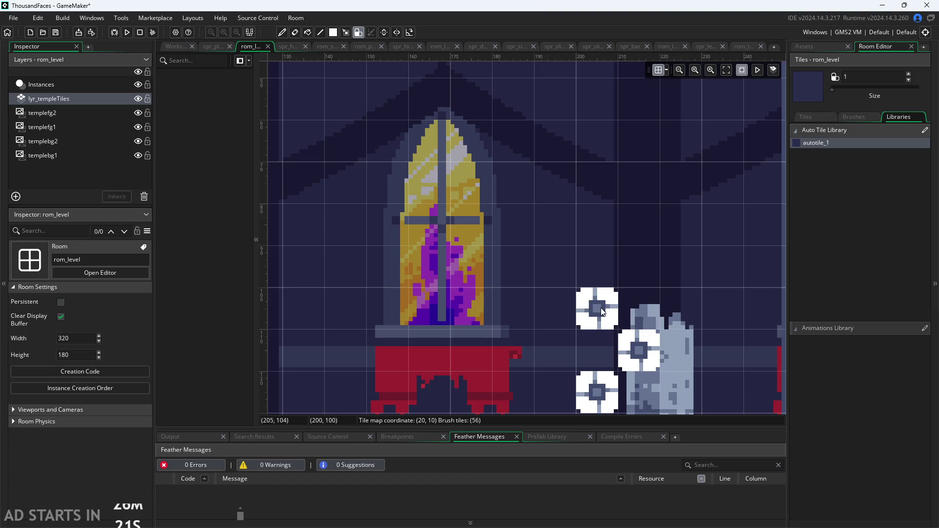
Paint an L-shaped wall piece beside the pillar and marquee-select the surrounding tiles
mouse_move(601, 312)
mouse_down()
mouse_move(557, 313)
mouse_move(567, 355)
mouse_move(611, 351)
mouse_up()
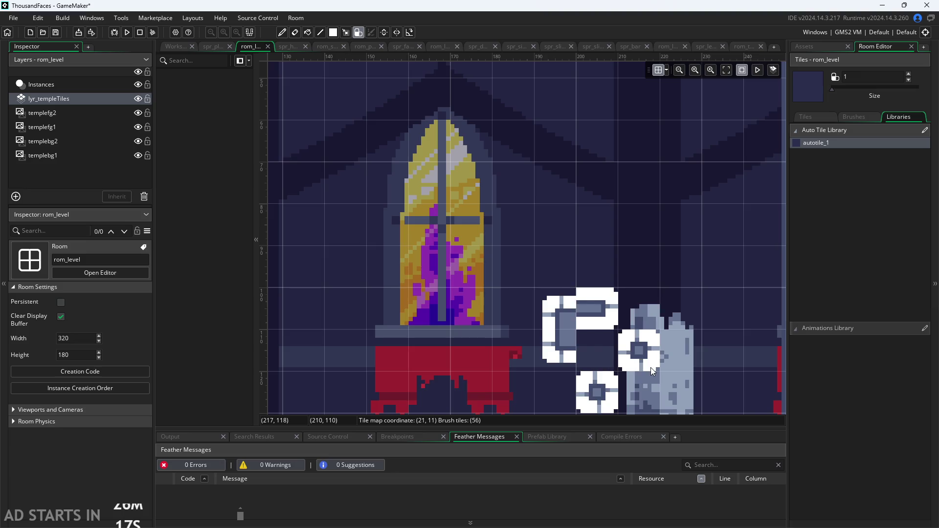
scroll(559, 315, up, 2)
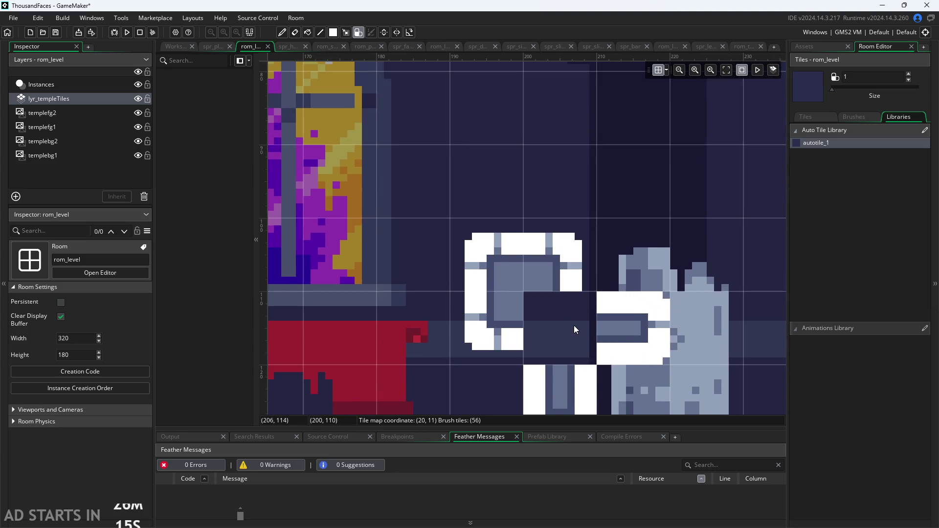
scroll(573, 325, down, 2)
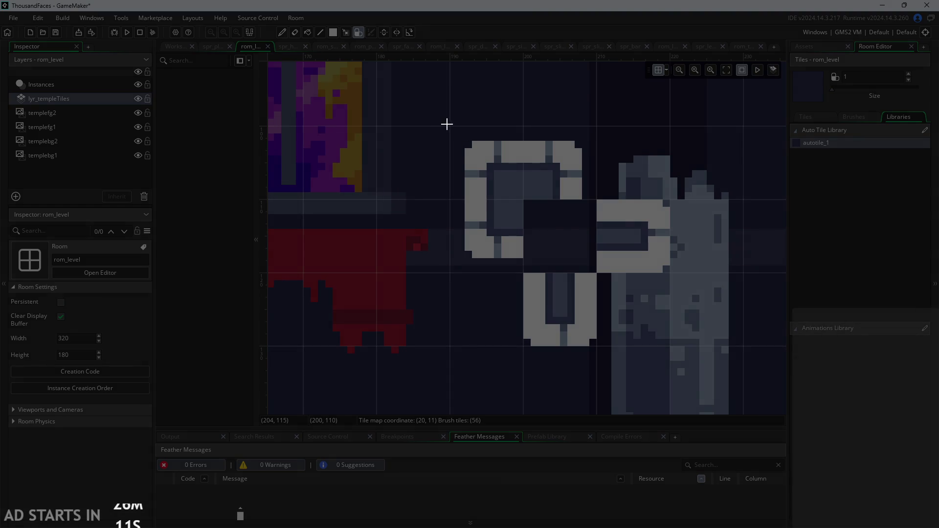
mouse_move(447, 124)
mouse_down()
mouse_move(666, 312)
mouse_move(682, 356)
mouse_move(474, 136)
mouse_up()
mouse_move(410, 89)
mouse_down()
mouse_move(670, 394)
mouse_move(728, 401)
mouse_up()
Drop the tile selection and zoom out to view all of rom_level
click(726, 400)
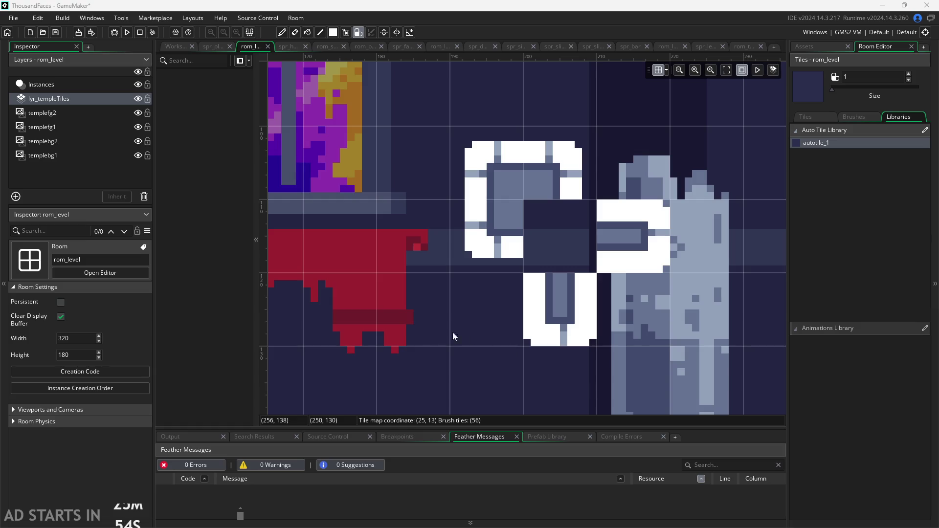
scroll(489, 215, down, 10)
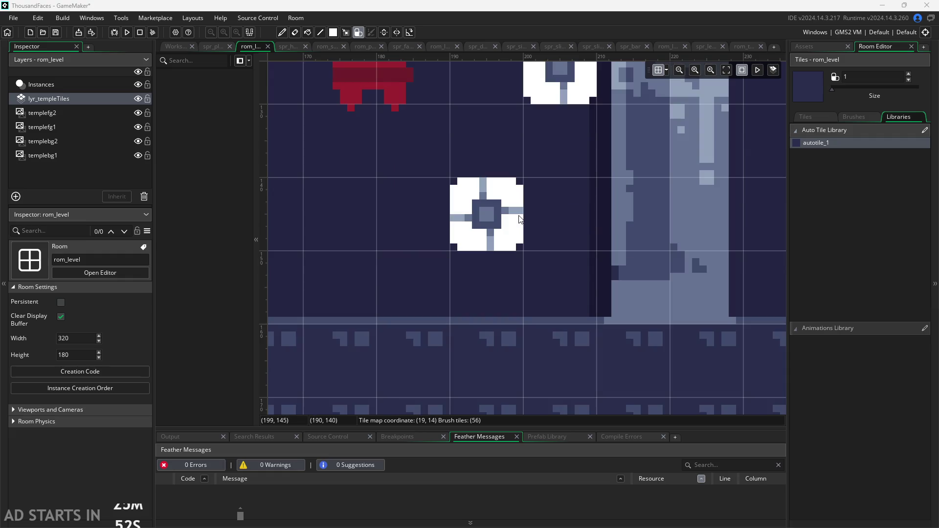
scroll(600, 319, up, 5)
scroll(599, 319, down, 5)
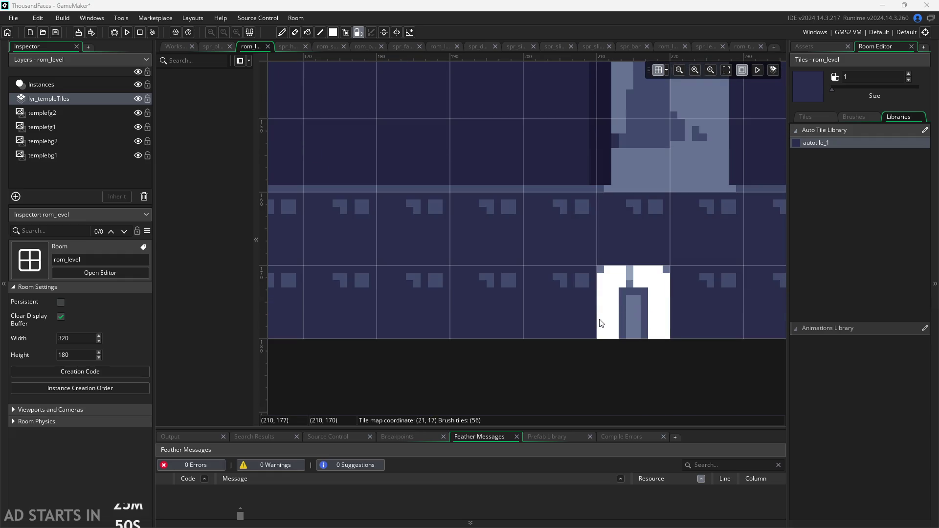
scroll(577, 346, down, 1)
scroll(577, 346, down, 3)
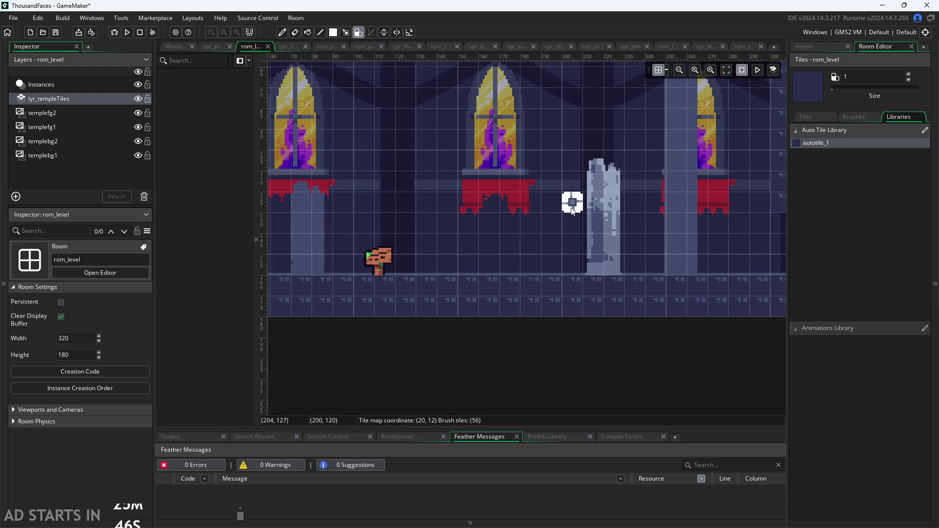
scroll(572, 210, down, 4)
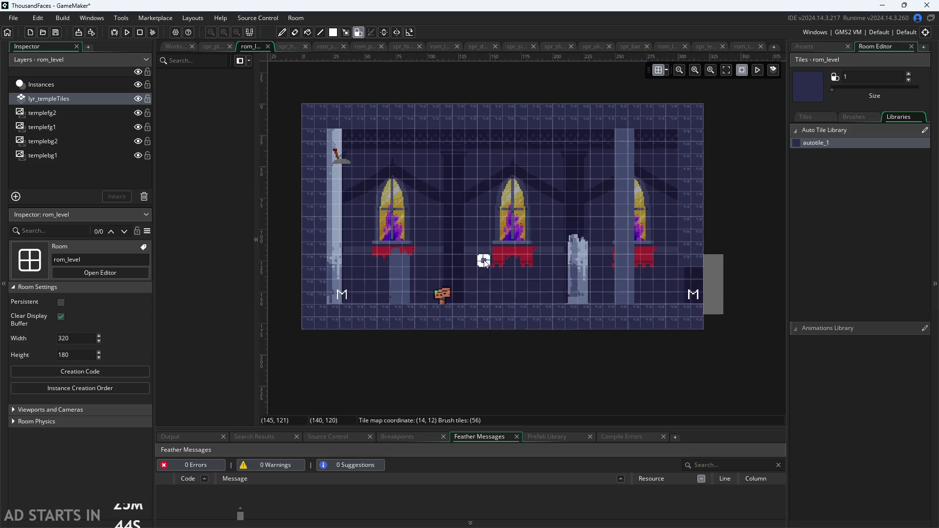
scroll(485, 260, up, 3)
scroll(485, 241, up, 4)
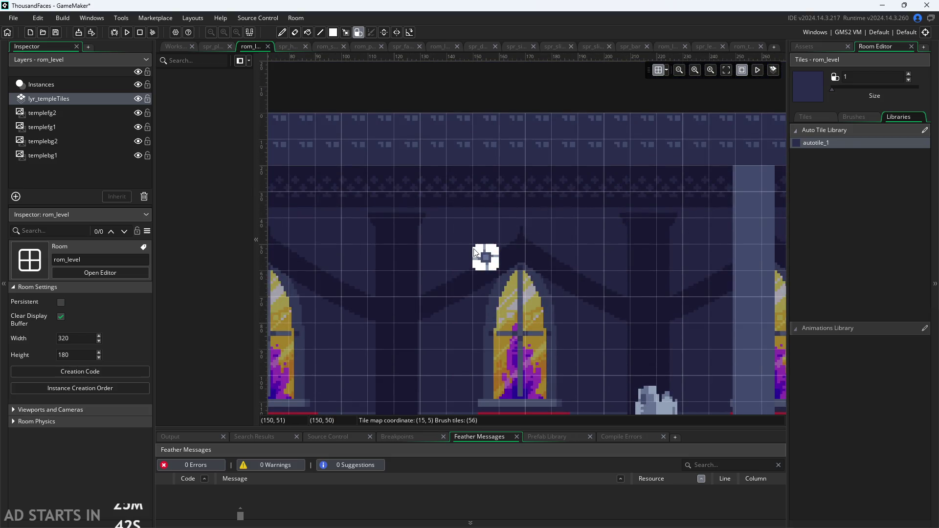
scroll(484, 281, down, 3)
scroll(484, 291, down, 1)
scroll(504, 378, down, 1)
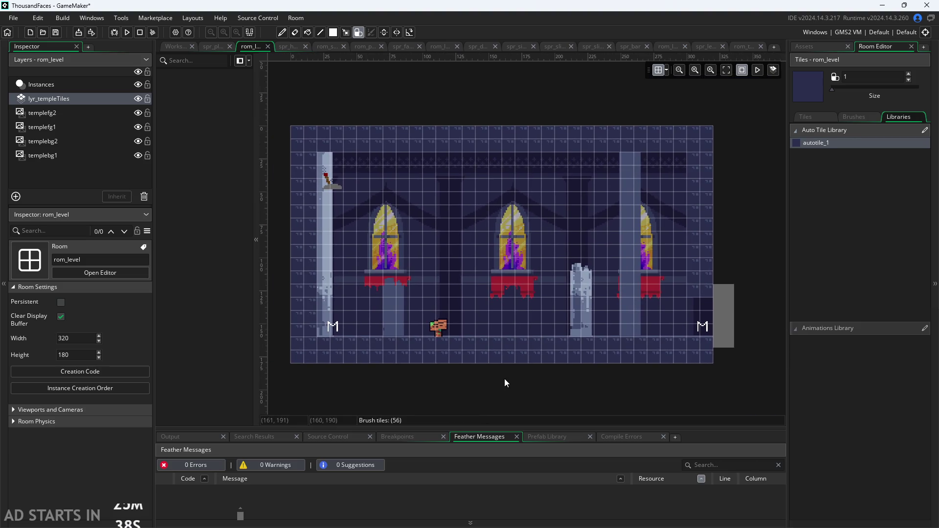
scroll(455, 336, up, 2)
Paint test tiles between the windows, join them into an L-shaped piece, then erase its centre tile
click(478, 274)
click(452, 248)
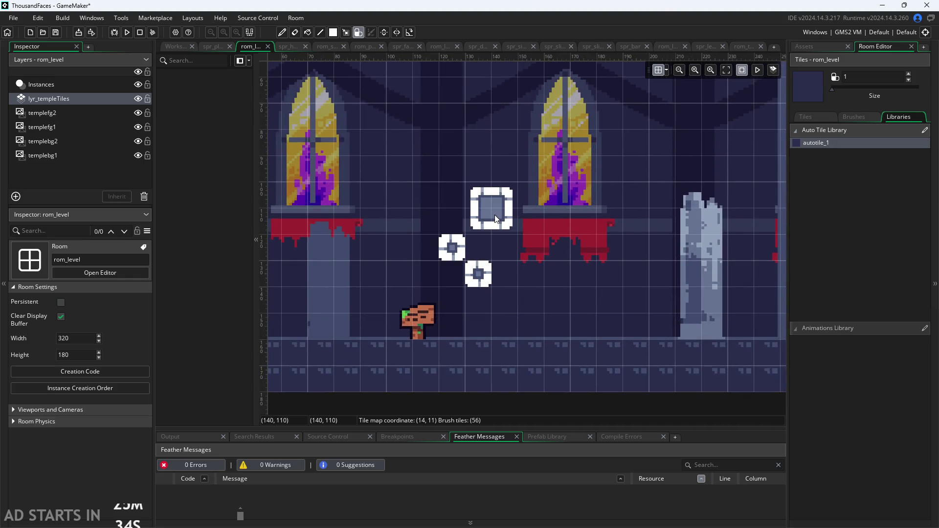
click(484, 206)
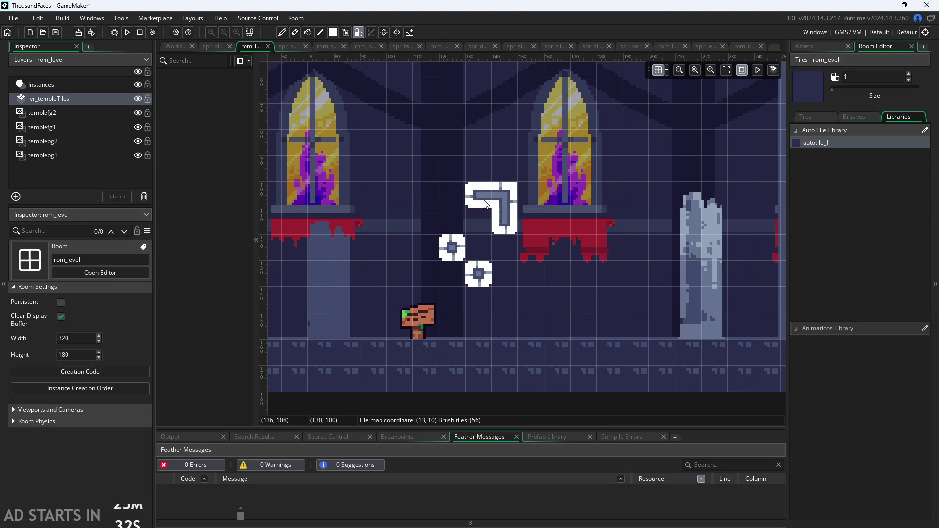
click(504, 248)
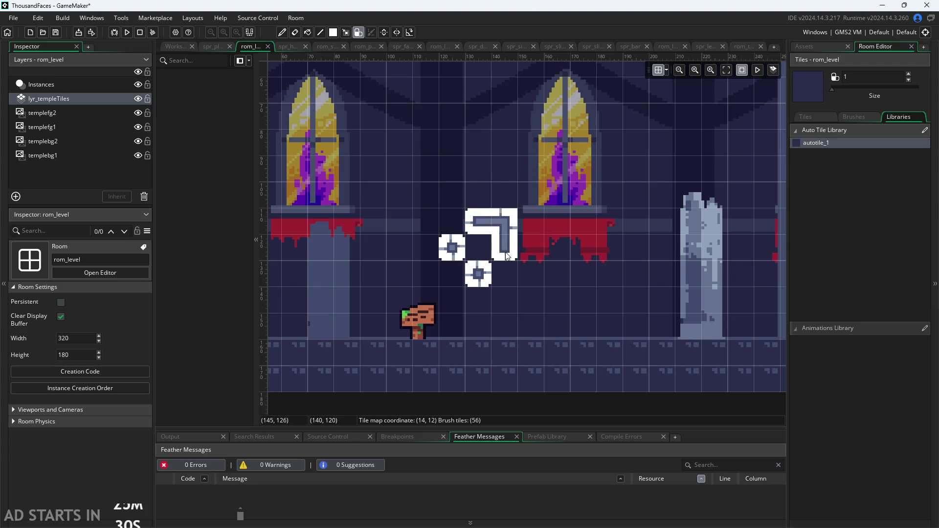
click(478, 248)
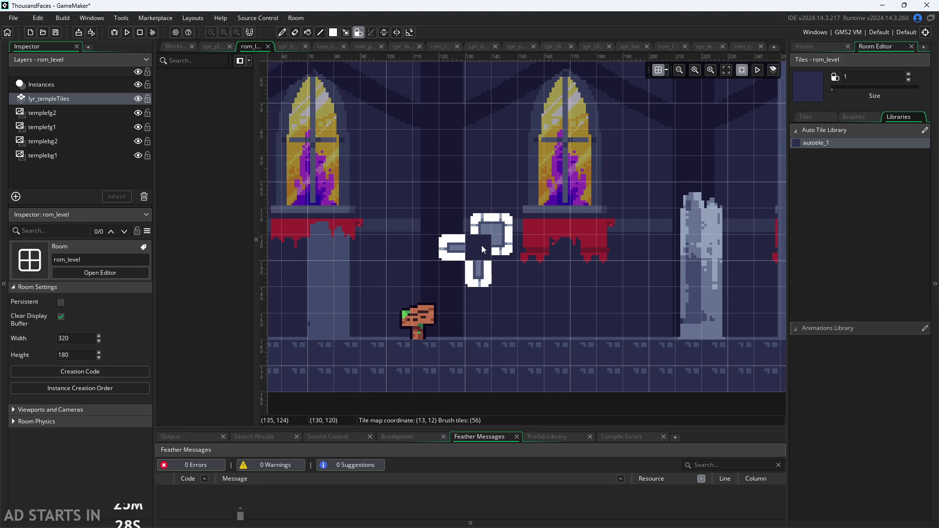
right_click(469, 263)
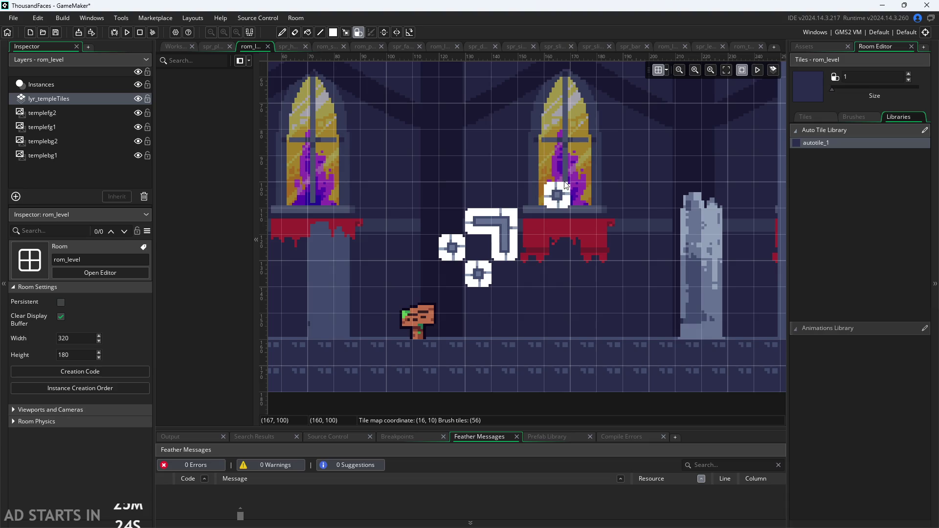
Paint tiles at the foot of the right window and a filled block over it
click(565, 162)
click(607, 169)
mouse_move(584, 202)
mouse_down()
mouse_move(609, 195)
mouse_move(558, 195)
mouse_move(583, 170)
mouse_move(562, 171)
mouse_move(565, 195)
mouse_move(588, 232)
mouse_move(575, 169)
mouse_up()
Erase the tiles around the right window and the L piece, then paint a wall column
scroll(586, 168, up, 1)
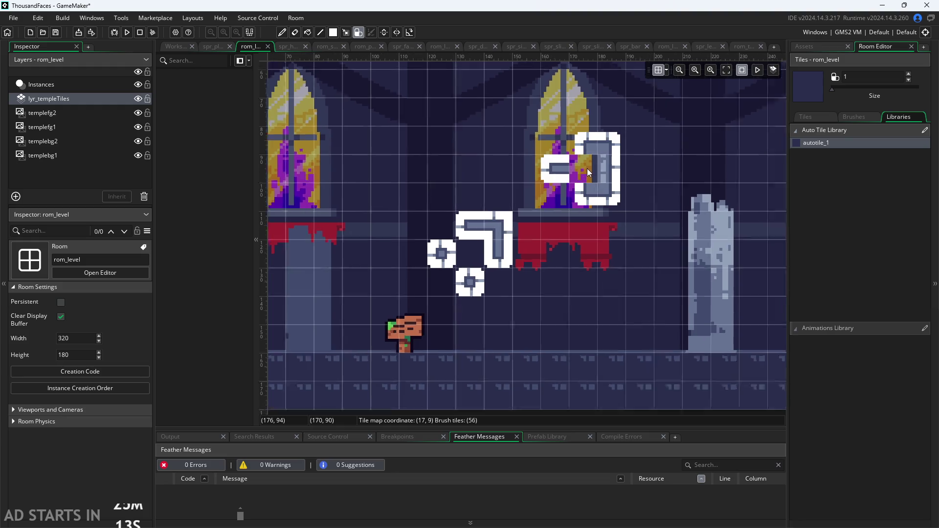
scroll(587, 169, up, 1)
mouse_move(587, 168)
mouse_down()
mouse_move(577, 176)
mouse_move(599, 118)
mouse_move(518, 231)
mouse_move(373, 280)
mouse_move(324, 330)
mouse_up()
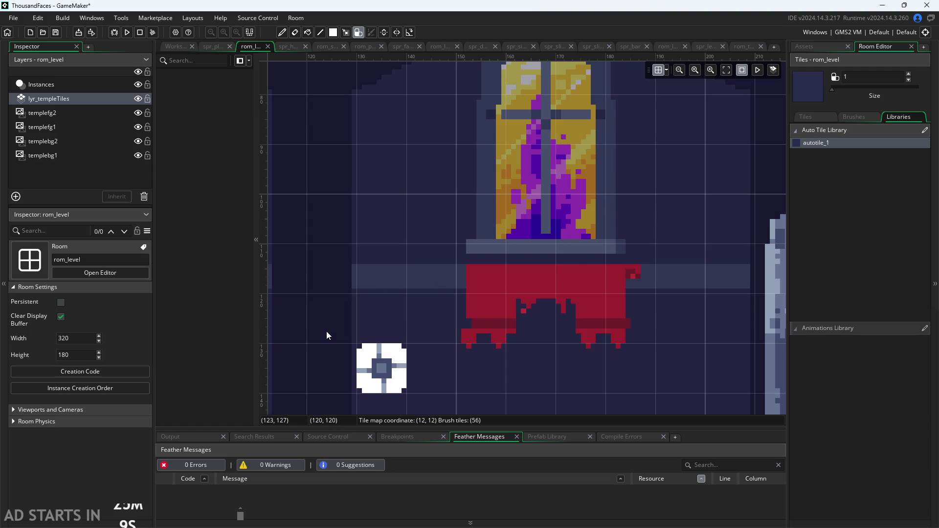
scroll(387, 287, down, 4)
scroll(387, 286, up, 3)
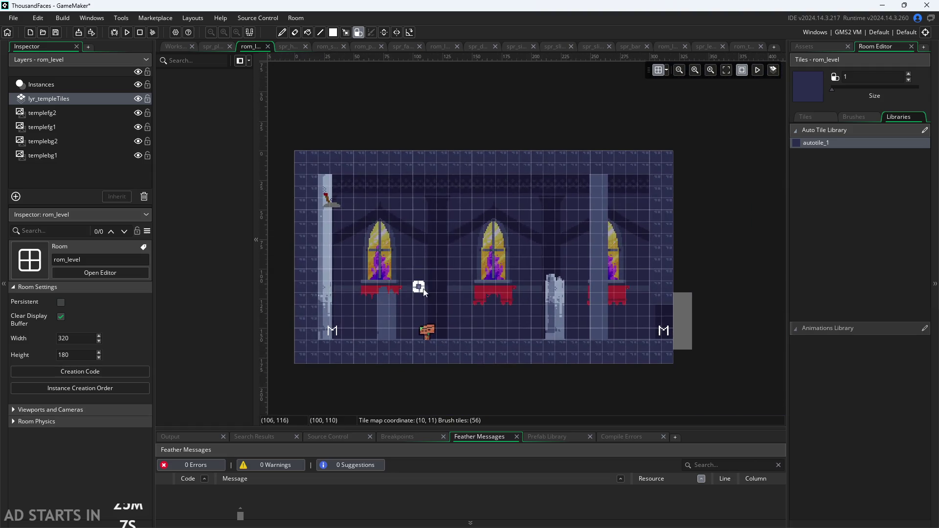
mouse_move(415, 293)
mouse_down()
mouse_move(415, 226)
mouse_move(443, 220)
mouse_move(450, 279)
mouse_move(484, 284)
mouse_move(483, 226)
mouse_move(522, 219)
mouse_move(521, 286)
mouse_move(551, 288)
mouse_up()
Add a bar and box in the right loop, plus a lower platform and top bar on the middle loop
drag(538, 230, 534, 278)
mouse_move(467, 271)
mouse_down()
mouse_move(464, 284)
mouse_move(467, 276)
mouse_up()
click(471, 222)
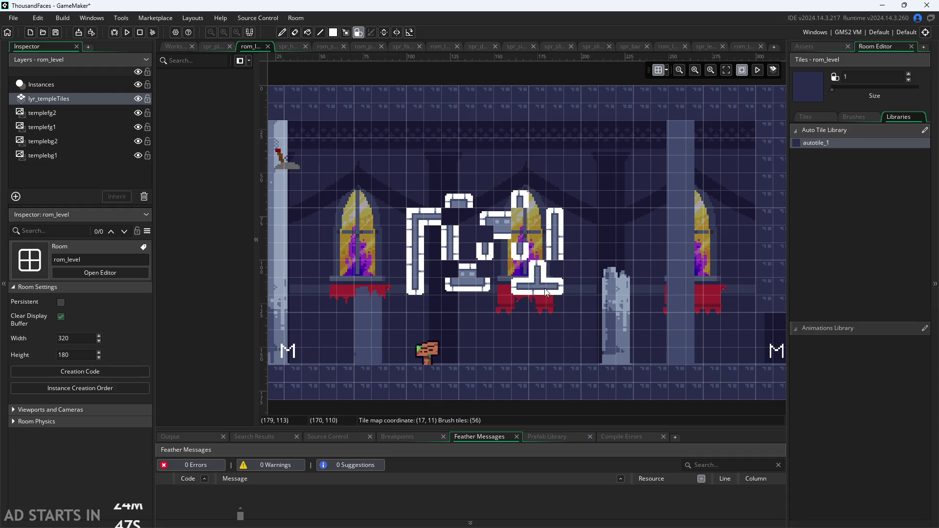
scroll(503, 225, up, 3)
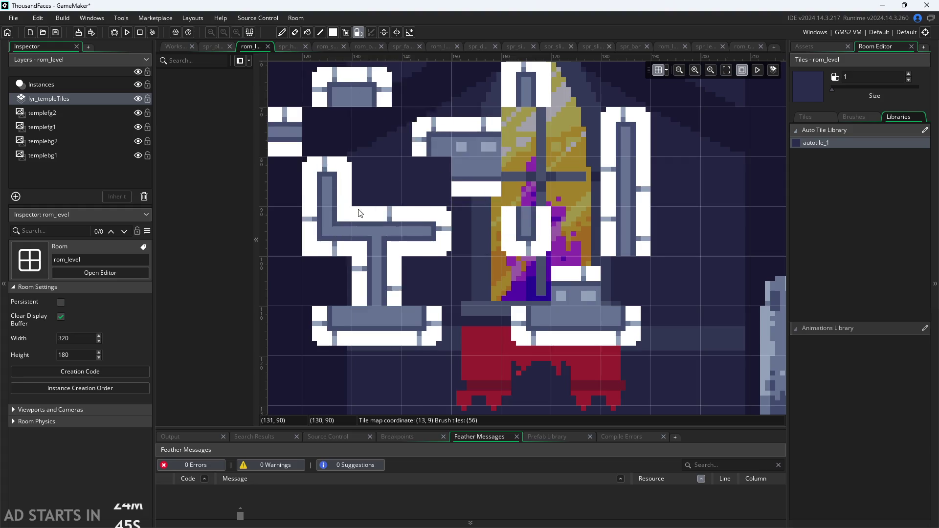
scroll(496, 201, down, 3)
scroll(345, 250, up, 2)
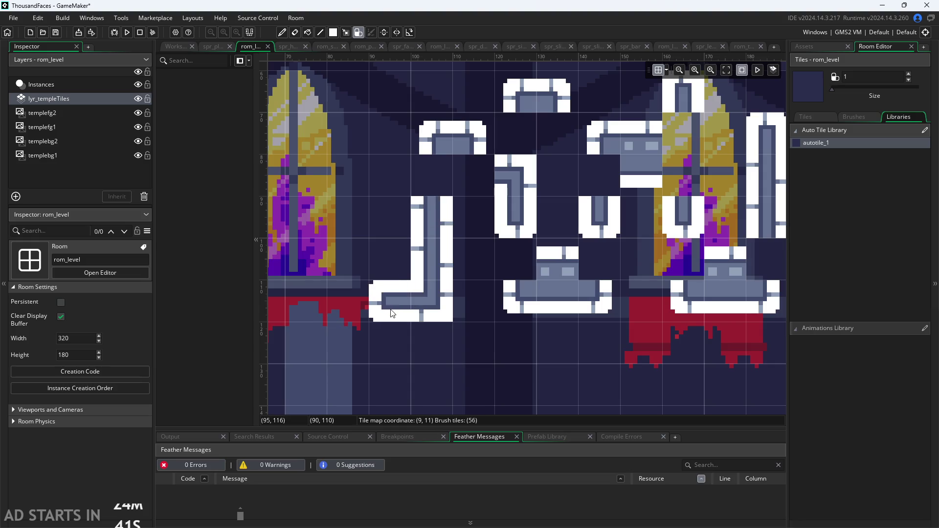
Paint an L corner and a rightward run of autotiles, adding a tile so neighbours reshape
click(389, 259)
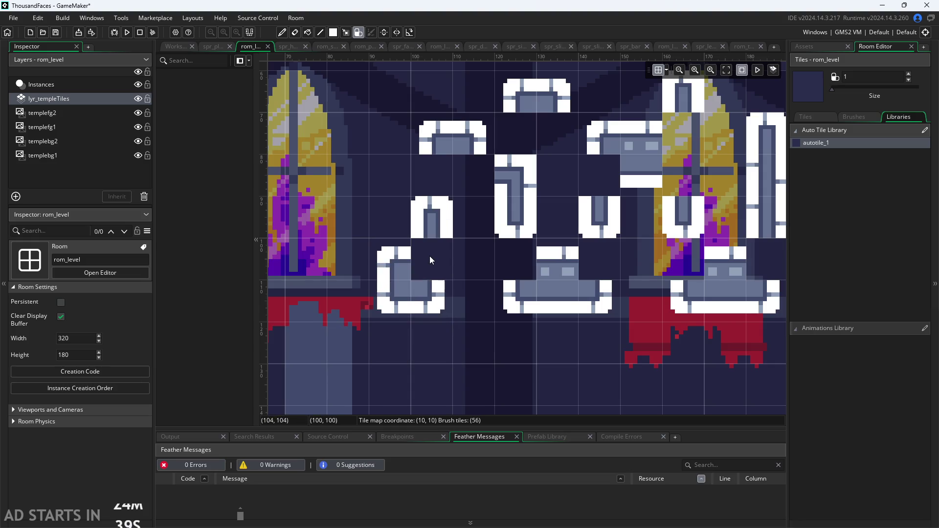
scroll(485, 357, down, 2)
scroll(518, 283, up, 2)
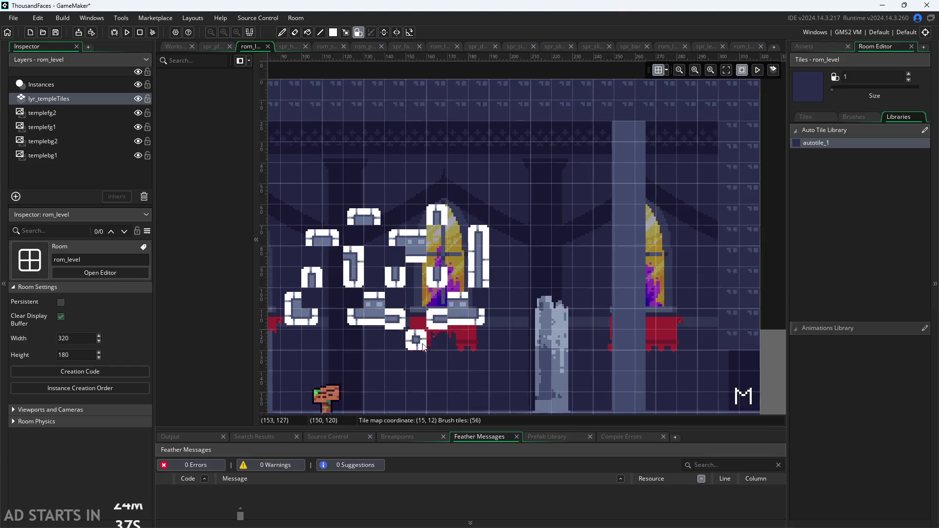
drag(549, 210, 588, 211)
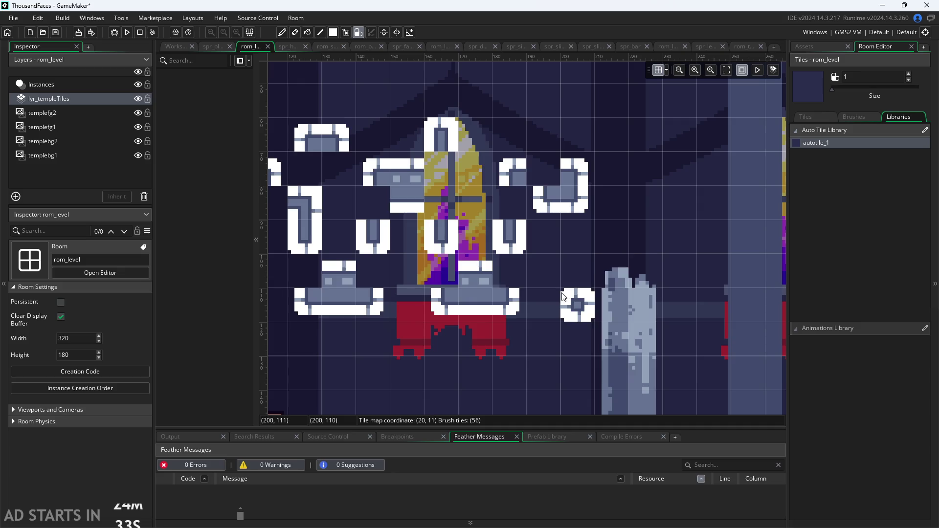
click(584, 229)
Erase the lower row of test autotiles
scroll(639, 253, down, 2)
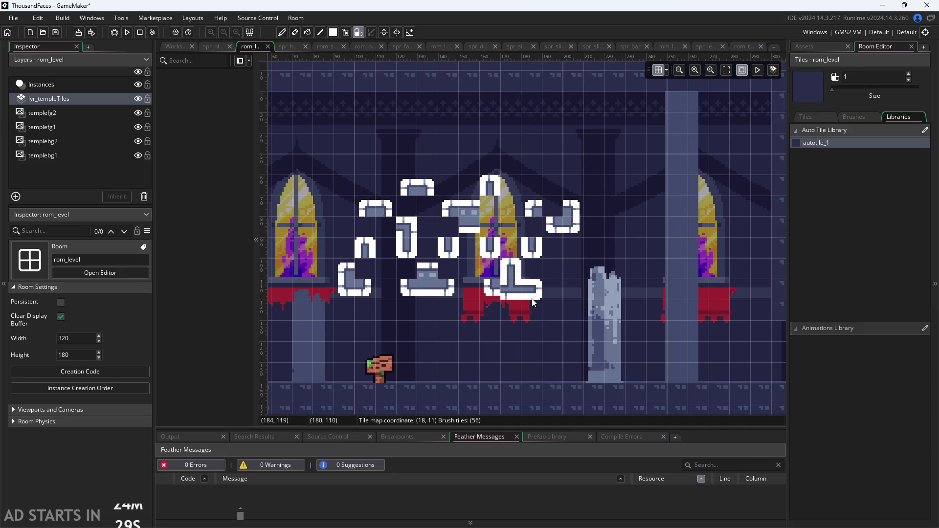
scroll(452, 245, up, 1)
scroll(452, 244, up, 2)
scroll(426, 264, down, 3)
scroll(395, 279, up, 3)
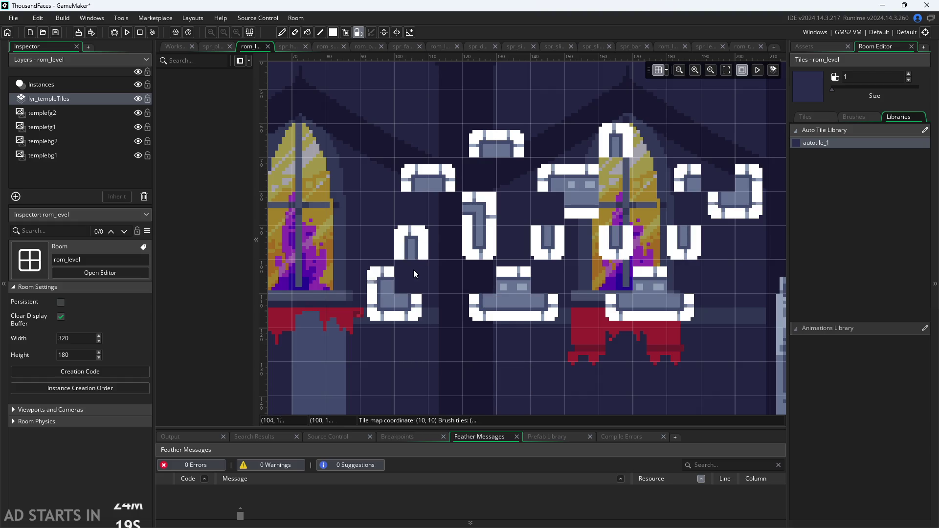
scroll(546, 337, down, 2)
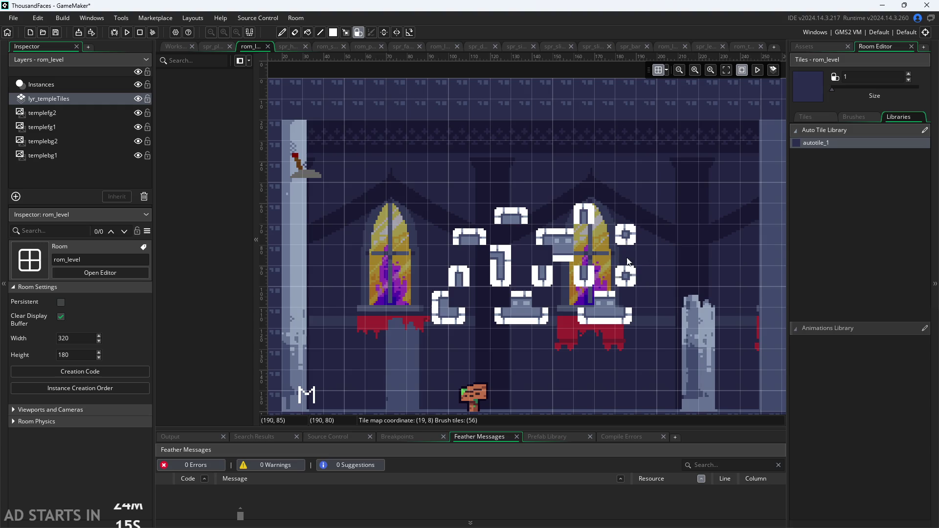
mouse_move(624, 294)
mouse_down()
mouse_move(569, 325)
mouse_move(591, 309)
mouse_move(479, 300)
mouse_move(524, 263)
mouse_move(584, 274)
mouse_move(561, 244)
mouse_move(607, 236)
mouse_move(519, 218)
mouse_move(542, 235)
mouse_up()
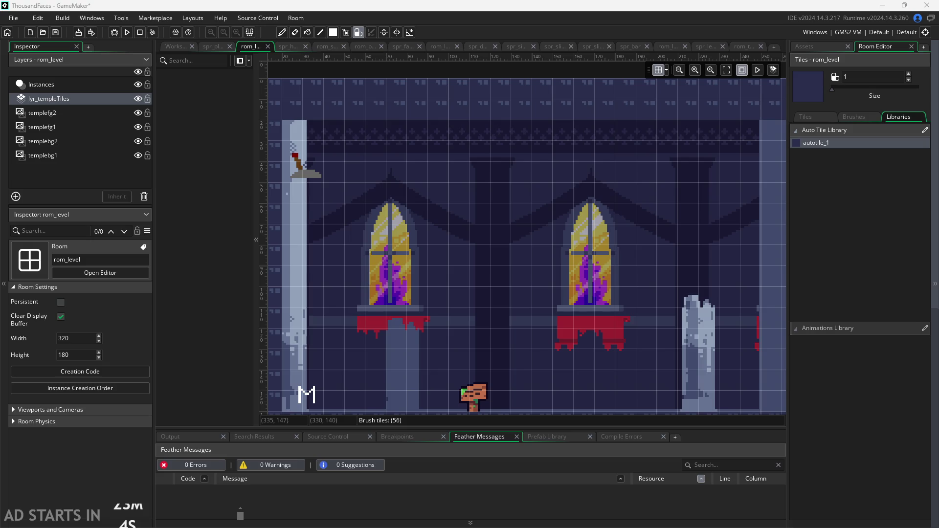
Zoom the room view to confirm the temple art is free of test autotiles
scroll(592, 331, down, 5)
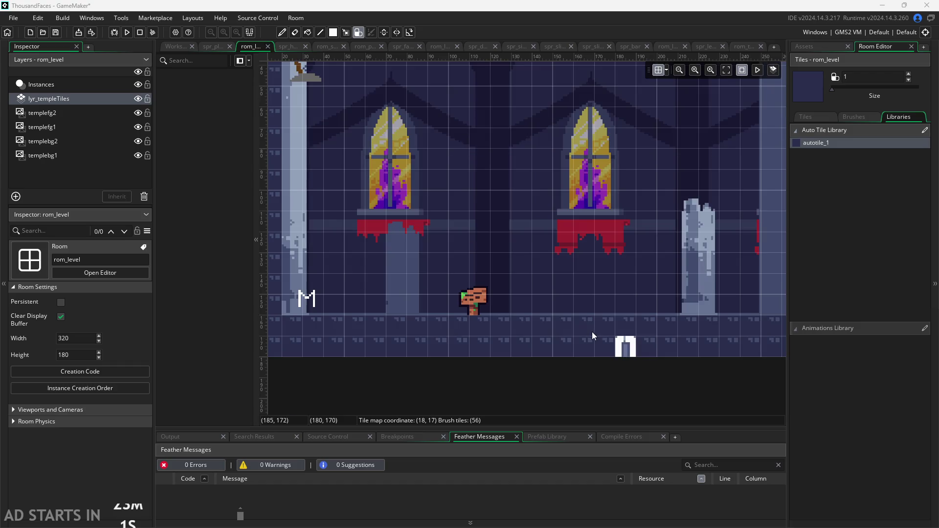
scroll(589, 401, right, 3)
ctrl+scroll(589, 401, down, 2)
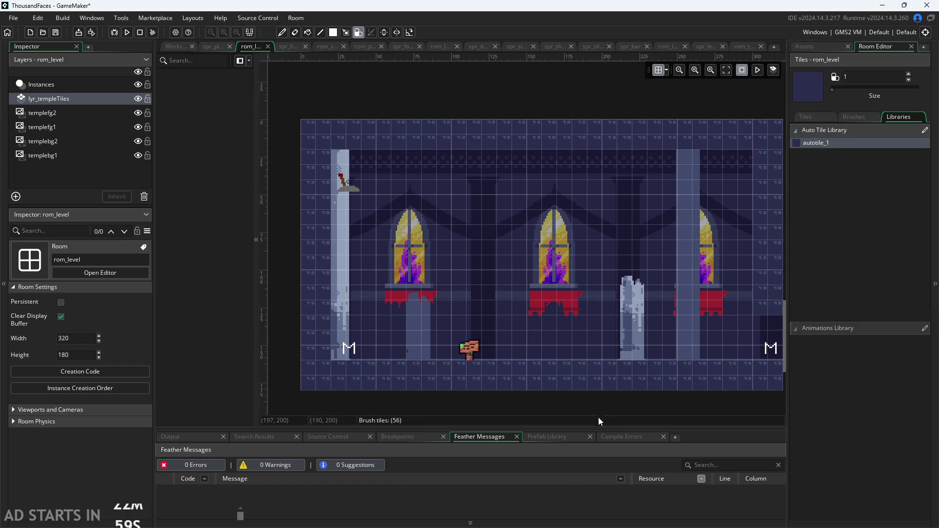
ctrl+scroll(574, 288, up, 3)
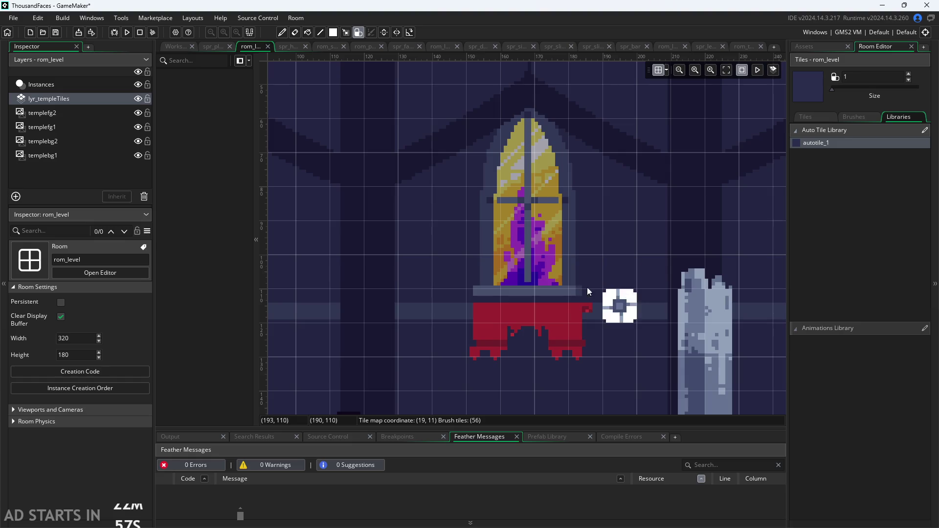
ctrl+scroll(483, 289, up, 2)
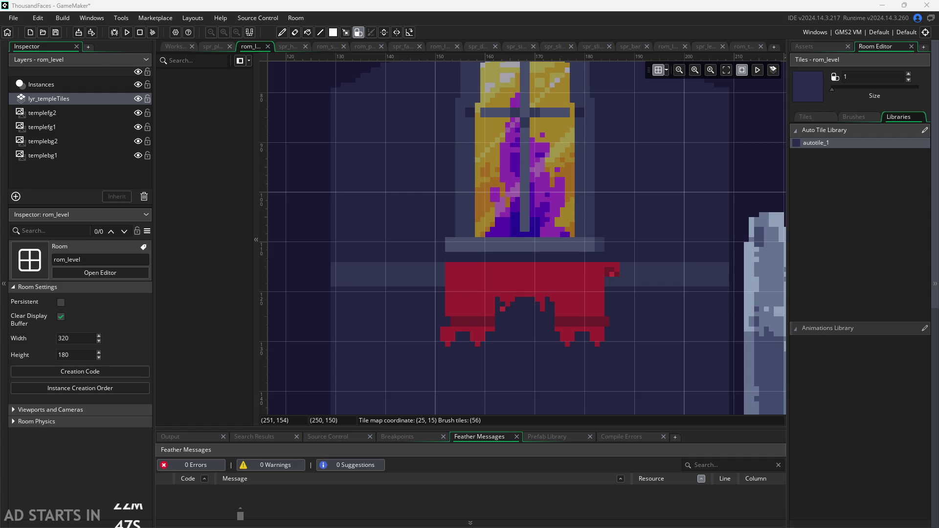
scroll(704, 403, down, 3)
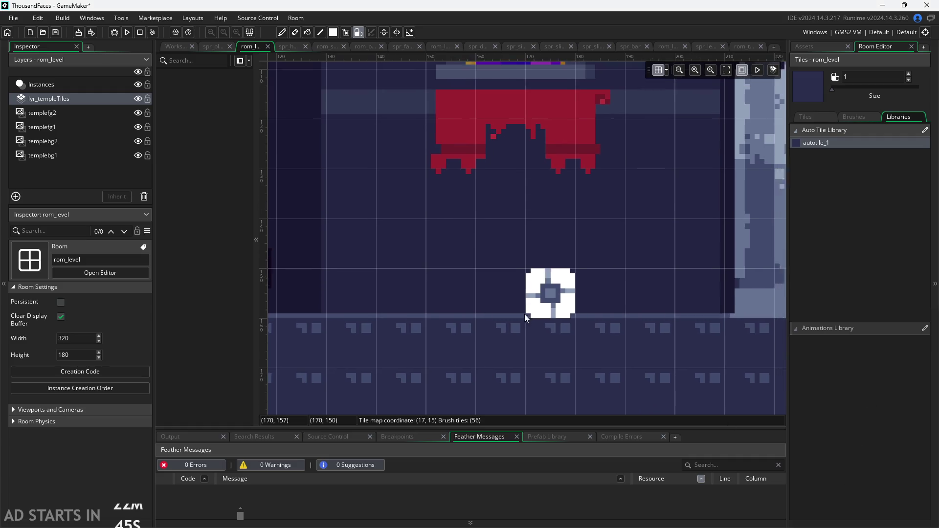
scroll(527, 313, up, 5)
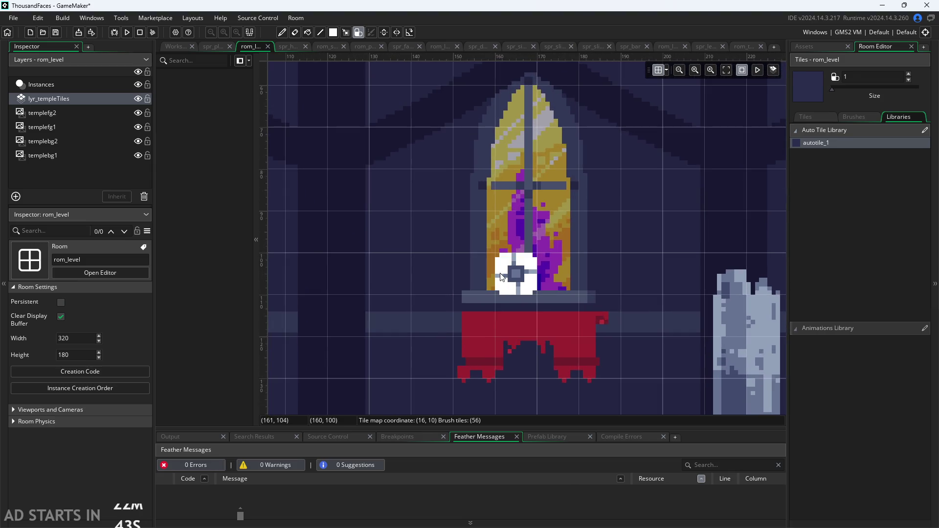
scroll(501, 277, down, 1)
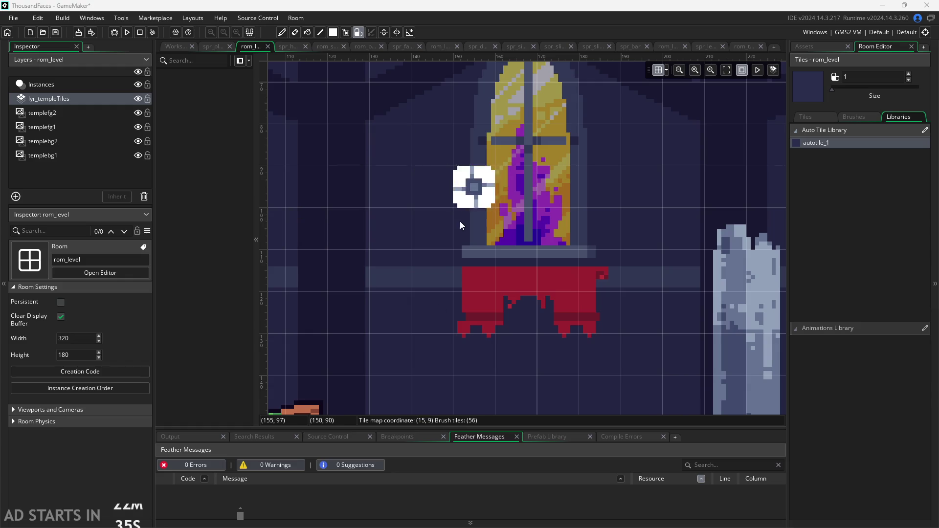
scroll(455, 220, down, 5)
scroll(440, 206, down, 3)
scroll(532, 386, down, 4)
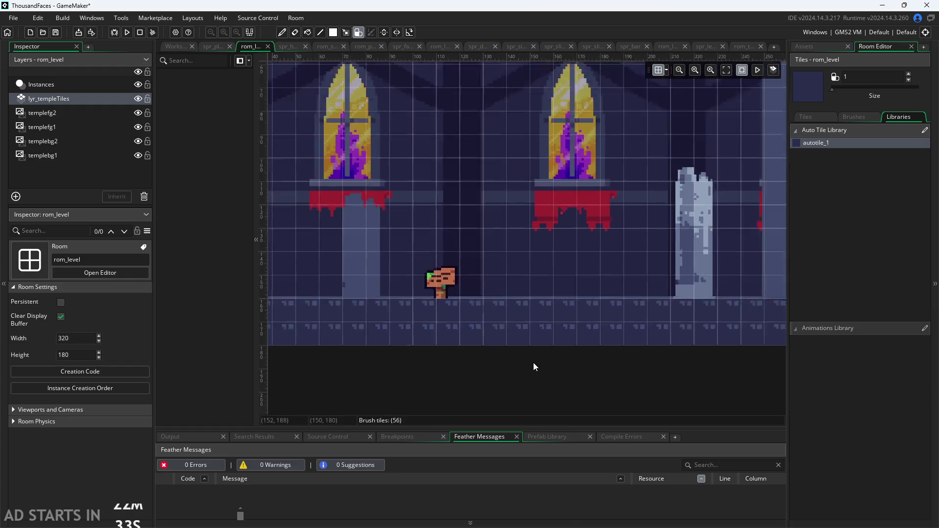
scroll(461, 289, up, 6)
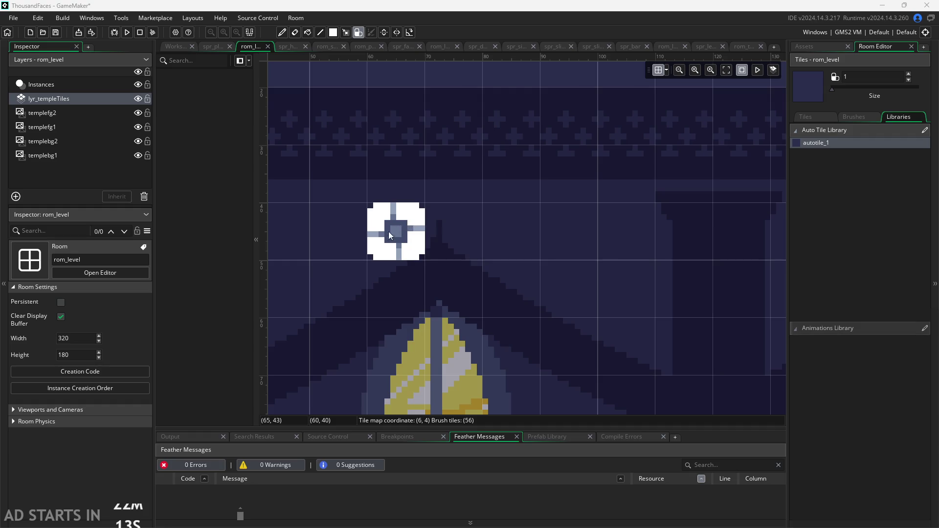
click(400, 236)
Paint a U-shaped autotile run and close it into a frame with extra tiles above and right
mouse_move(405, 267)
mouse_down()
mouse_move(455, 289)
mouse_move(499, 239)
mouse_up()
click(462, 186)
click(453, 225)
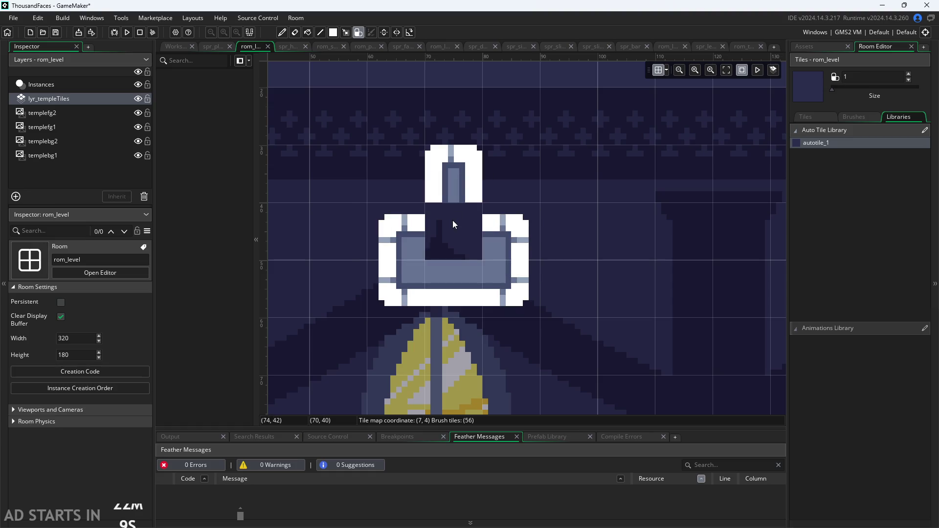
click(453, 226)
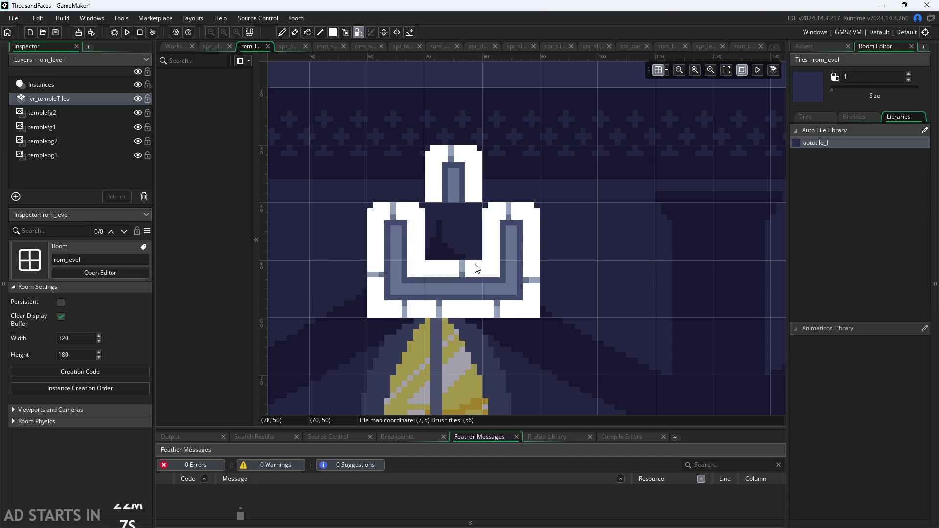
drag(461, 241, 586, 286)
scroll(534, 264, down, 5)
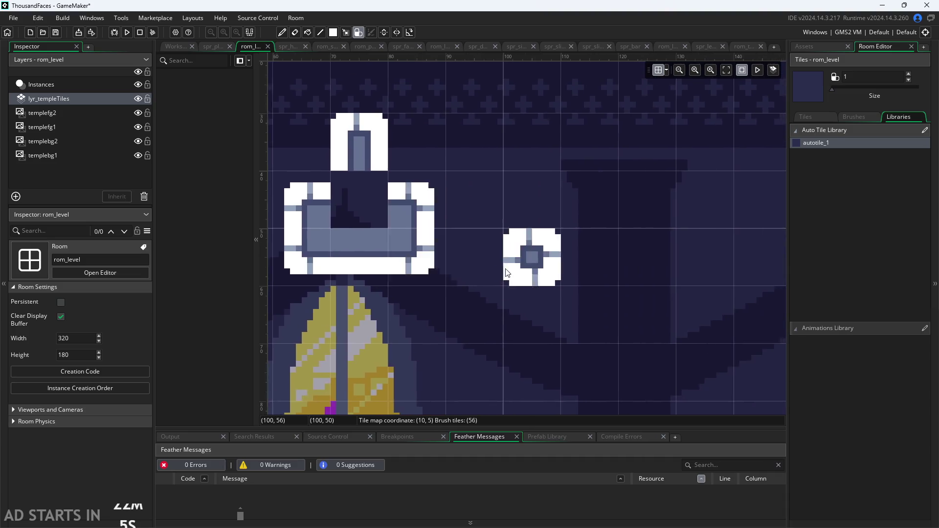
scroll(486, 268, up, 2)
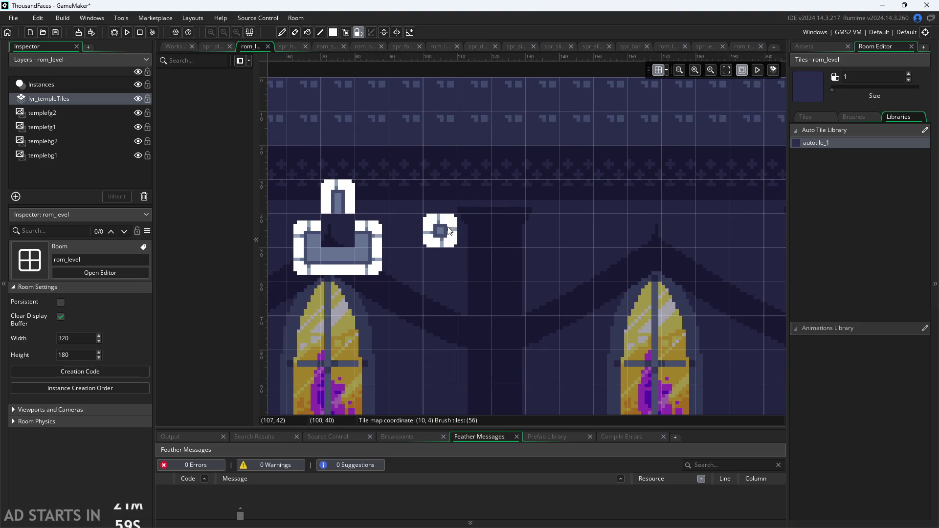
Paint a C-shaped run with an end piece, a 2x2 block, and another C block extended into an L
mouse_move(440, 262)
mouse_down()
mouse_move(442, 195)
mouse_move(477, 264)
mouse_move(512, 235)
mouse_up()
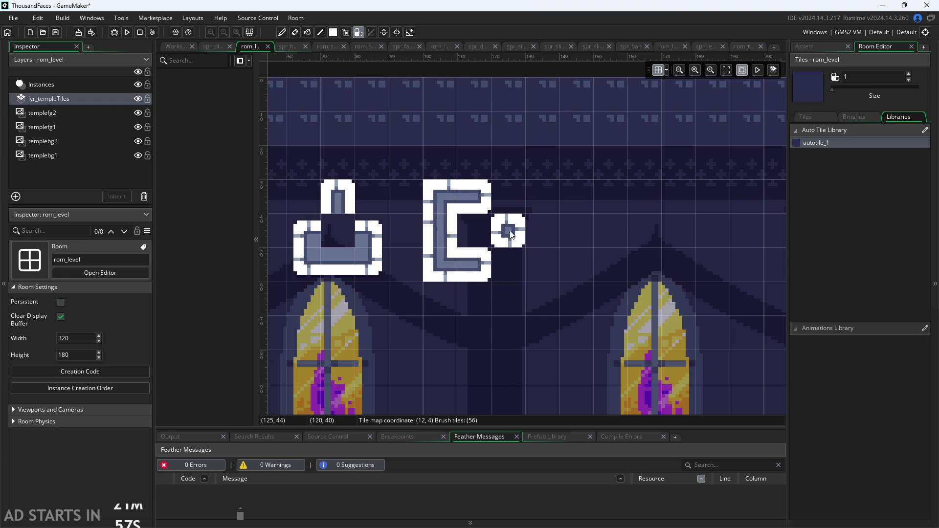
click(513, 235)
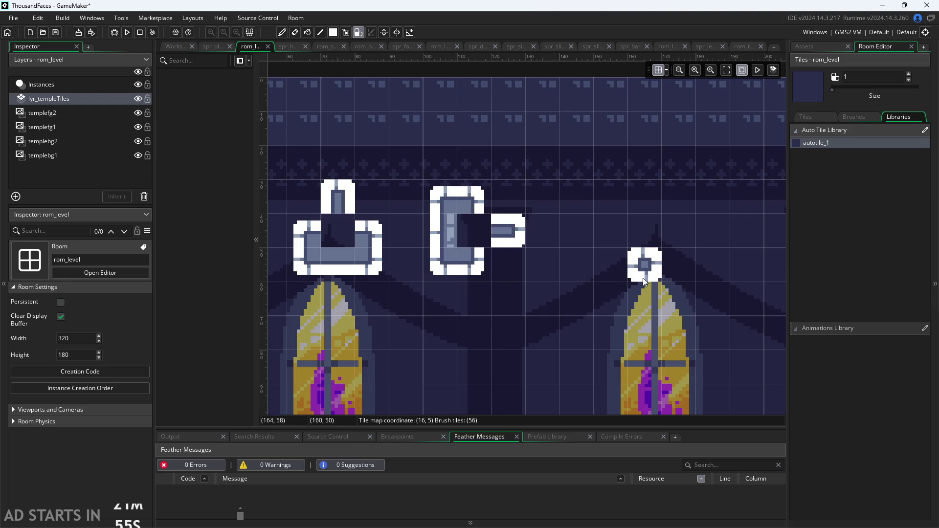
mouse_move(580, 245)
mouse_down()
mouse_move(602, 223)
mouse_move(644, 230)
mouse_move(619, 244)
mouse_up()
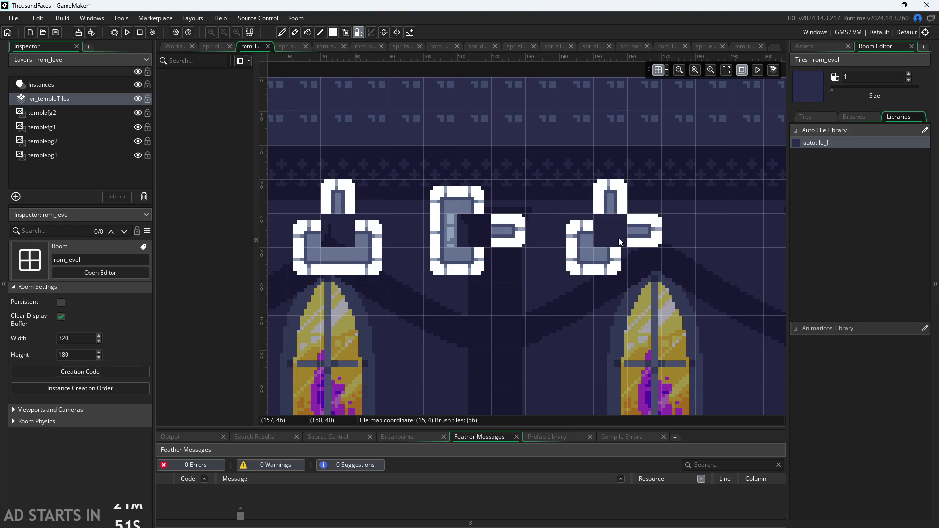
scroll(706, 308, right, 5)
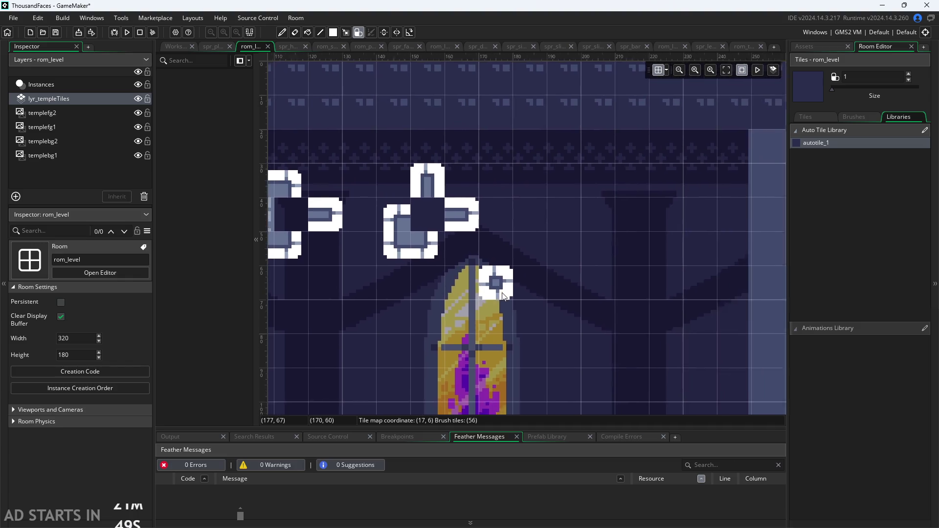
scroll(528, 269, up, 2)
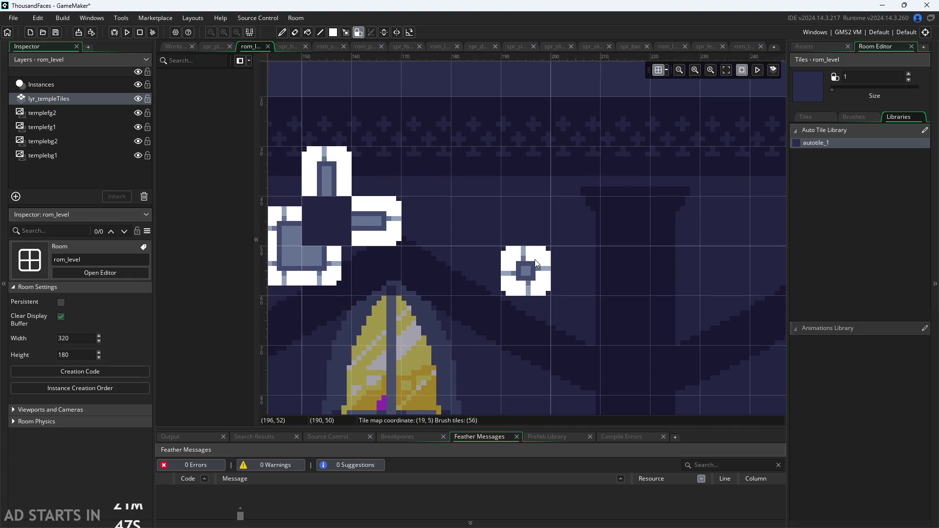
mouse_move(487, 229)
mouse_down()
mouse_move(525, 172)
mouse_move(571, 214)
mouse_move(540, 267)
mouse_move(525, 221)
mouse_up()
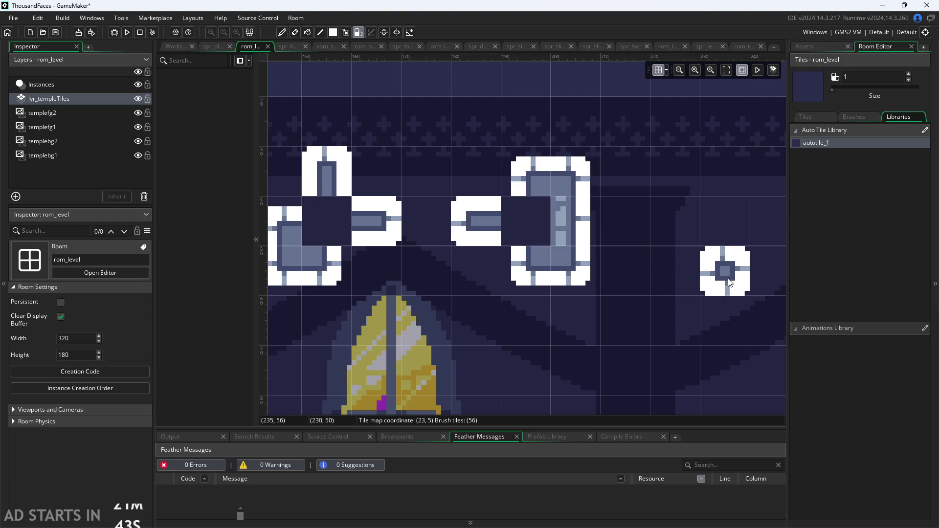
drag(639, 286, 536, 300)
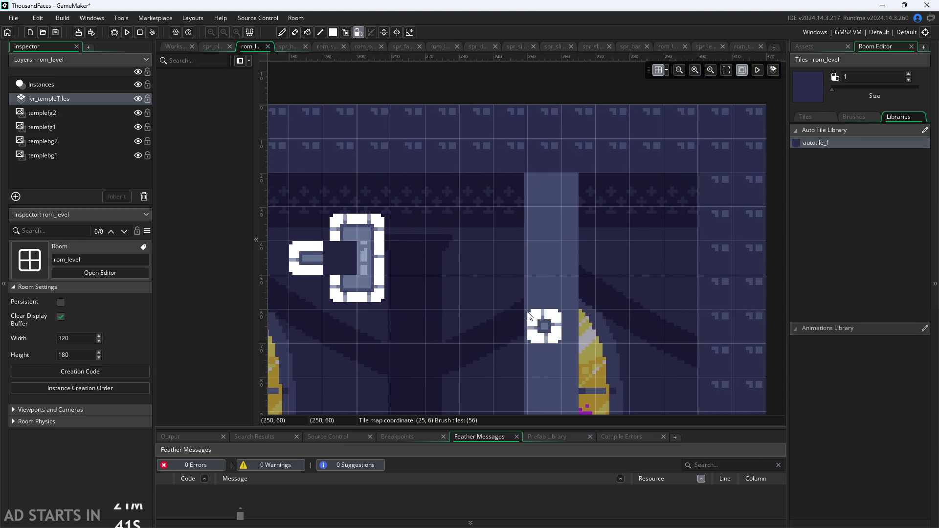
scroll(489, 294, up, 1)
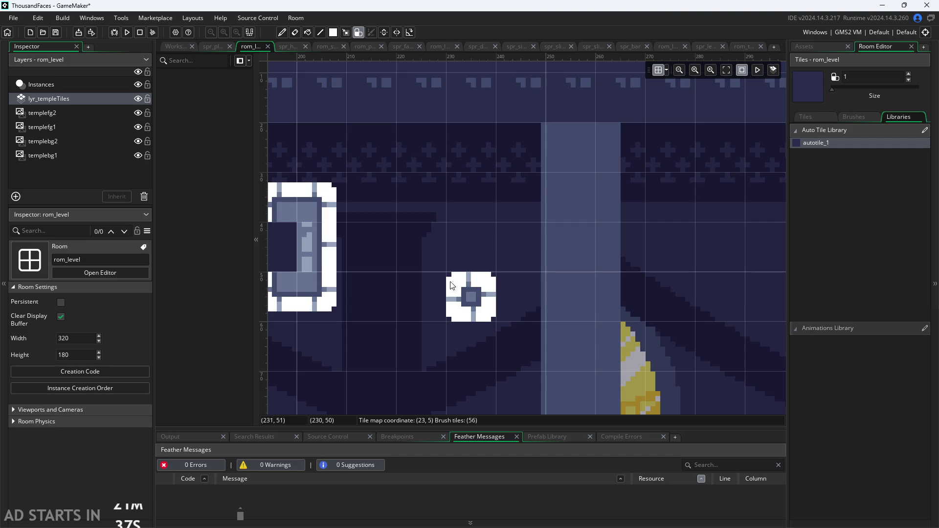
Paint two more connected autotile blocks near the right column
mouse_move(437, 265)
mouse_down()
mouse_move(470, 198)
mouse_move(520, 294)
mouse_move(480, 239)
mouse_up()
scroll(627, 306, right, 5)
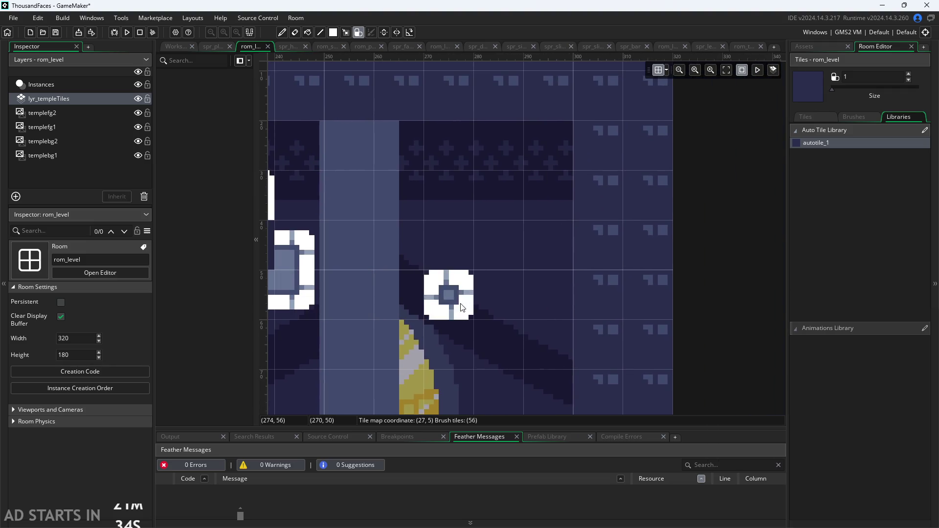
scroll(576, 317, down, 1)
scroll(538, 316, right, 2)
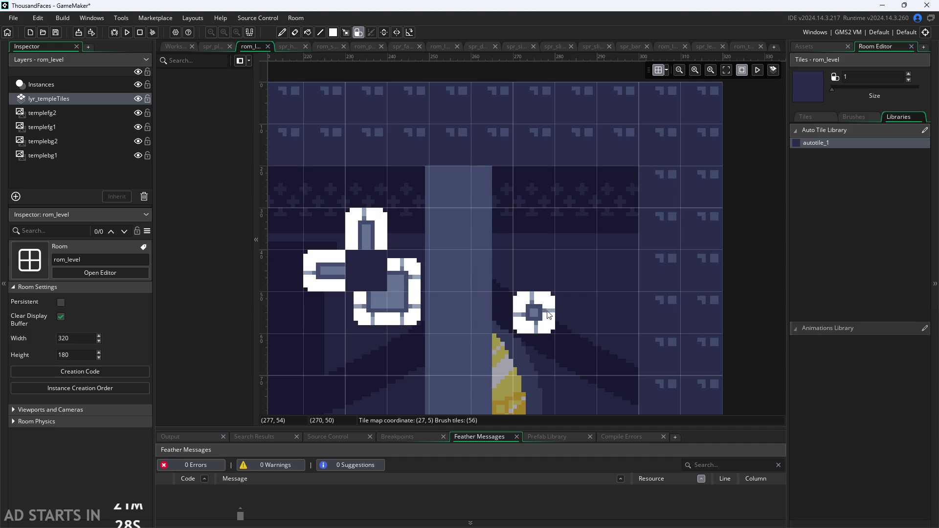
mouse_move(531, 313)
mouse_down()
mouse_move(494, 259)
mouse_move(578, 257)
mouse_move(540, 274)
mouse_up()
scroll(540, 273, down, 3)
scroll(381, 295, up, 1)
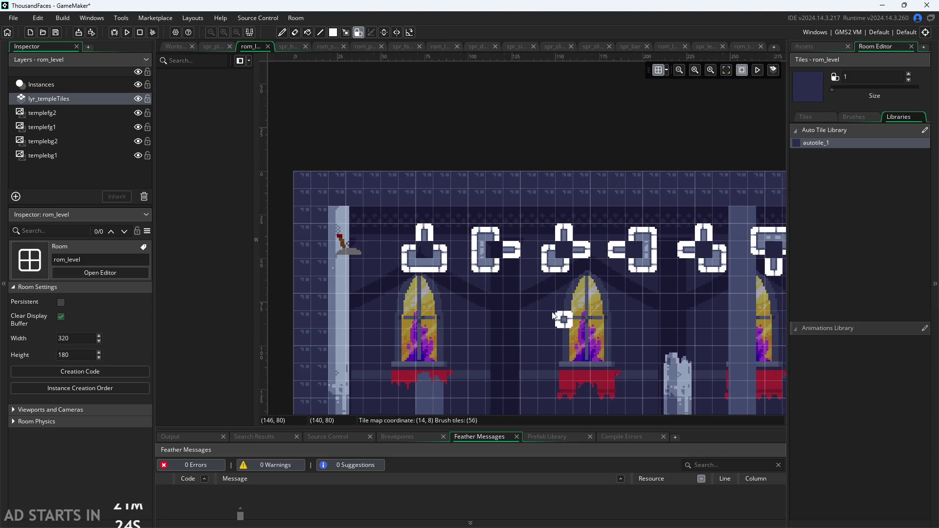
Paint autotiles around the left window, a single tile beside it and two vertically joined tiles
scroll(439, 304, up, 4)
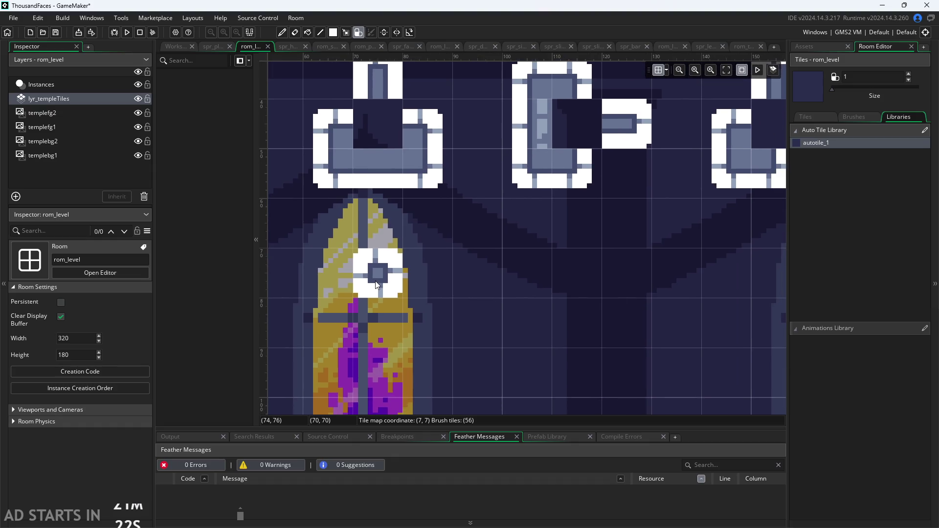
scroll(375, 281, down, 1)
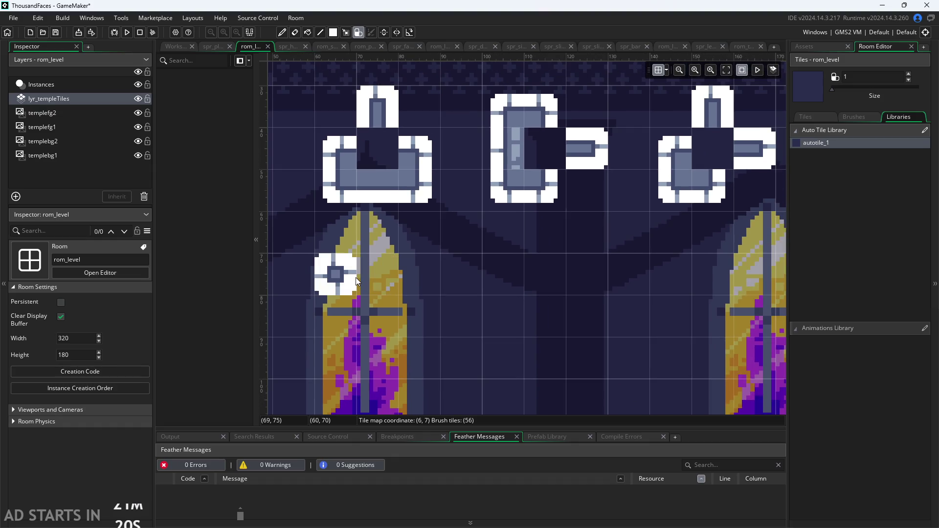
scroll(520, 297, down, 1)
scroll(331, 283, down, 2)
scroll(341, 290, up, 3)
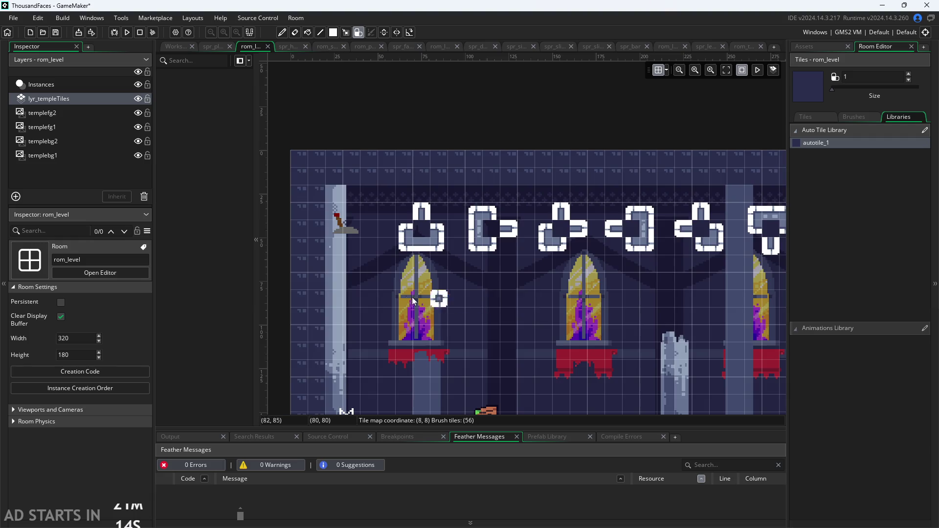
scroll(439, 301, up, 3)
mouse_move(408, 252)
mouse_down()
mouse_move(396, 257)
mouse_move(433, 303)
mouse_move(469, 220)
mouse_move(443, 264)
mouse_up()
scroll(443, 274, down, 4)
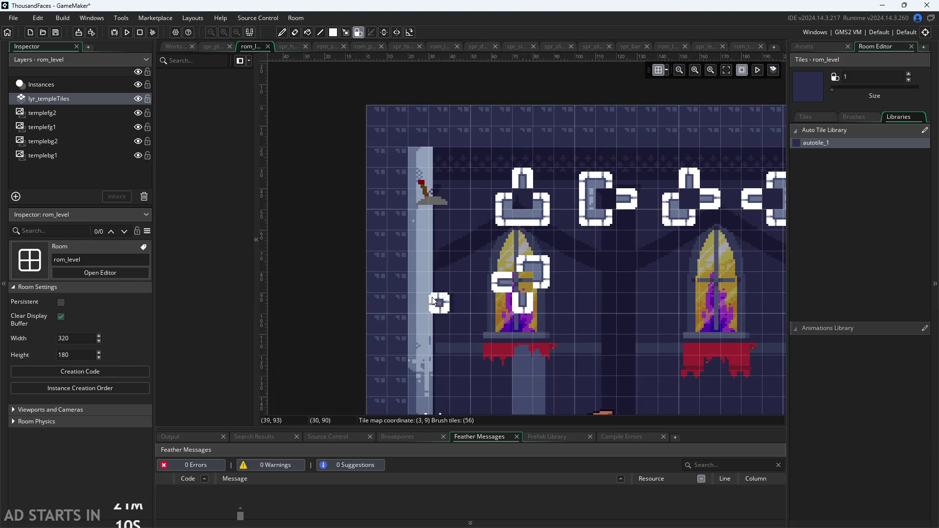
scroll(429, 258, up, 3)
click(577, 281)
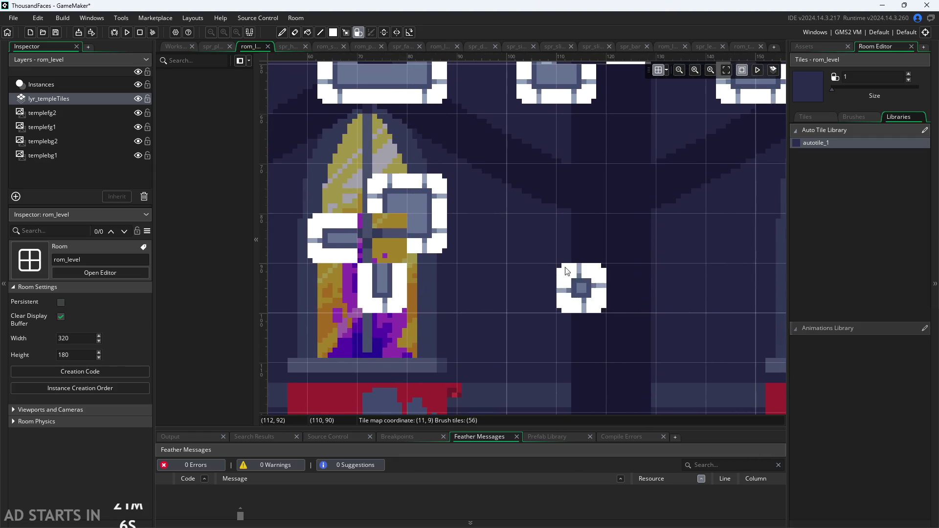
mouse_move(533, 240)
mouse_down()
mouse_move(535, 193)
mouse_move(631, 239)
mouse_move(586, 235)
mouse_up()
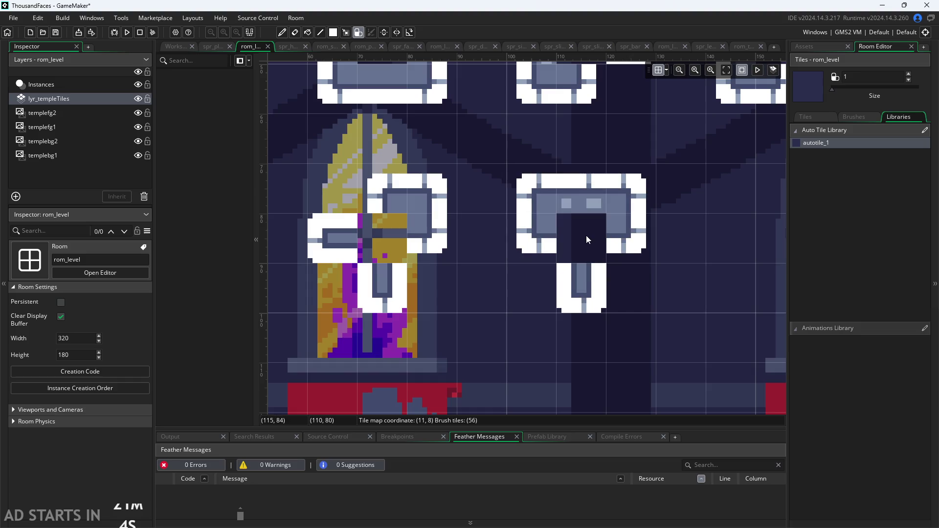
Erase the unwanted test autotile block and remaining tiles to the window's right
right_click(631, 289)
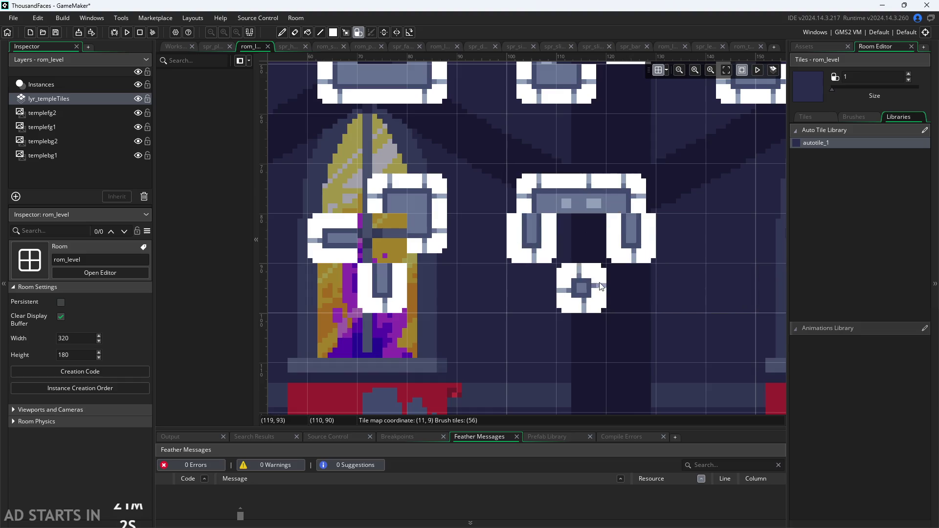
right_click(564, 219)
right_click(533, 195)
right_click(631, 196)
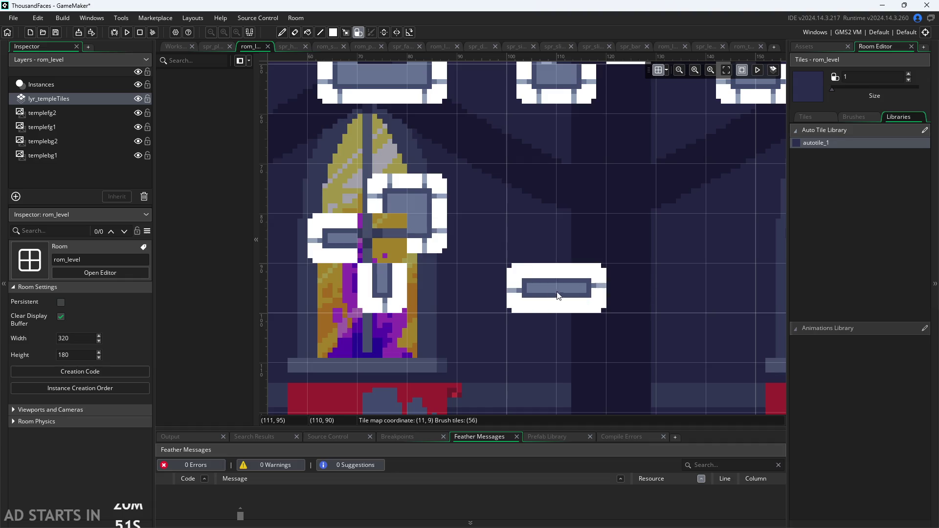
Paint an autotile block right of the window and a corner shape extended upward
drag(582, 191, 579, 233)
scroll(520, 280, right, 4)
scroll(520, 279, down, 3)
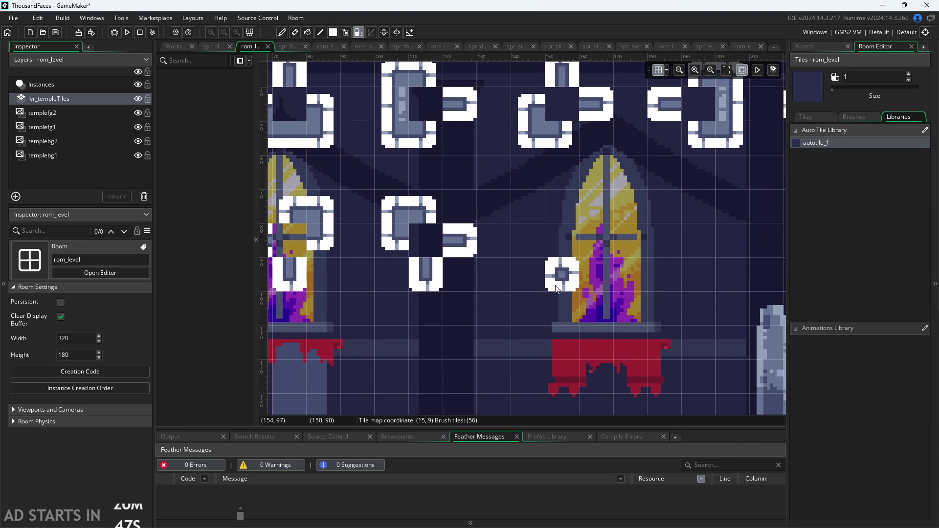
scroll(513, 286, up, 2)
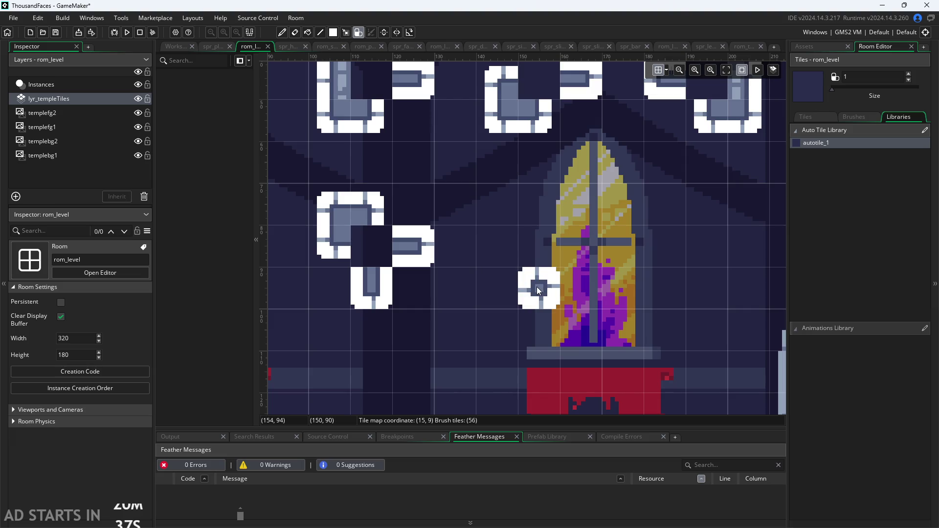
drag(539, 291, 579, 253)
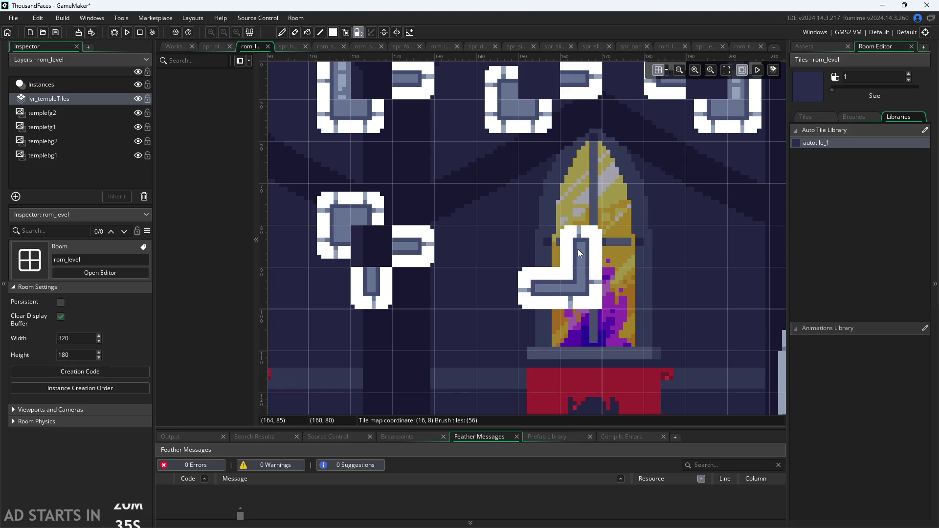
mouse_move(537, 211)
mouse_down()
mouse_move(530, 246)
mouse_move(489, 189)
mouse_up()
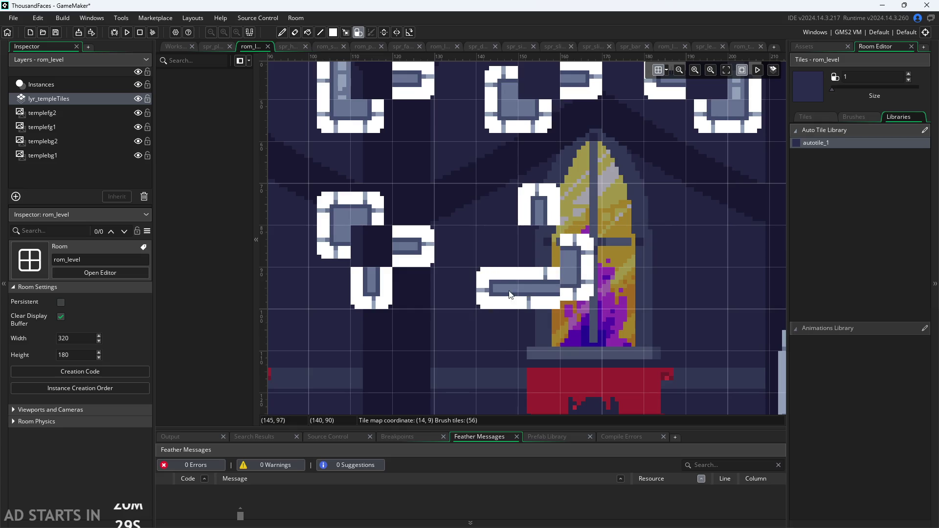
Erase the tile cluster beside the window and paint a 2x2 block below the upper tile
drag(655, 279, 596, 293)
right_click(501, 281)
drag(489, 259, 523, 303)
drag(593, 294, 455, 305)
scroll(455, 305, down, 1)
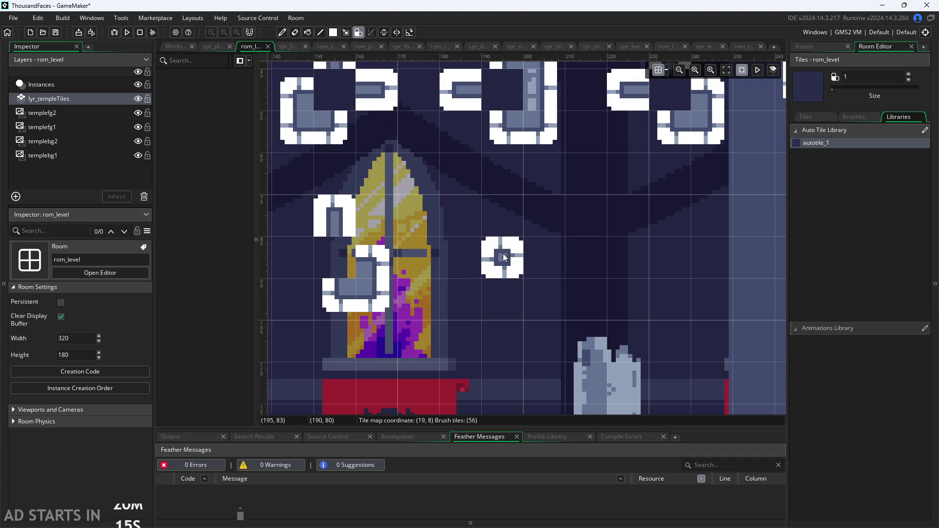
Paint a joined 2x2 autotile block with a tile below it and one left of the L tiles
mouse_move(506, 250)
mouse_down()
mouse_move(509, 220)
mouse_move(543, 220)
mouse_move(502, 291)
mouse_up()
drag(680, 313, 521, 313)
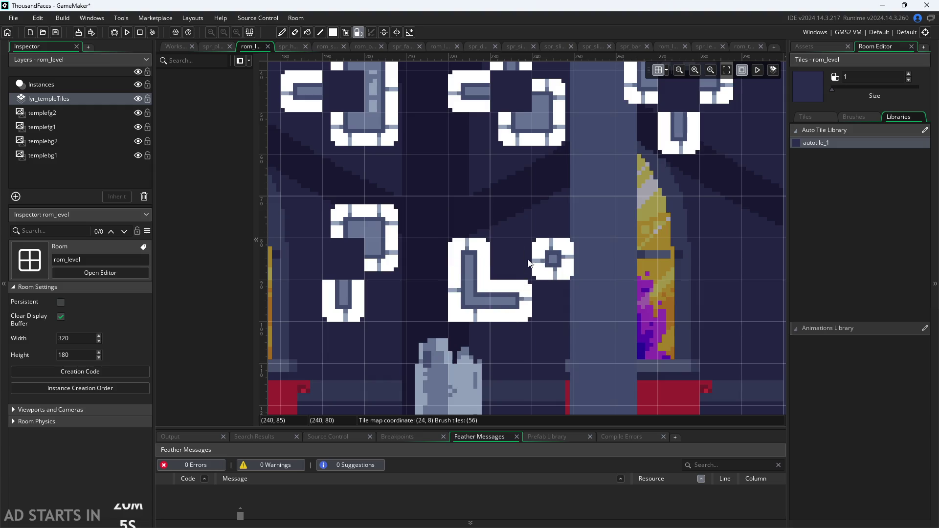
drag(646, 291, 487, 279)
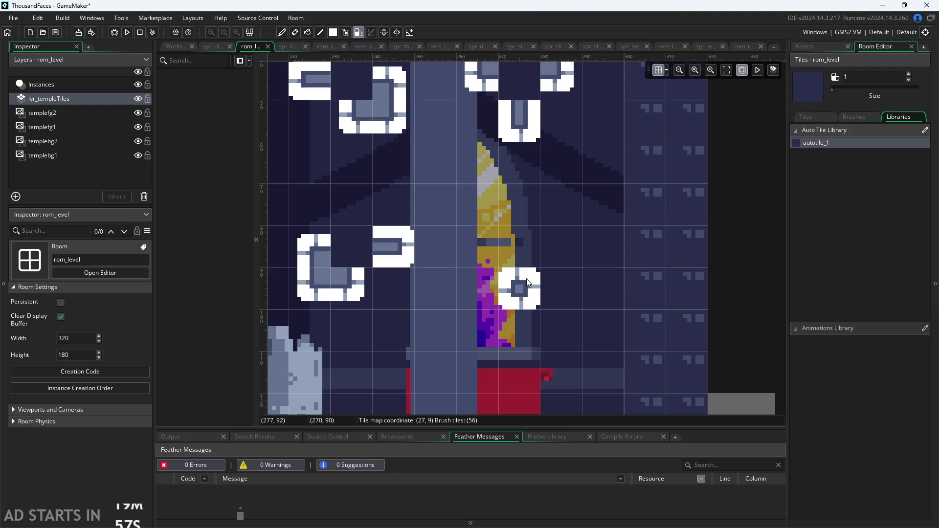
click(484, 248)
scroll(541, 315, left, 3)
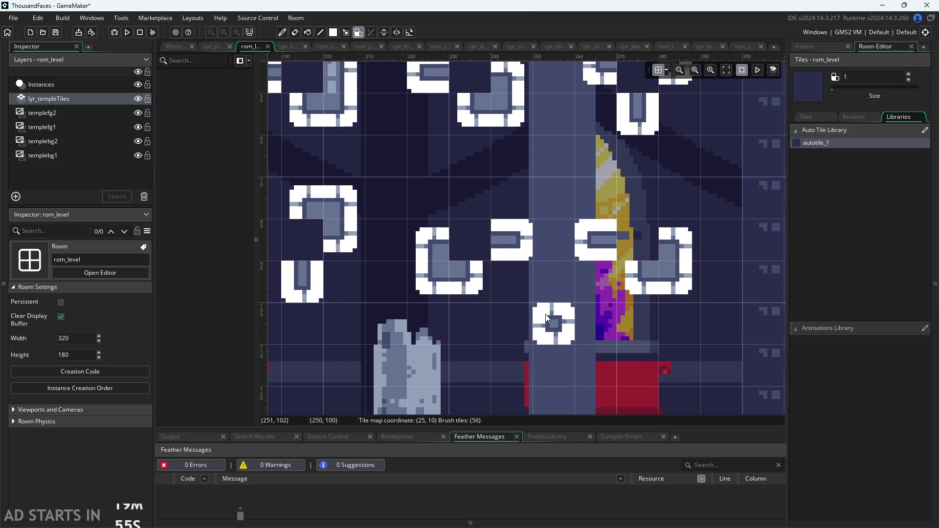
scroll(484, 327, right, 1)
Place a single autotile lower down and inspect the joins
click(464, 383)
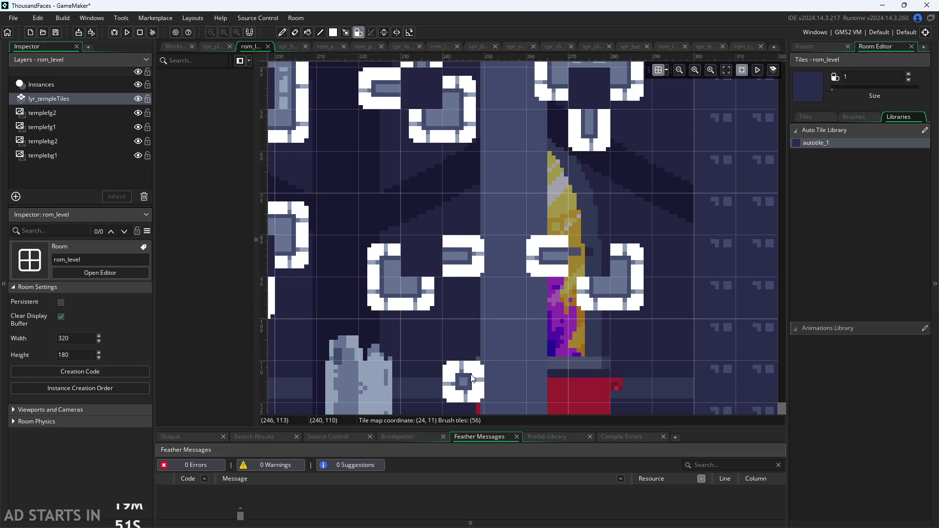
scroll(562, 333, down, 3)
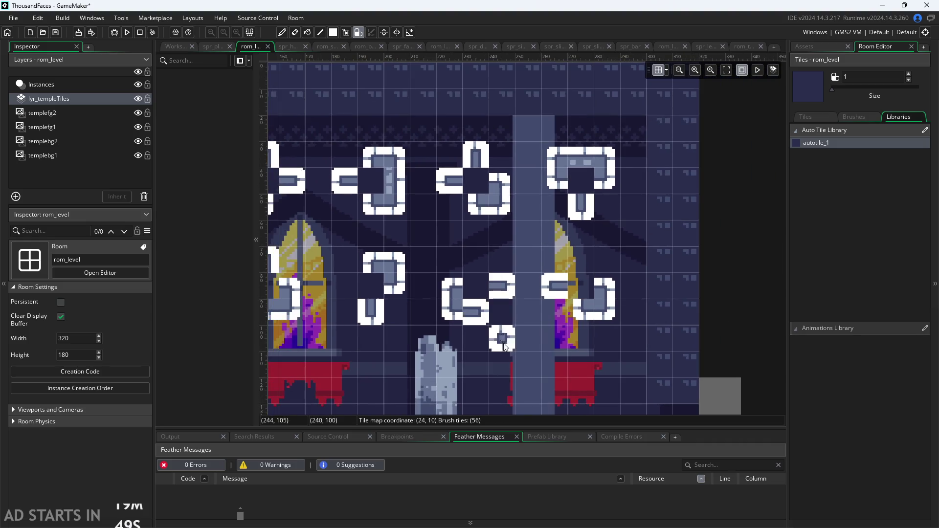
scroll(534, 324, up, 2)
scroll(562, 327, up, 2)
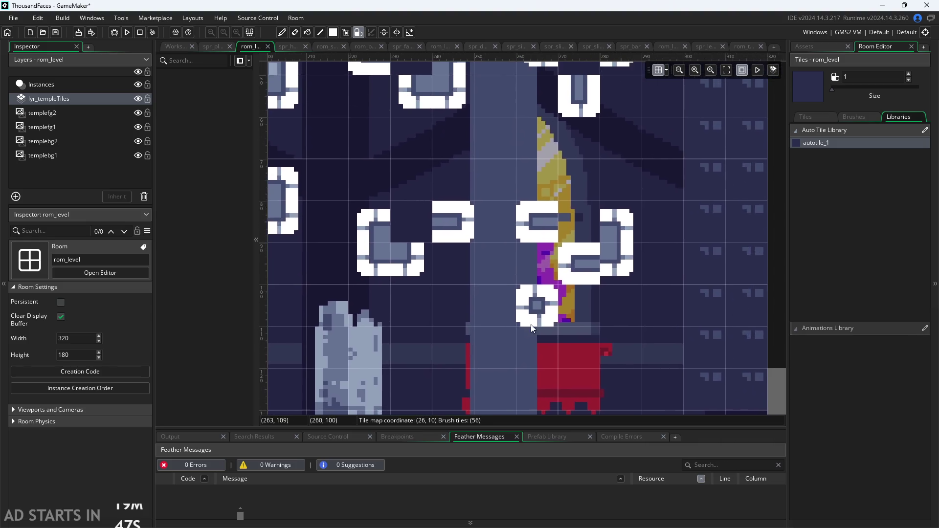
scroll(368, 330, down, 2)
scroll(367, 342, down, 2)
scroll(411, 310, up, 4)
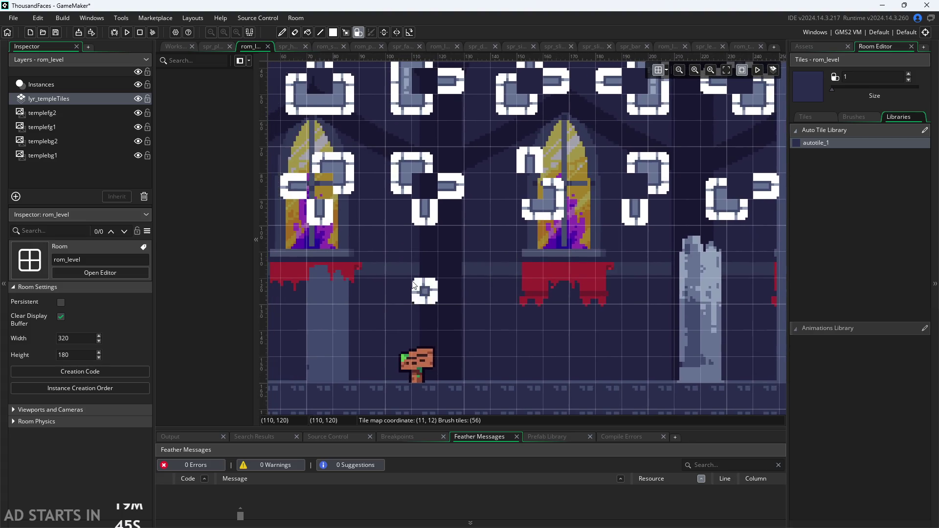
scroll(534, 299, up, 2)
scroll(482, 247, down, 2)
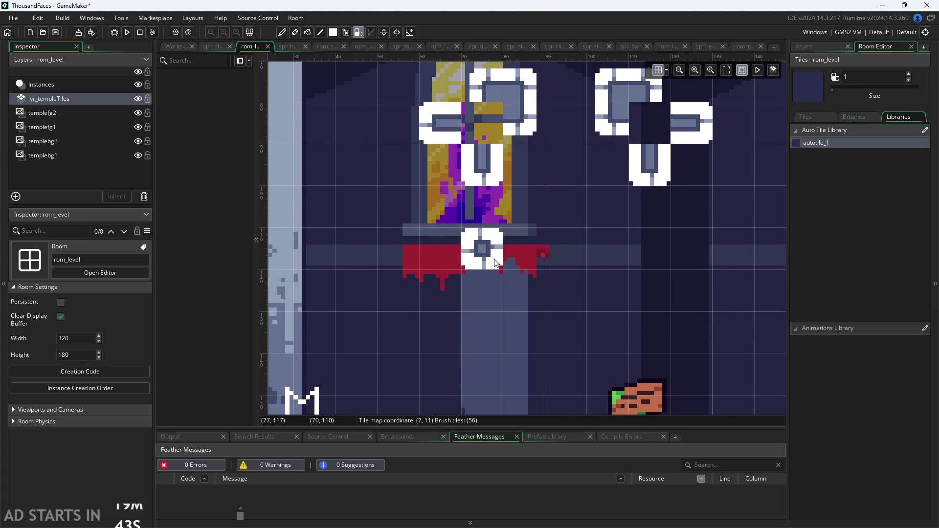
Extend a tile into a two-tile platform, add tiles below, an L-shaped run and a loop
click(463, 255)
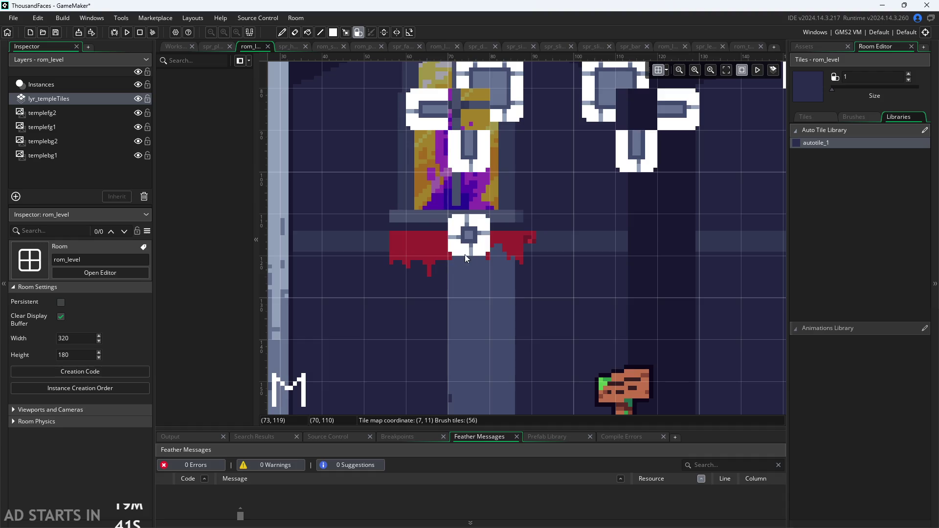
click(469, 308)
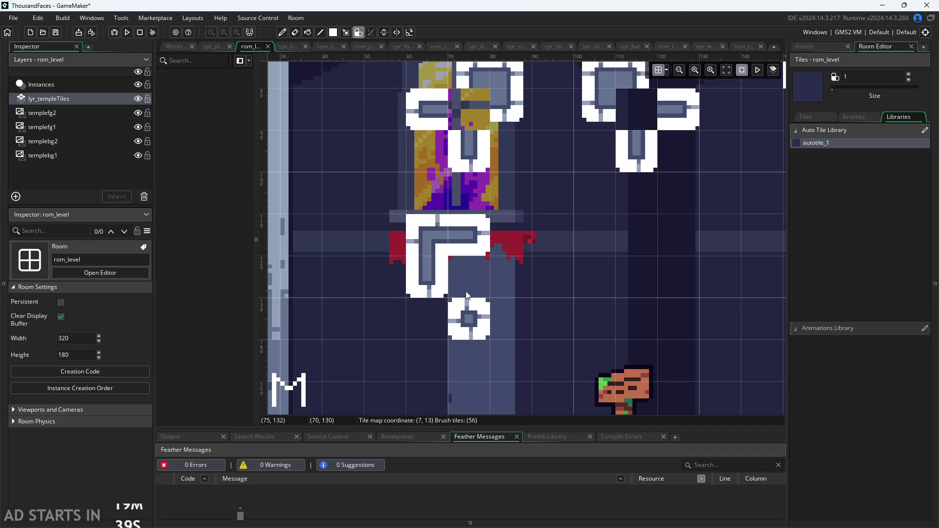
drag(623, 311, 475, 304)
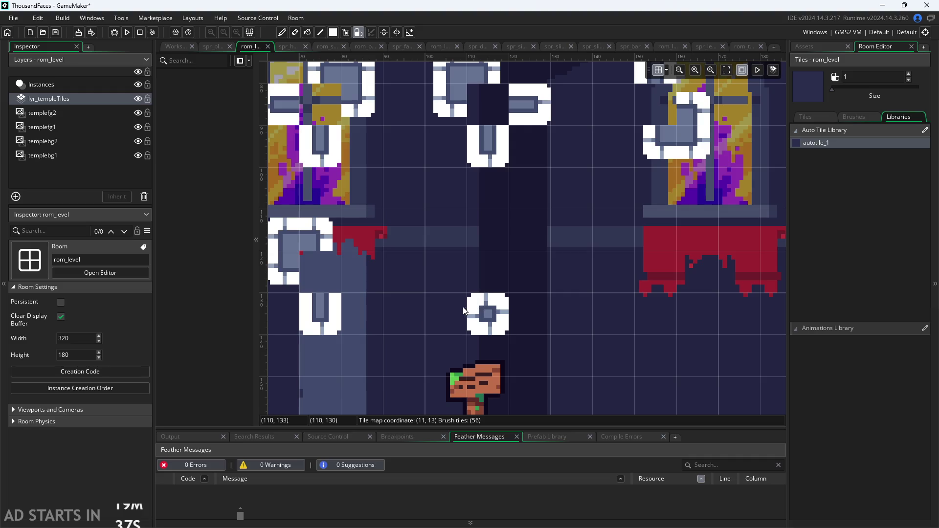
mouse_move(404, 272)
mouse_down()
mouse_move(405, 286)
mouse_move(446, 315)
mouse_up()
mouse_move(561, 310)
mouse_down()
mouse_move(503, 319)
mouse_move(464, 278)
mouse_move(380, 320)
mouse_up()
Place a tile below the window ledge, join one above it, and paint a small block
scroll(470, 303, down, 2)
scroll(471, 304, left, 3)
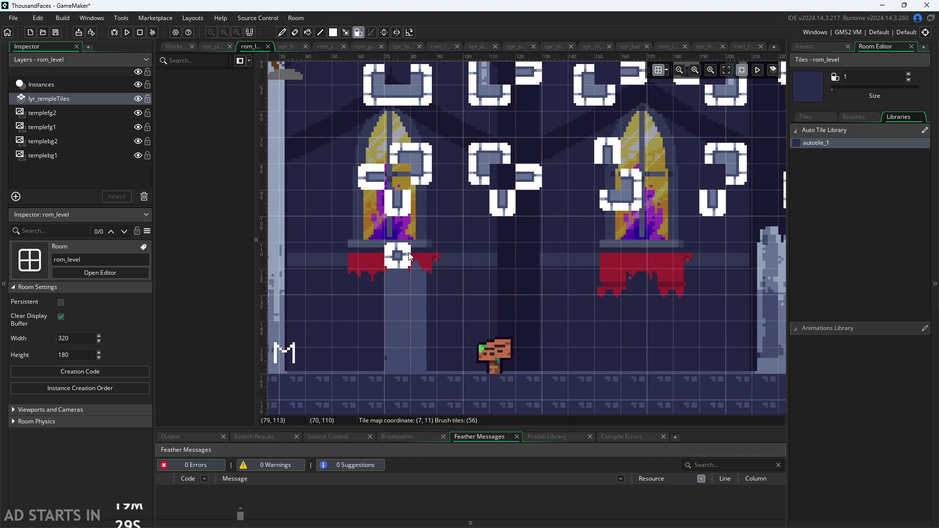
scroll(419, 256, up, 2)
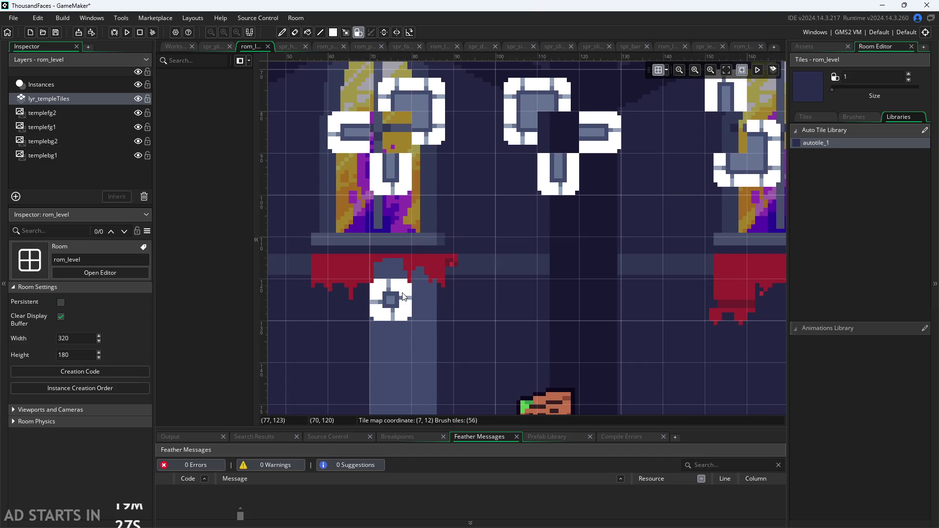
click(386, 299)
click(394, 257)
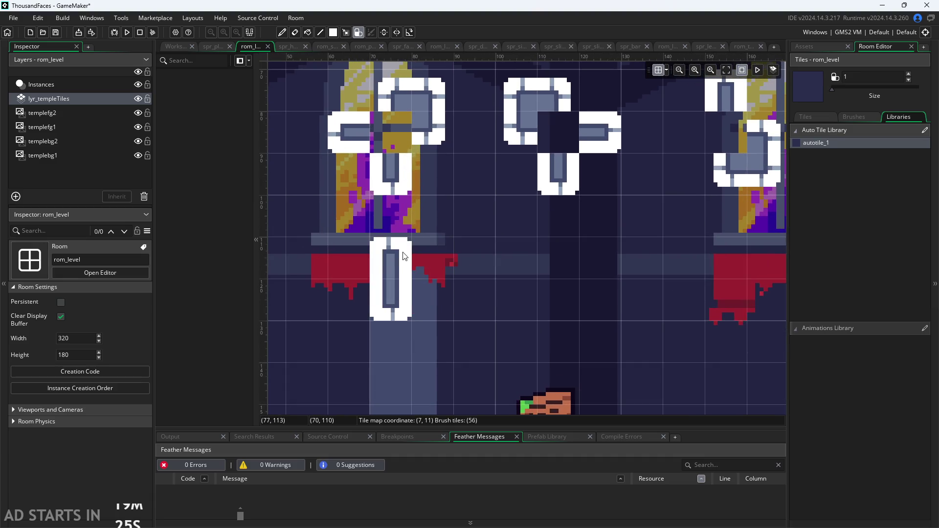
click(348, 299)
click(348, 343)
click(391, 342)
Paint a horizontal autotile piece and grow it into an L-shaped blob
scroll(509, 328, right, 3)
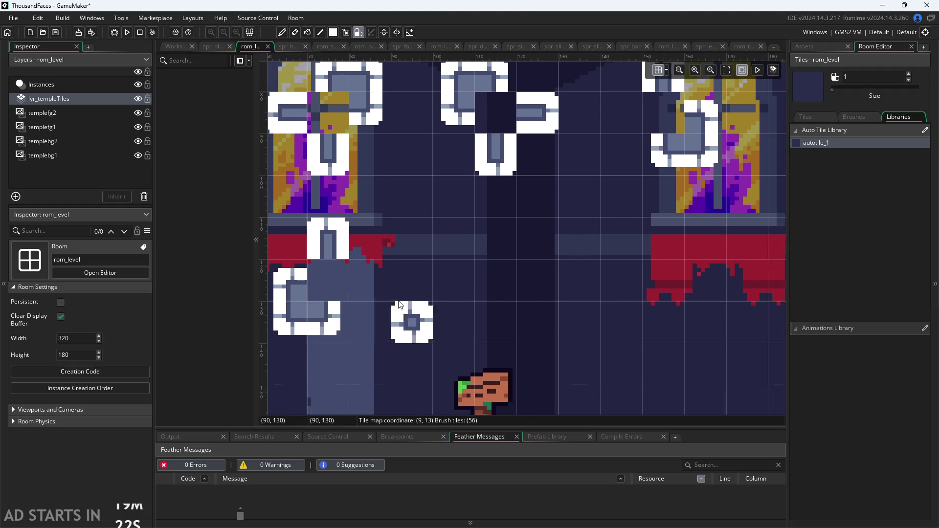
scroll(513, 288, right, 1)
click(482, 286)
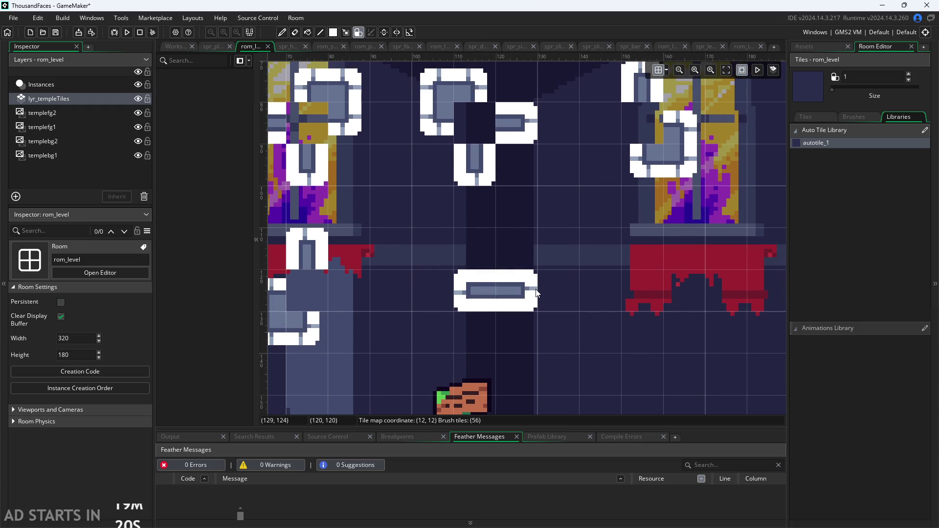
click(474, 248)
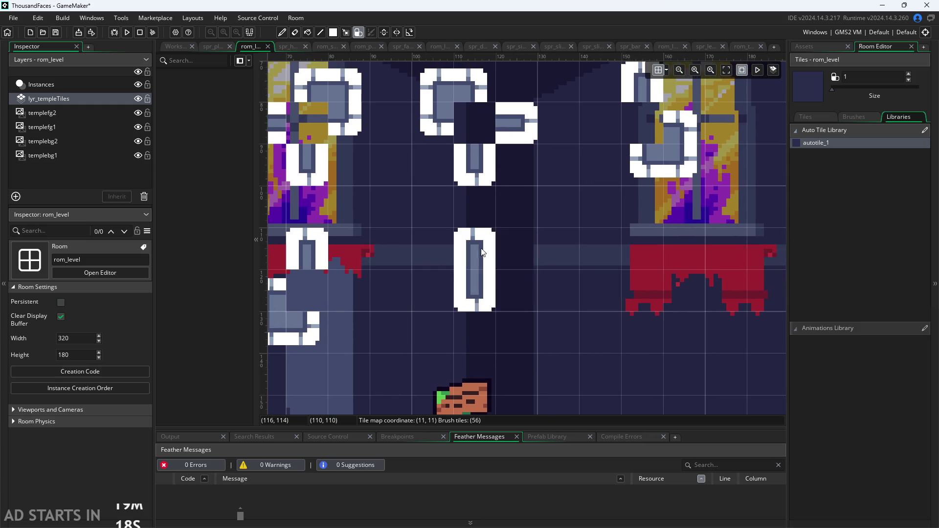
click(516, 249)
Turn the pillar tile into a single cross piece with one more autotile
scroll(598, 328, right, 5)
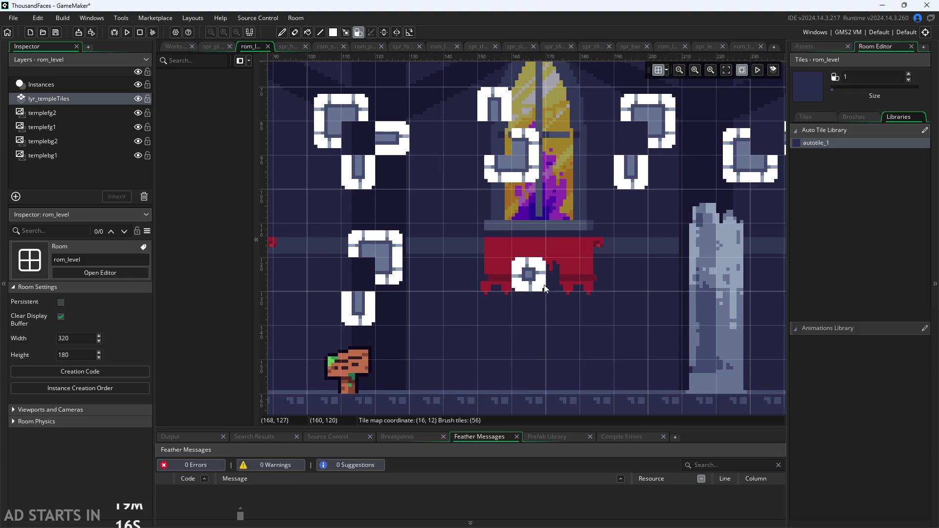
scroll(532, 292, down, 3)
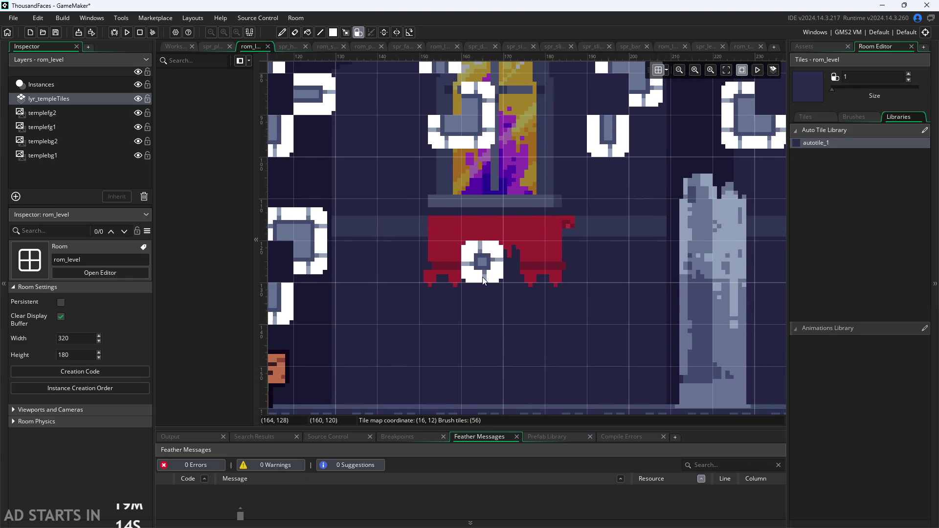
scroll(457, 292, down, 2)
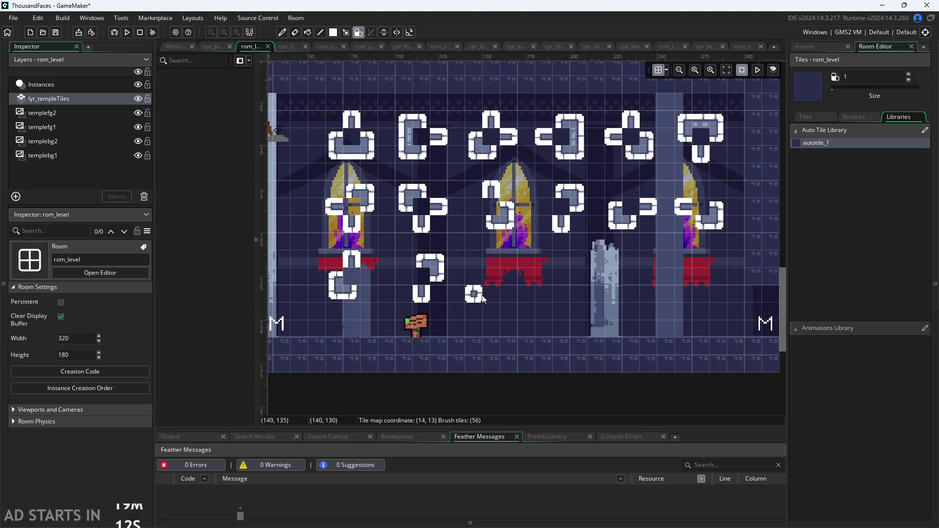
scroll(483, 299, up, 4)
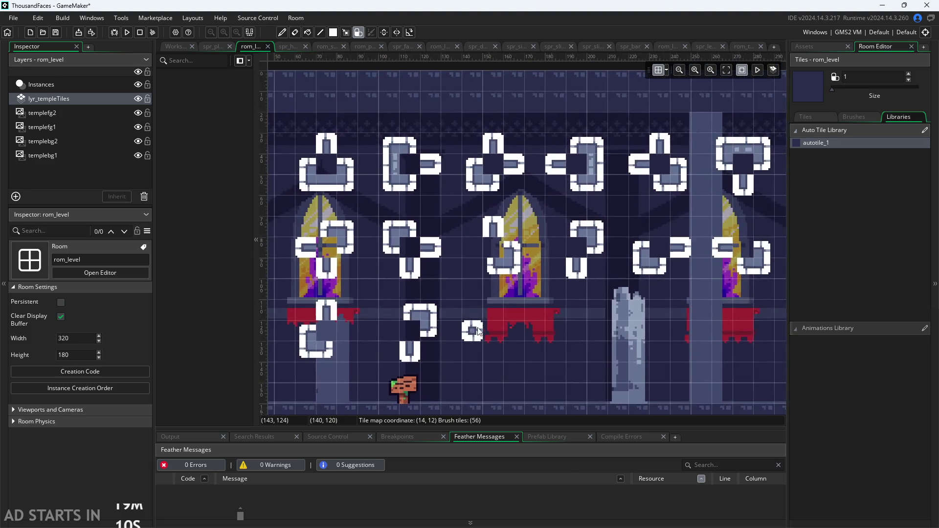
scroll(447, 339, up, 2)
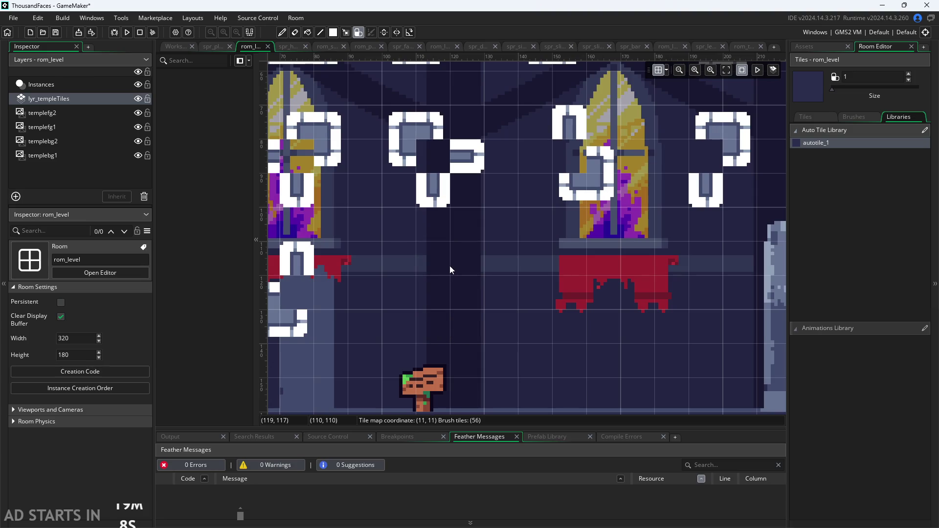
scroll(563, 294, left, 3)
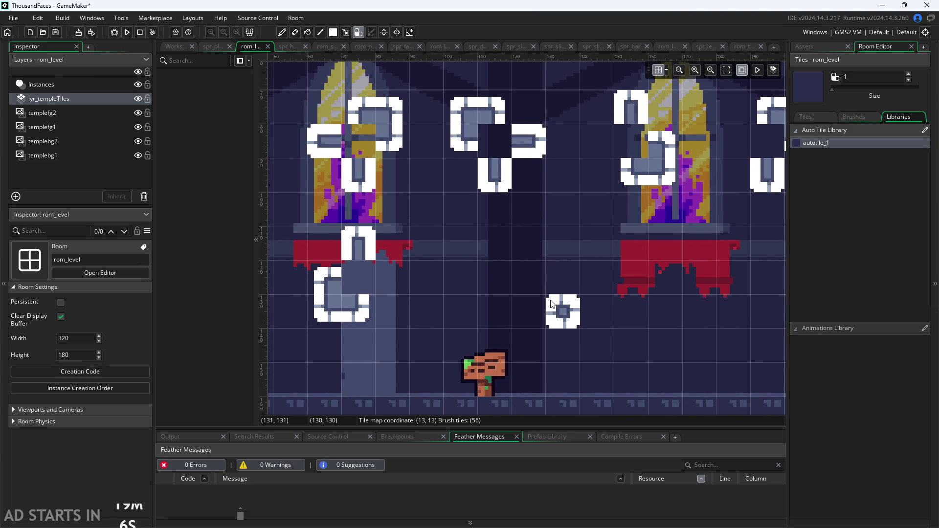
mouse_move(603, 303)
mouse_down()
mouse_move(535, 300)
mouse_move(571, 304)
mouse_up()
scroll(570, 304, down, 5)
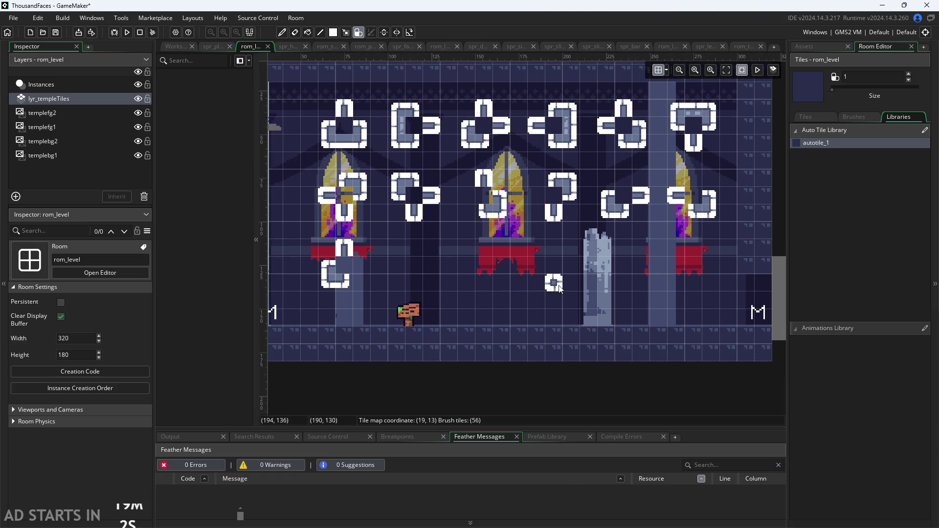
scroll(349, 300, up, 2)
scroll(349, 300, up, 1)
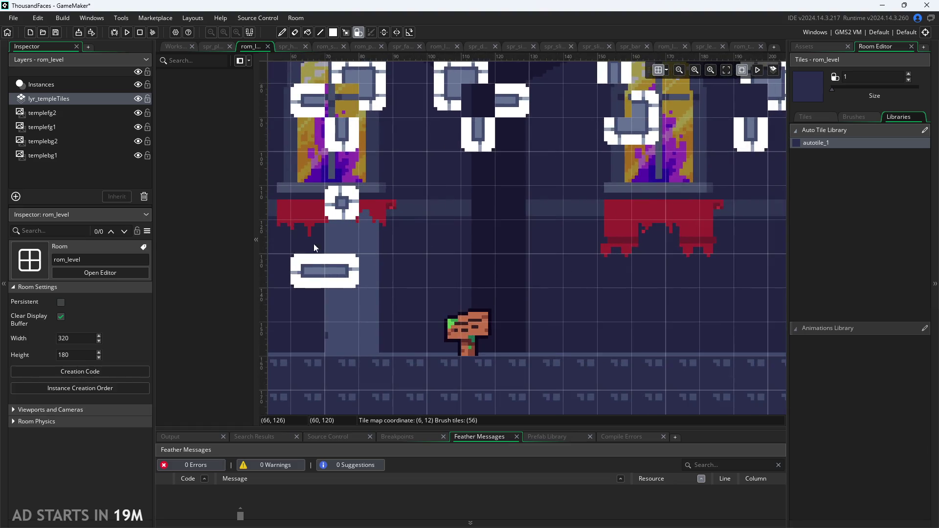
click(351, 217)
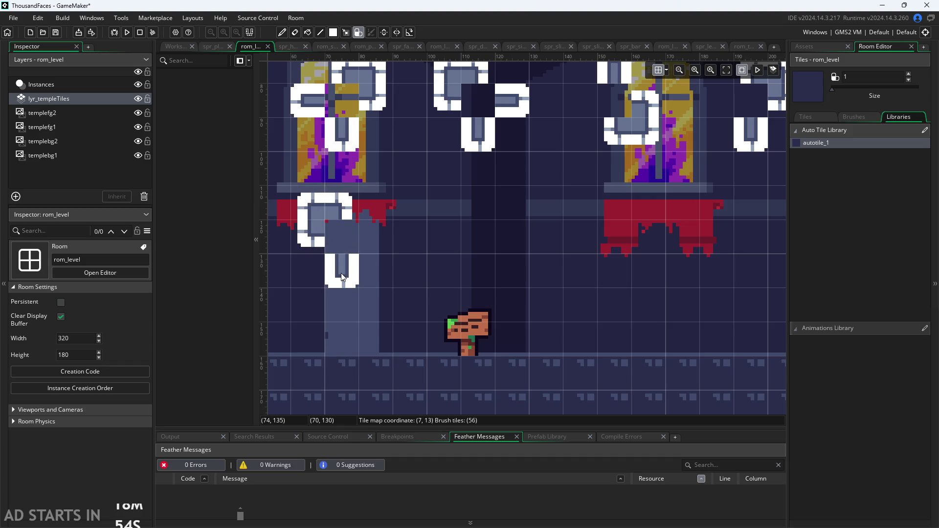
scroll(478, 268, down, 3)
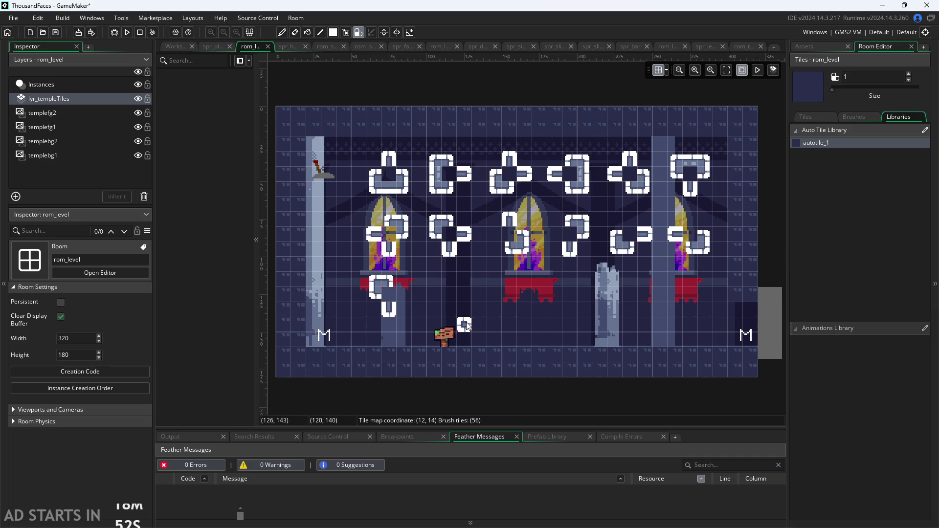
Paint an L-shaped autotile piece under the pillar and extend a single tile into a vertical piece
scroll(471, 311, up, 5)
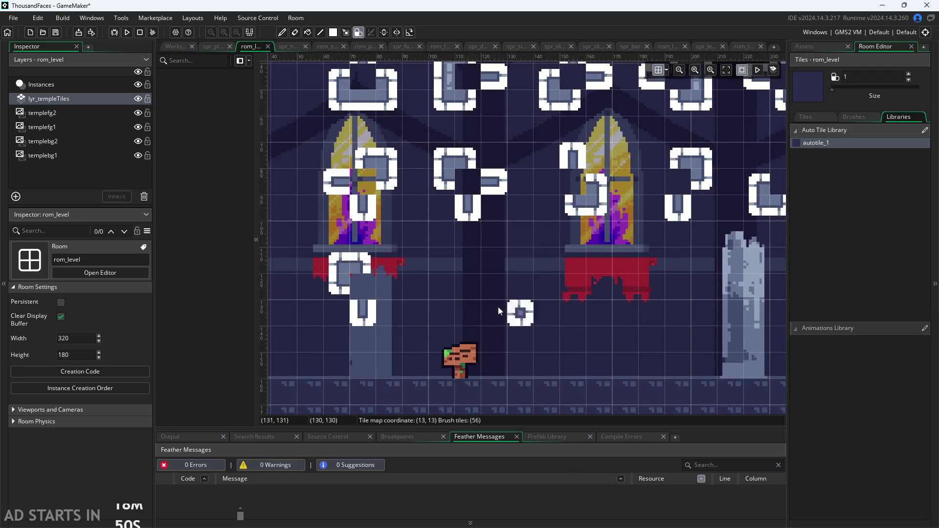
drag(412, 301, 490, 290)
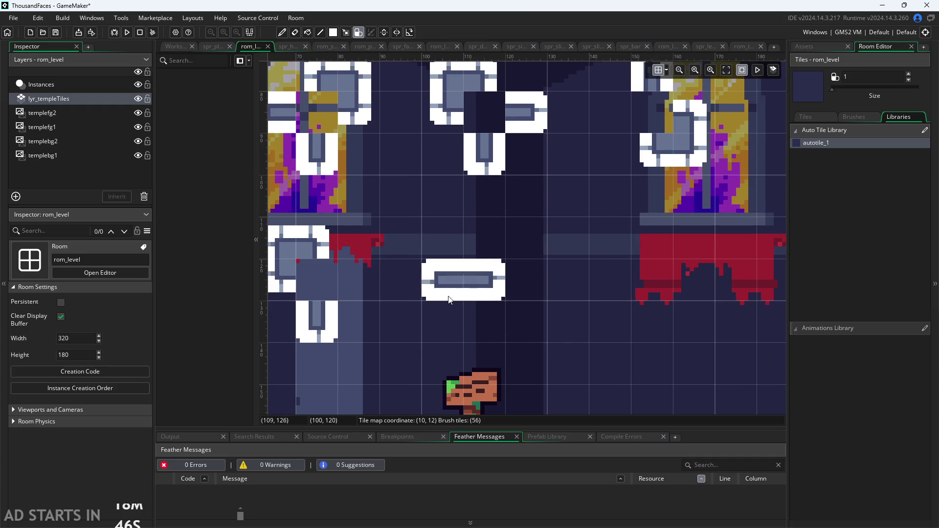
click(458, 298)
mouse_move(595, 316)
mouse_down()
mouse_move(402, 299)
mouse_move(474, 247)
mouse_up()
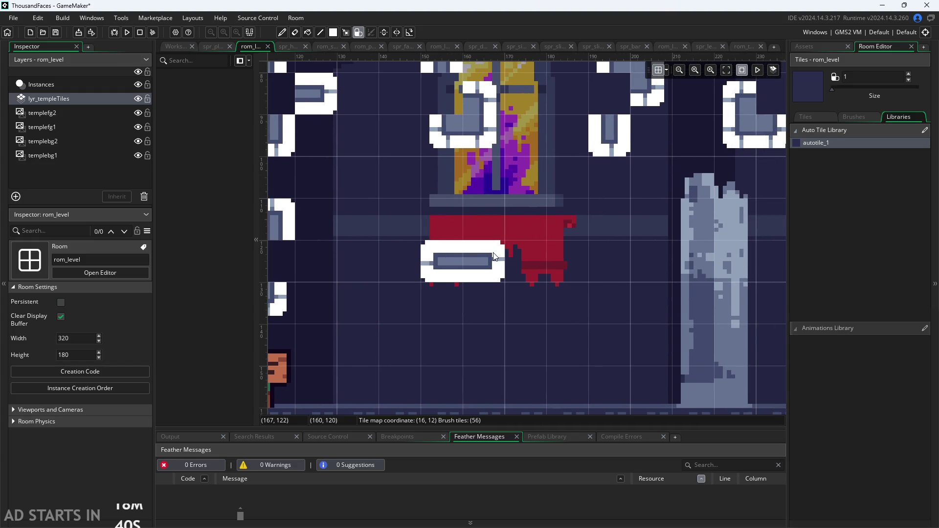
scroll(400, 256, down, 3)
key(z)
scroll(439, 291, up, 3)
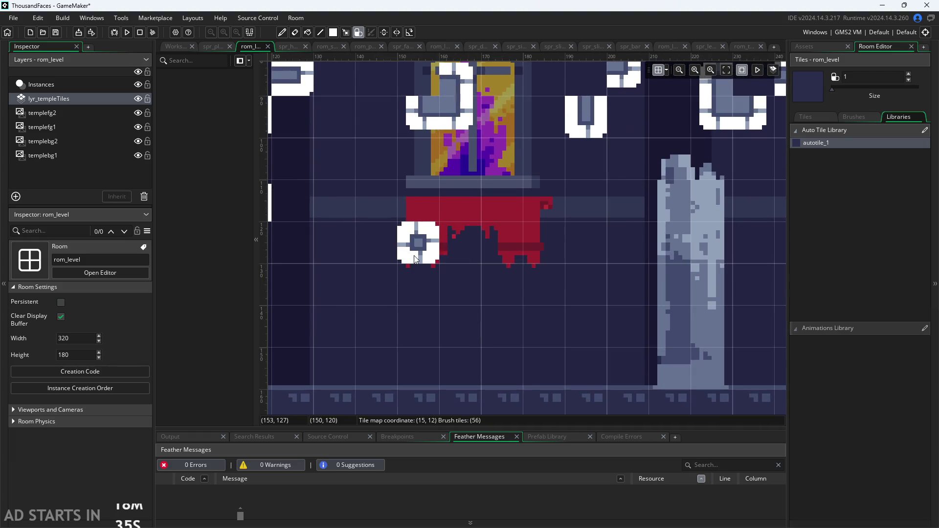
click(430, 258)
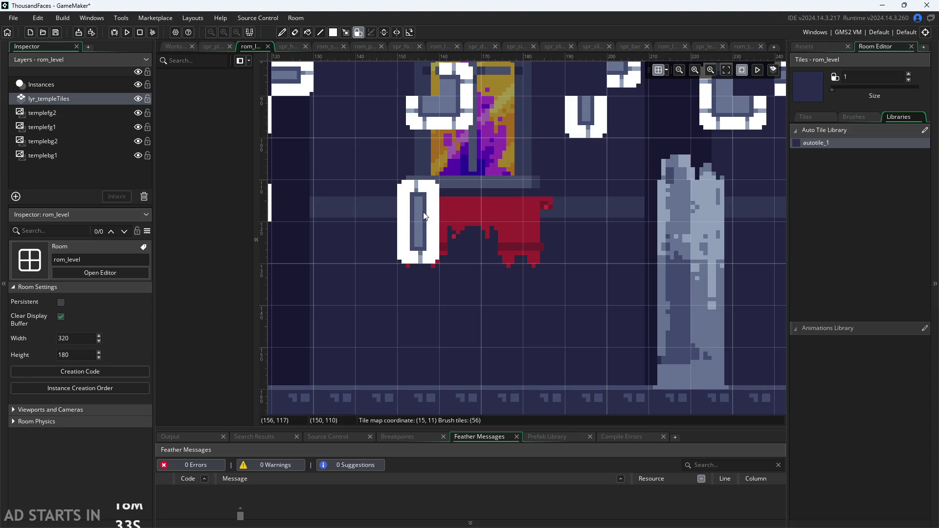
Extend the round tile into a two-tile pillar and add one more autotile beside the stone column
scroll(544, 283, down, 2)
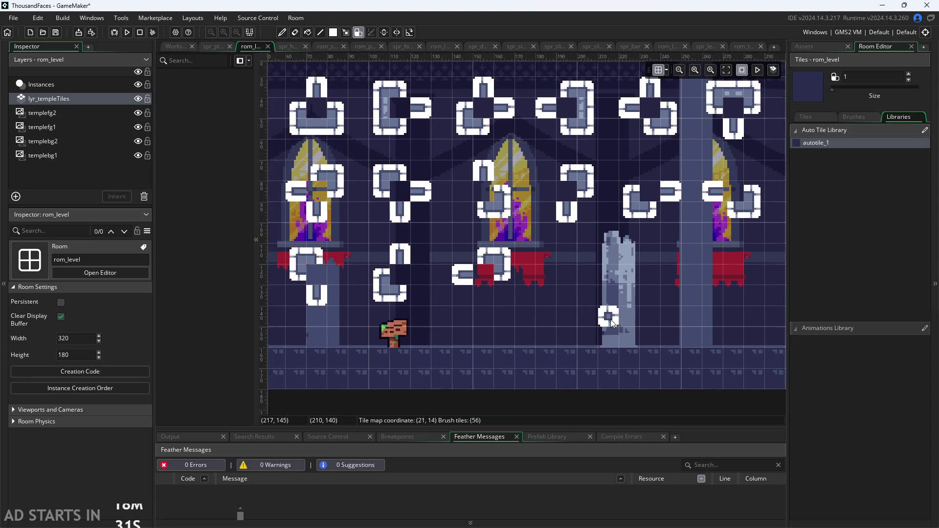
scroll(562, 319, up, 3)
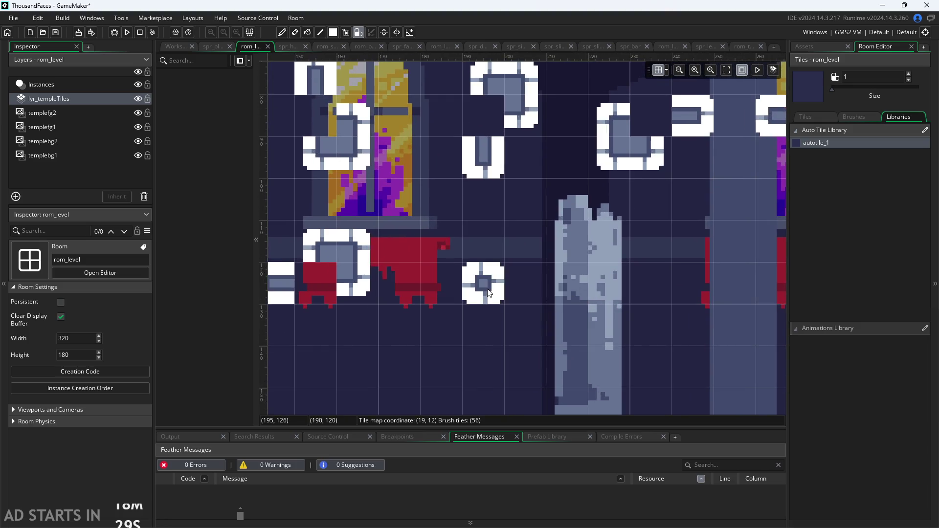
scroll(451, 297, right, 3)
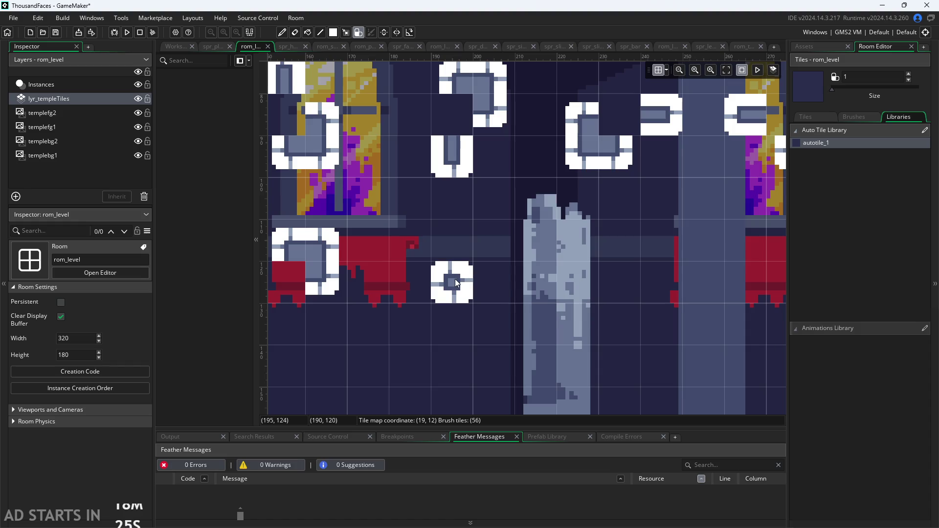
mouse_move(455, 282)
mouse_down()
mouse_move(460, 249)
mouse_move(442, 274)
mouse_move(492, 283)
mouse_up()
scroll(592, 324, down, 2)
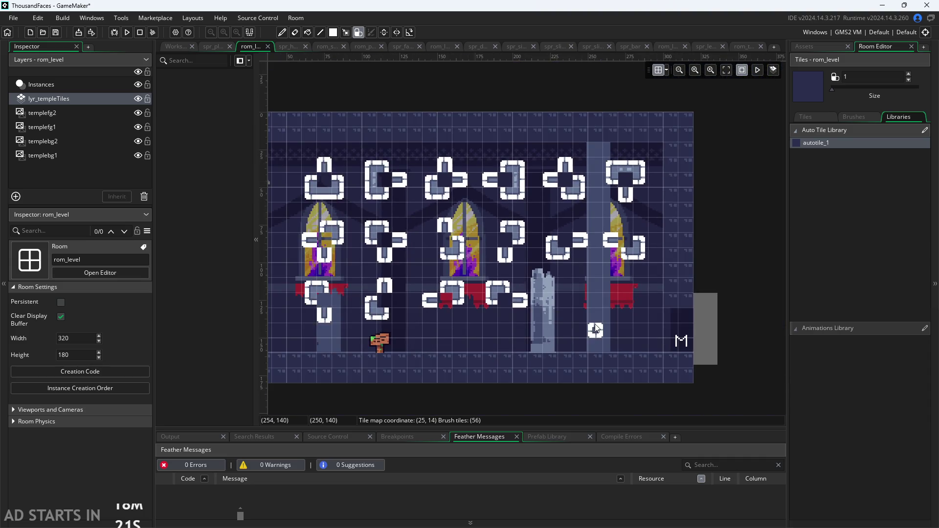
scroll(611, 316, up, 4)
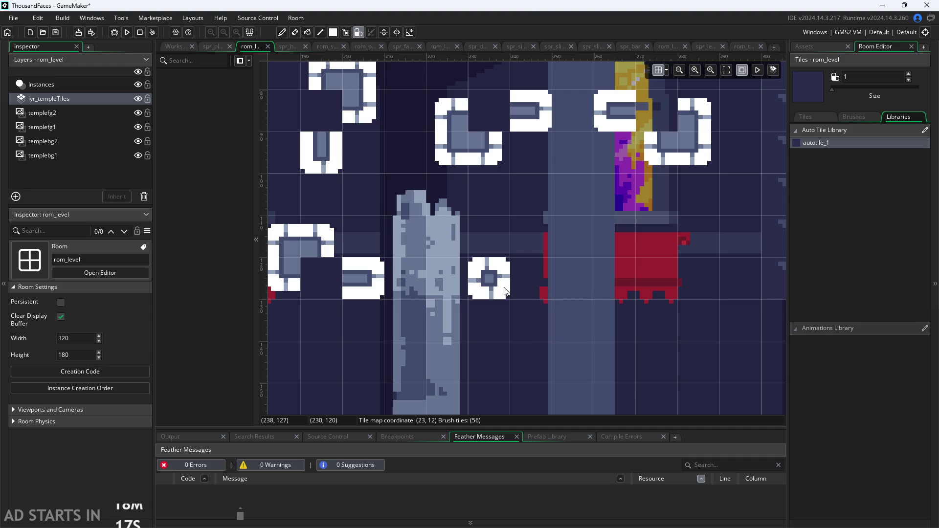
scroll(506, 291, down, 2)
scroll(506, 291, up, 1)
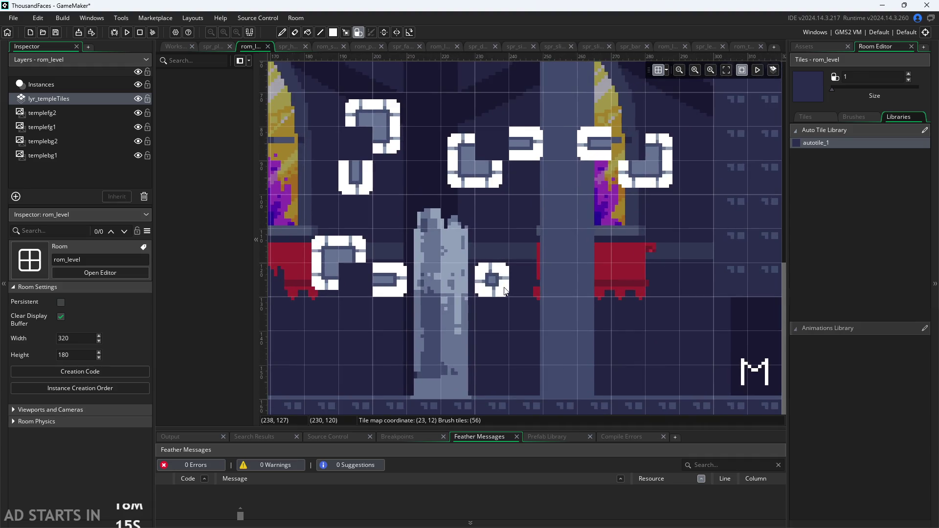
scroll(506, 292, down, 2)
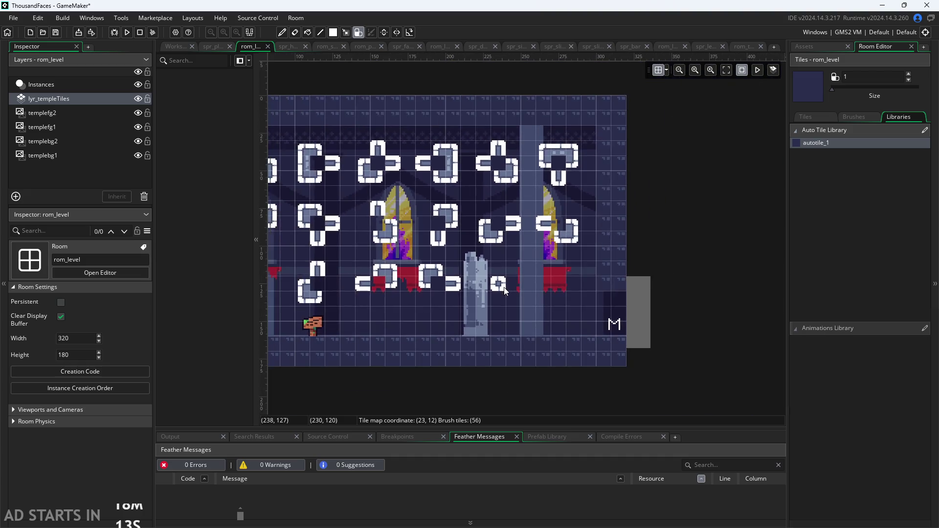
scroll(493, 288, down, 3)
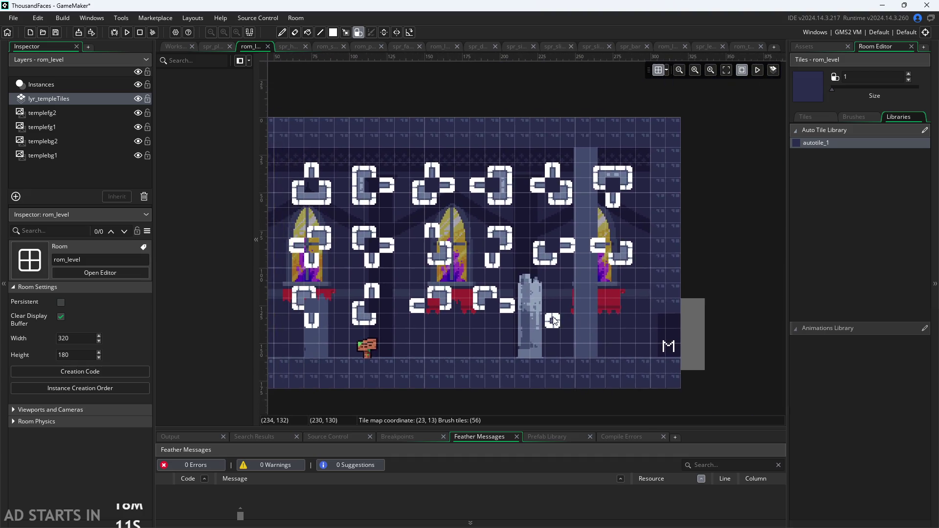
scroll(587, 322, up, 1)
scroll(587, 322, up, 2)
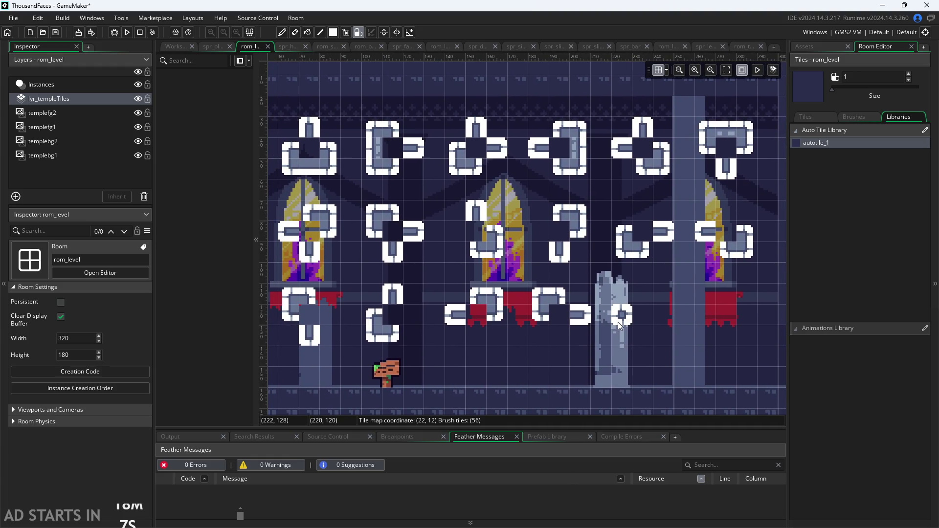
click(581, 318)
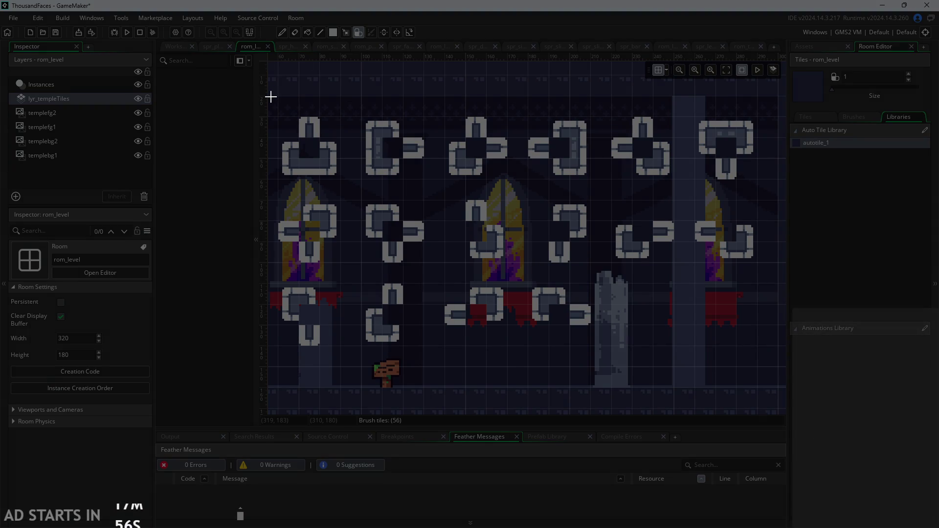
mouse_move(271, 96)
mouse_down()
mouse_move(632, 329)
mouse_move(770, 355)
mouse_up()
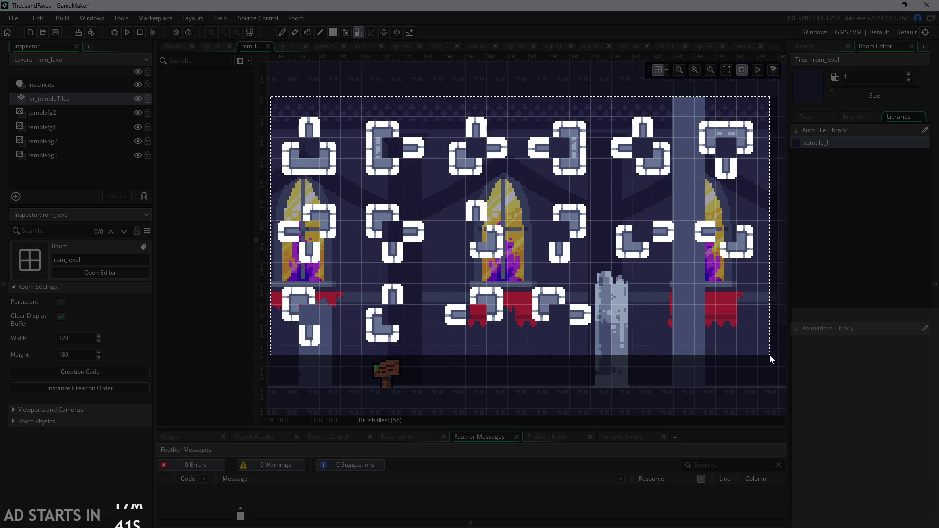
key(Escape)
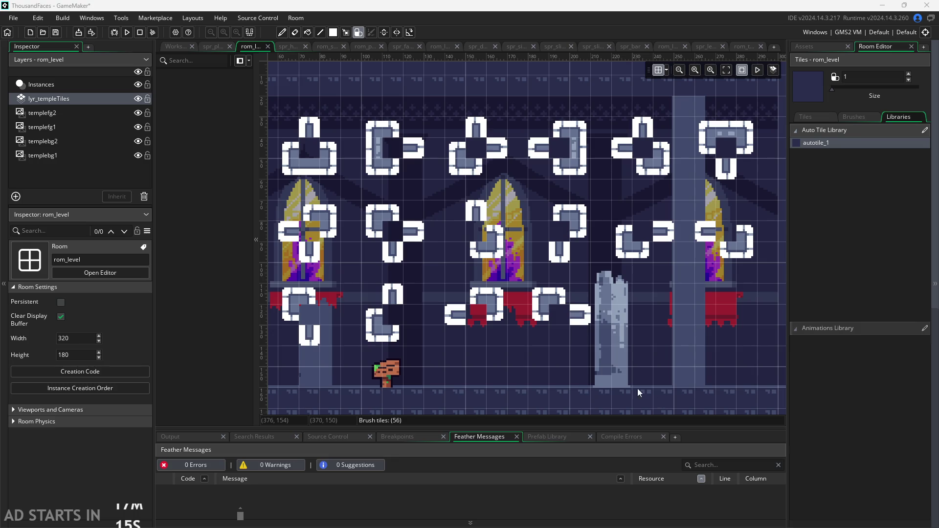
click(606, 337)
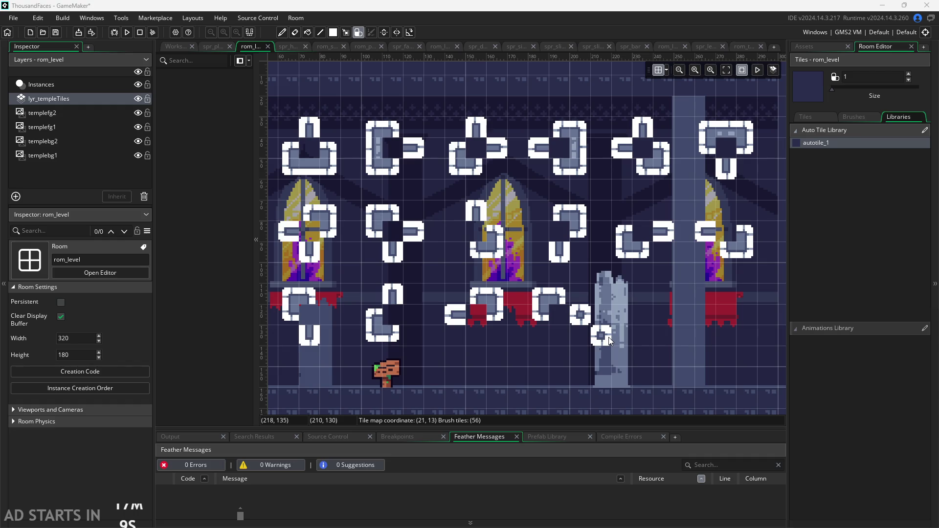
drag(599, 378, 714, 378)
scroll(714, 377, up, 1)
scroll(712, 378, up, 1)
drag(615, 362, 616, 259)
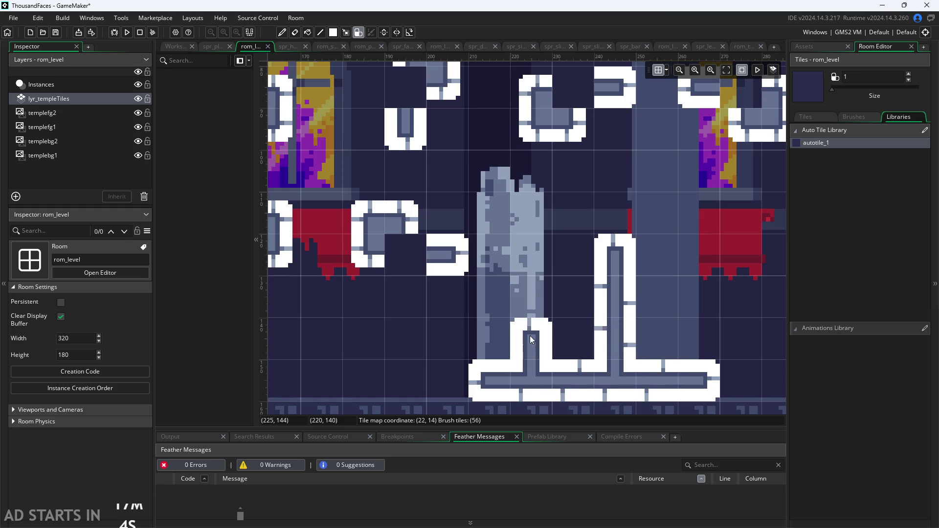
drag(533, 343, 489, 342)
mouse_move(689, 335)
mouse_down()
mouse_move(674, 372)
mouse_move(616, 381)
mouse_move(538, 381)
mouse_move(573, 353)
mouse_move(489, 362)
mouse_move(698, 337)
mouse_move(620, 263)
mouse_up()
mouse_move(645, 347)
mouse_down()
mouse_move(479, 342)
mouse_move(538, 382)
mouse_move(655, 381)
mouse_move(662, 352)
mouse_move(611, 357)
mouse_move(606, 367)
mouse_move(557, 357)
mouse_move(529, 381)
mouse_move(489, 345)
mouse_move(519, 369)
mouse_up()
key(ctrl+z)
key(ctrl+z)
key(ctrl+z)
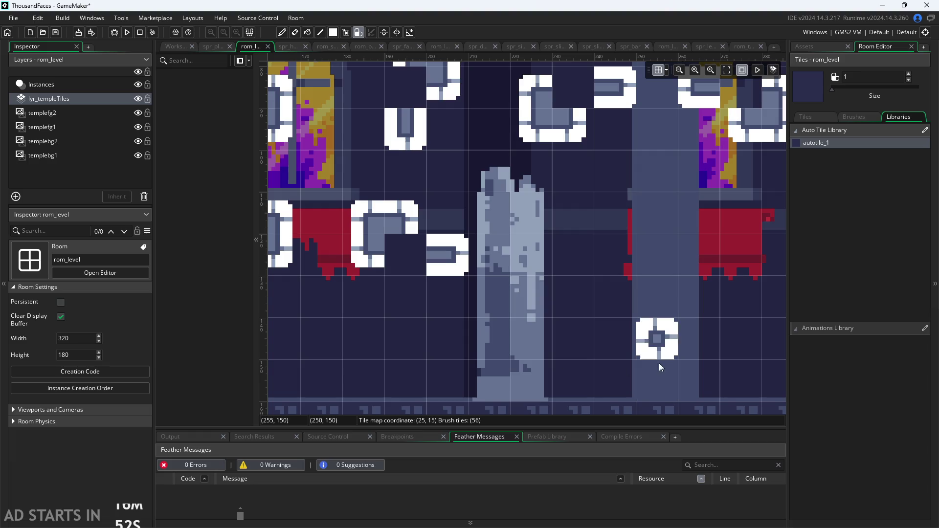
click(832, 87)
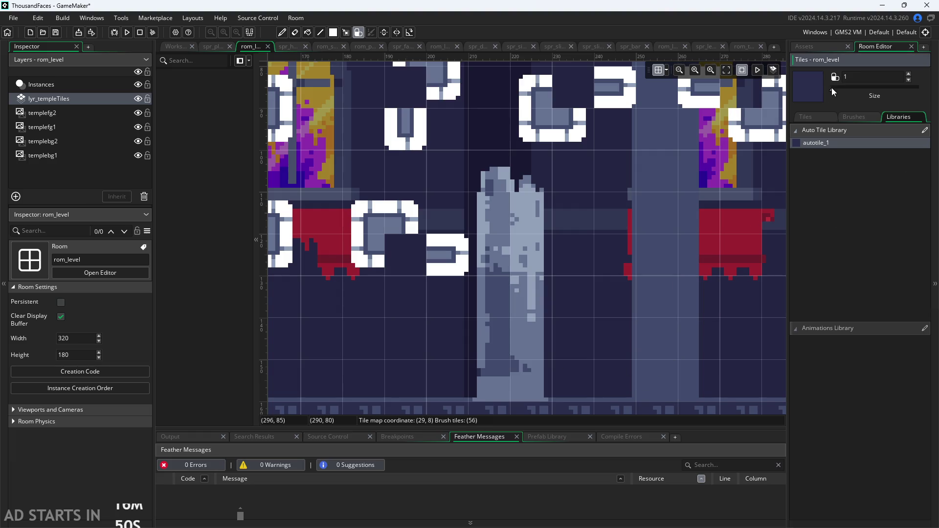
Paint a bottom autotile platform with two tall pillars joined into it
drag(472, 361, 685, 365)
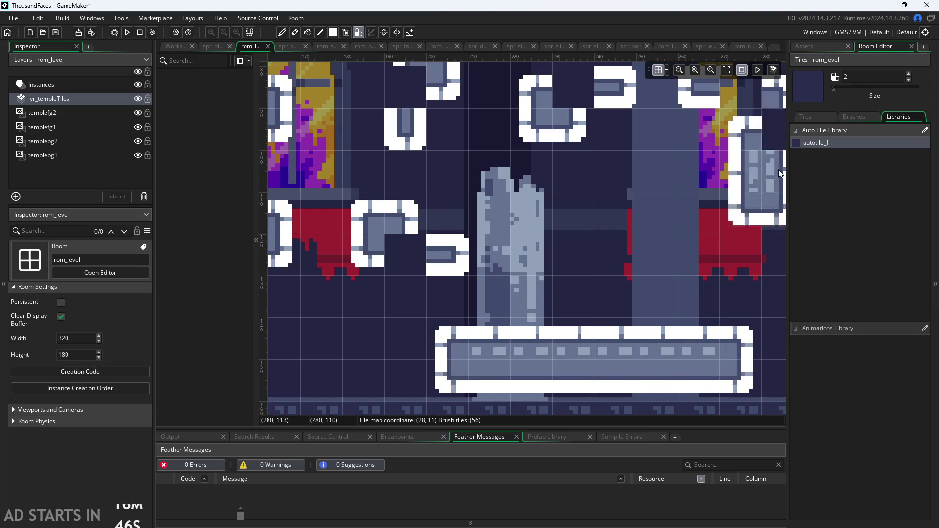
drag(838, 92, 824, 93)
drag(573, 342, 585, 219)
click(587, 326)
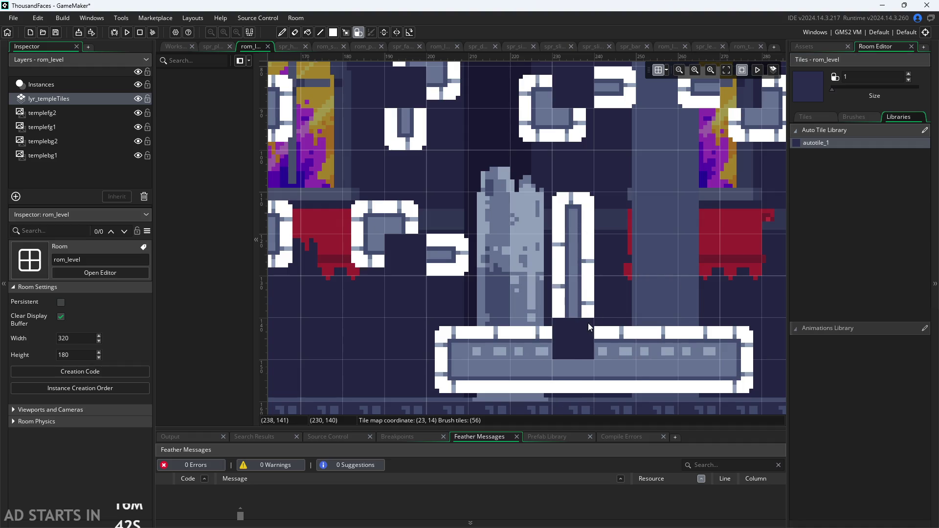
mouse_move(699, 296)
mouse_down()
mouse_move(655, 293)
mouse_move(655, 249)
mouse_move(636, 386)
mouse_move(592, 343)
mouse_move(575, 353)
mouse_move(619, 363)
mouse_up()
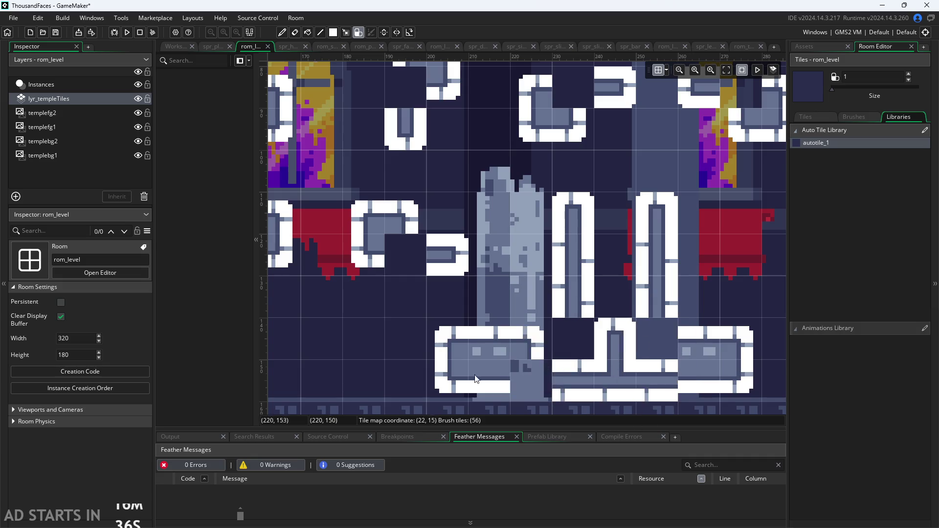
mouse_move(683, 392)
mouse_down()
mouse_move(570, 350)
mouse_move(595, 354)
mouse_move(594, 381)
mouse_move(553, 371)
mouse_move(631, 342)
mouse_up()
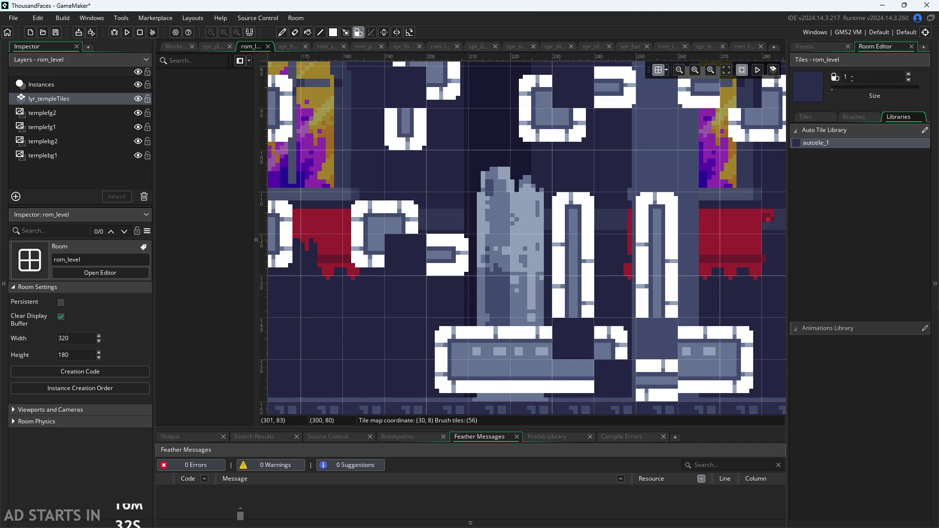
Set the tile brush size to 2 and erase the test platform tiles from the floor strip
drag(832, 90, 834, 90)
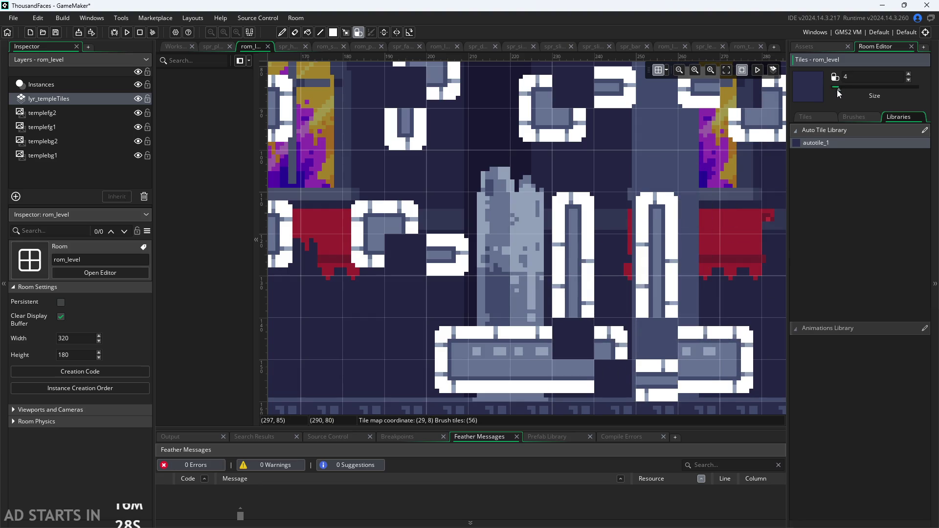
click(621, 383)
scroll(756, 395, down, 1)
scroll(756, 395, down, 2)
scroll(653, 351, up, 4)
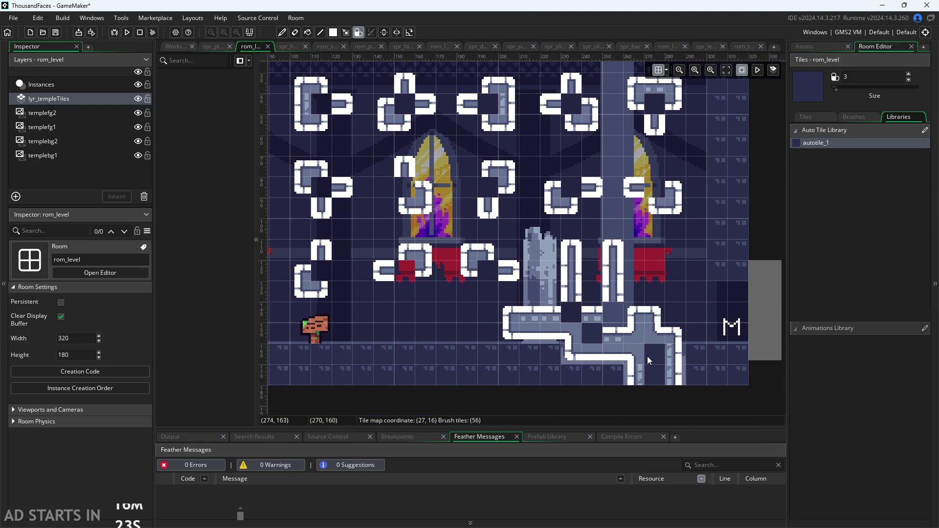
scroll(636, 351, down, 1)
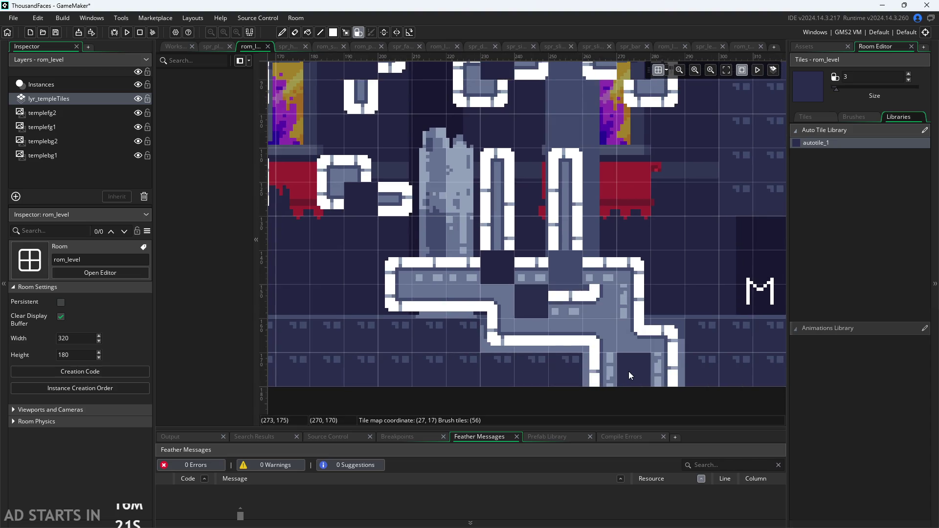
mouse_move(601, 303)
mouse_down()
mouse_move(494, 332)
mouse_move(443, 315)
mouse_move(529, 313)
mouse_move(556, 255)
mouse_move(524, 207)
mouse_up()
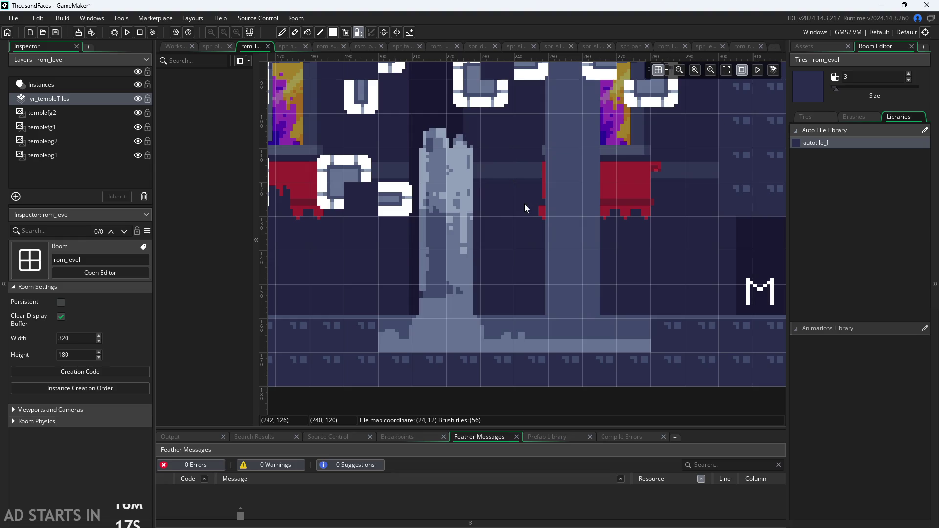
scroll(565, 294, down, 2)
scroll(538, 313, down, 3)
scroll(412, 368, right, 10)
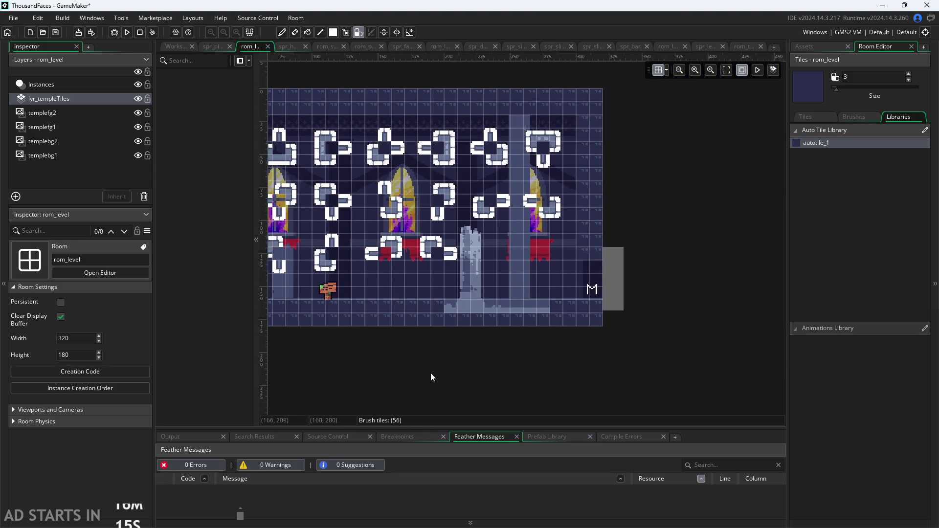
scroll(582, 373, left, 10)
scroll(490, 371, up, 4)
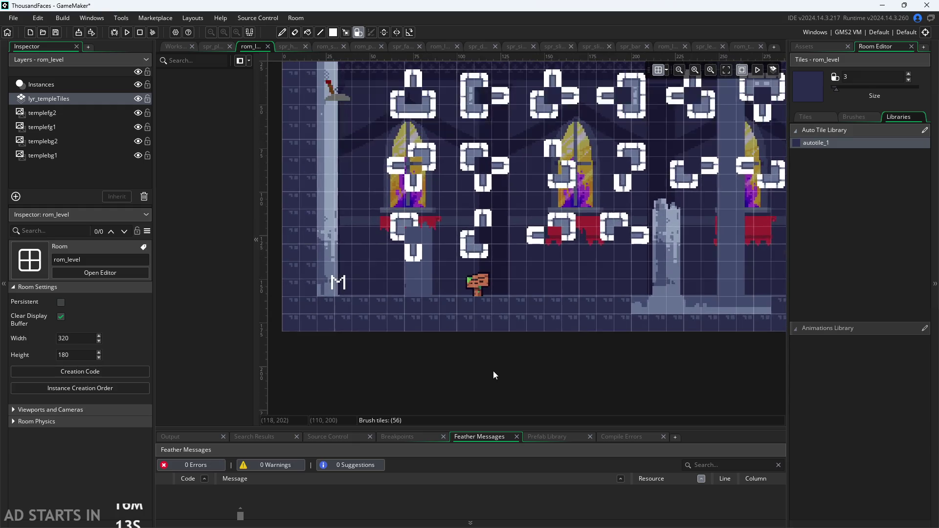
scroll(579, 337, up, 2)
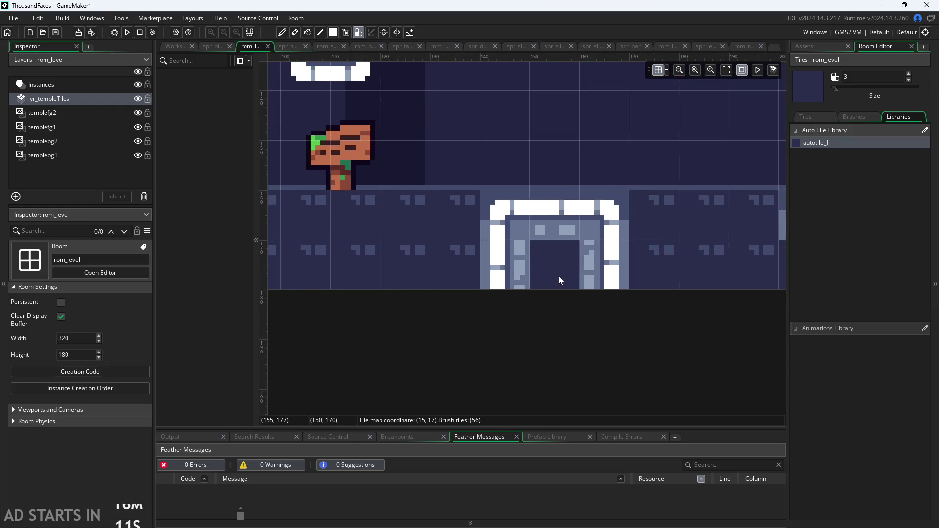
scroll(565, 317, down, 2)
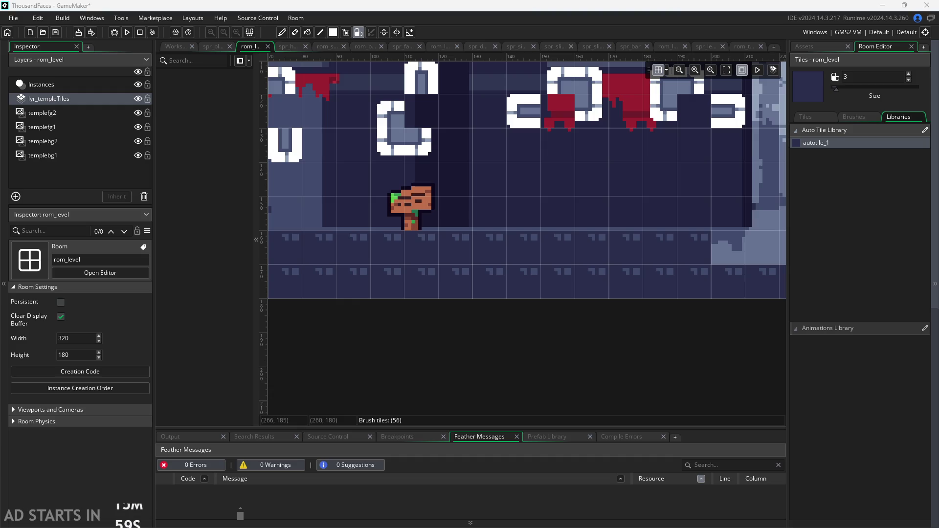
Check the Paint tile-layout notes, minimize Paint, and show the Asset Browser
key(alt+Tab)
scroll(381, 339, up, 5)
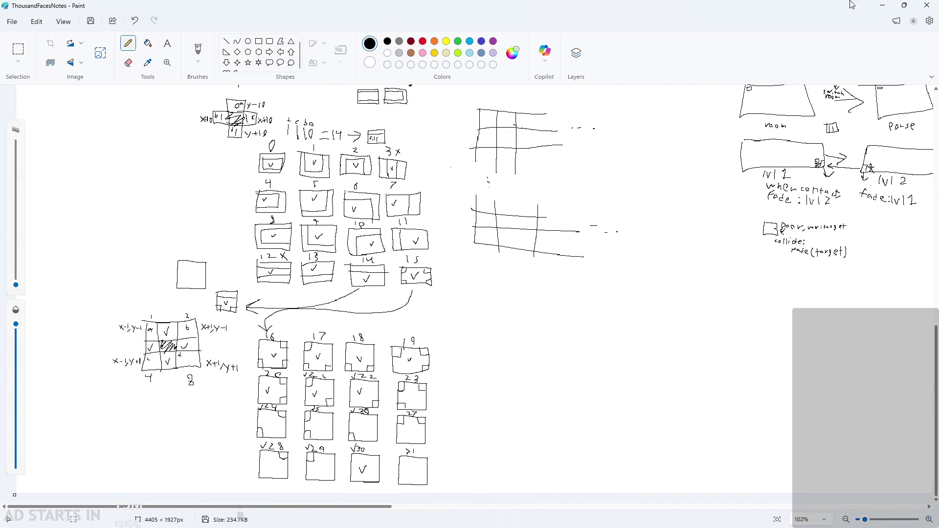
click(884, 6)
click(812, 45)
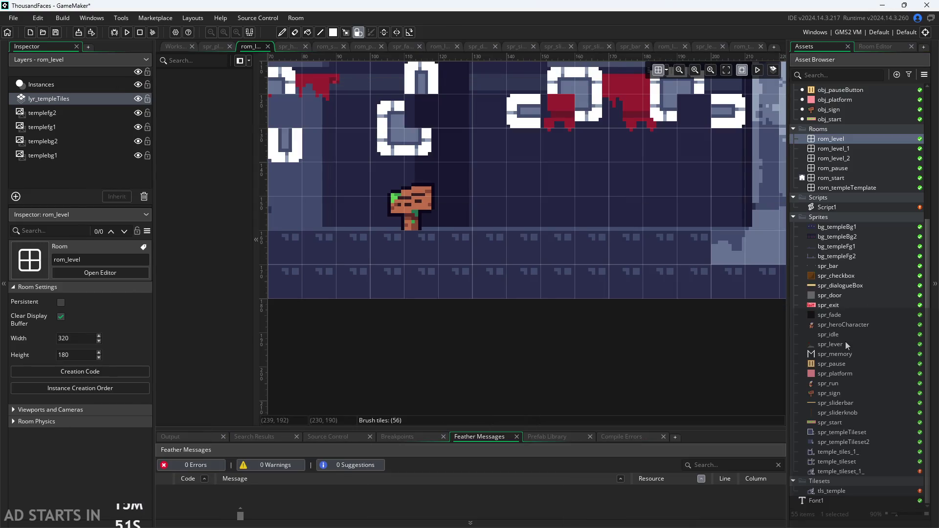
click(180, 47)
Open Script1 and go to the correctMapping lines for indices 13 and 14
scroll(528, 396, down, 5)
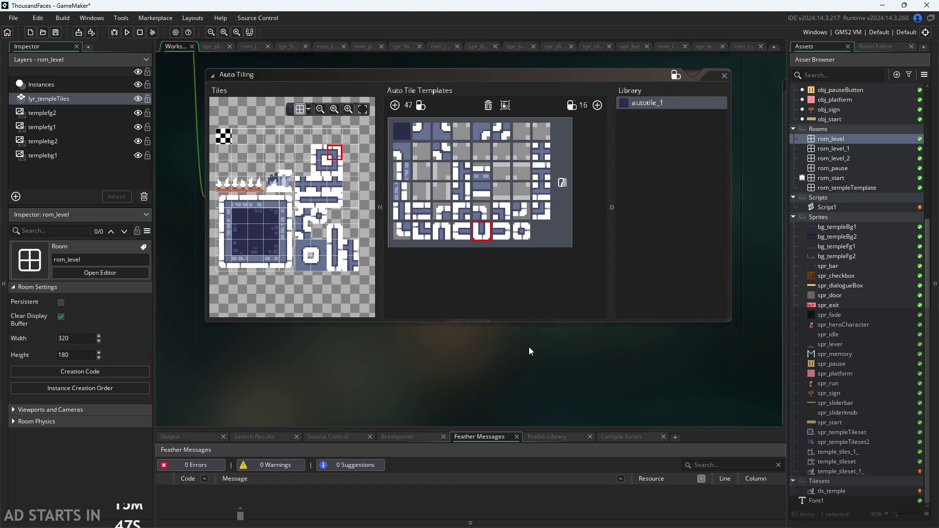
double_click(841, 207)
right_click(841, 207)
click(563, 401)
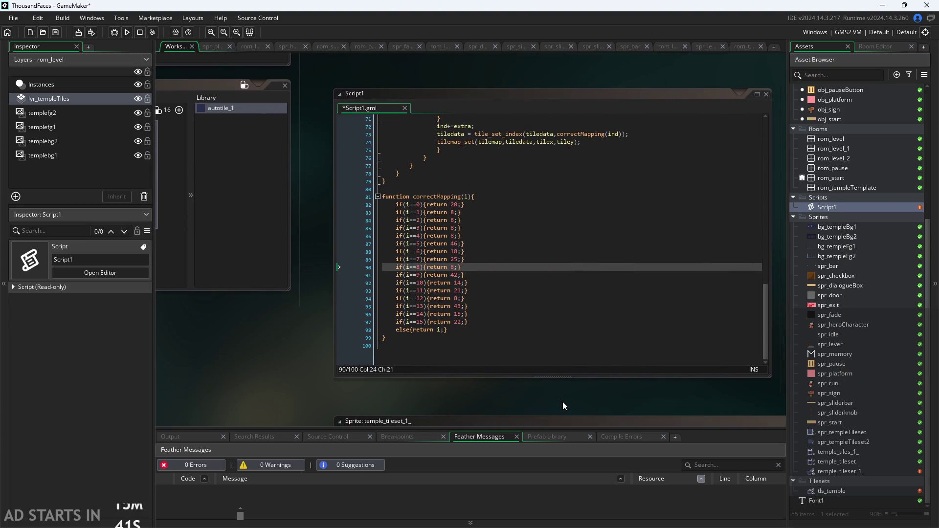
scroll(567, 398, up, 3)
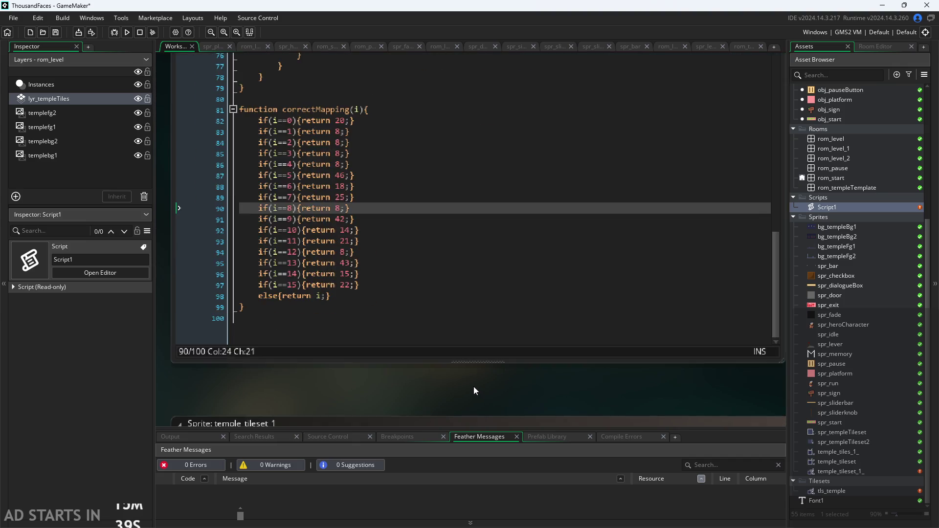
click(416, 342)
click(417, 321)
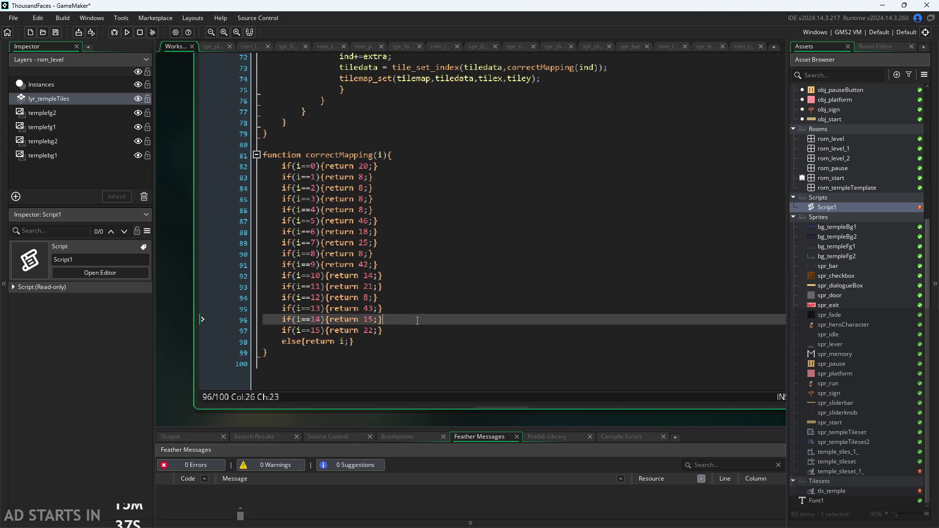
click(424, 310)
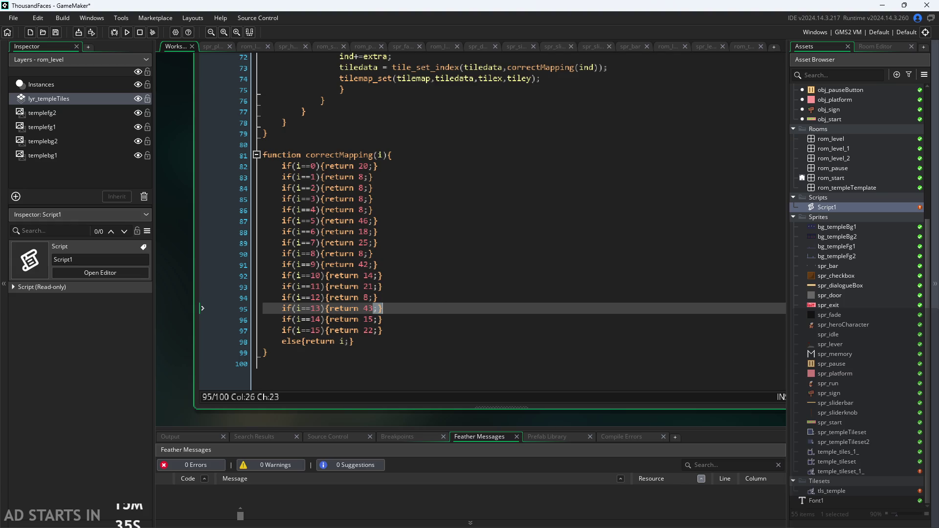
Enlarge the code editor, check the index 15 remapping line, and pan to the code window
key(shift+space)
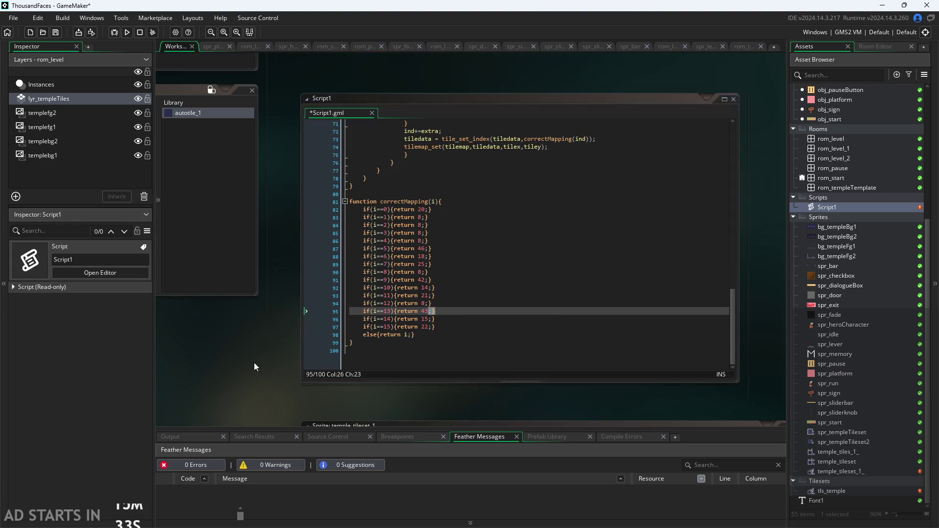
key(shift+space)
click(588, 283)
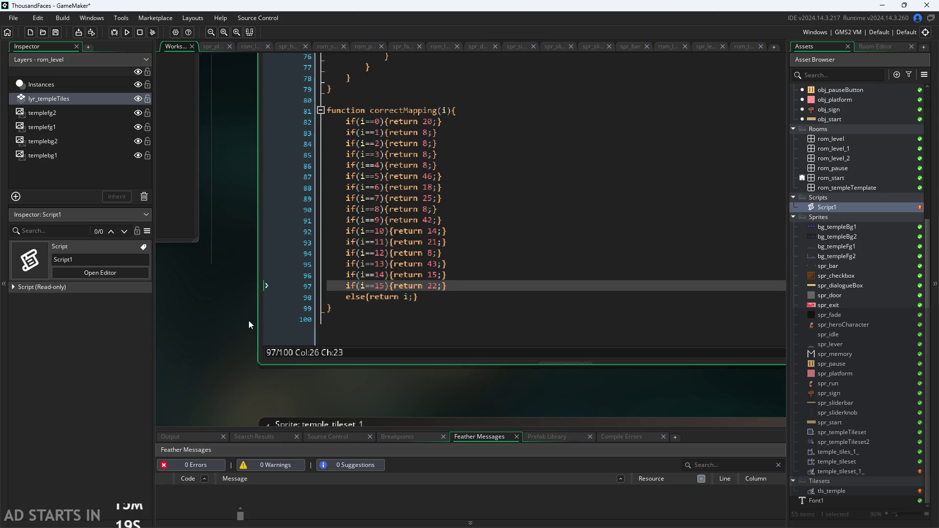
scroll(348, 307, down, 3)
scroll(259, 355, up, 3)
scroll(258, 355, down, 3)
mouse_move(258, 355)
mouse_down()
mouse_move(467, 363)
mouse_move(283, 202)
mouse_move(228, 116)
mouse_up()
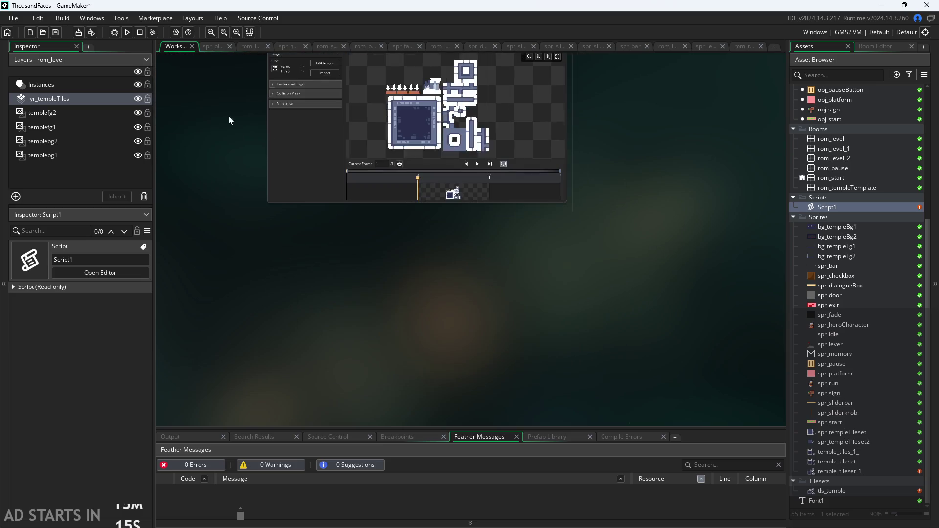
drag(289, 215, 380, 299)
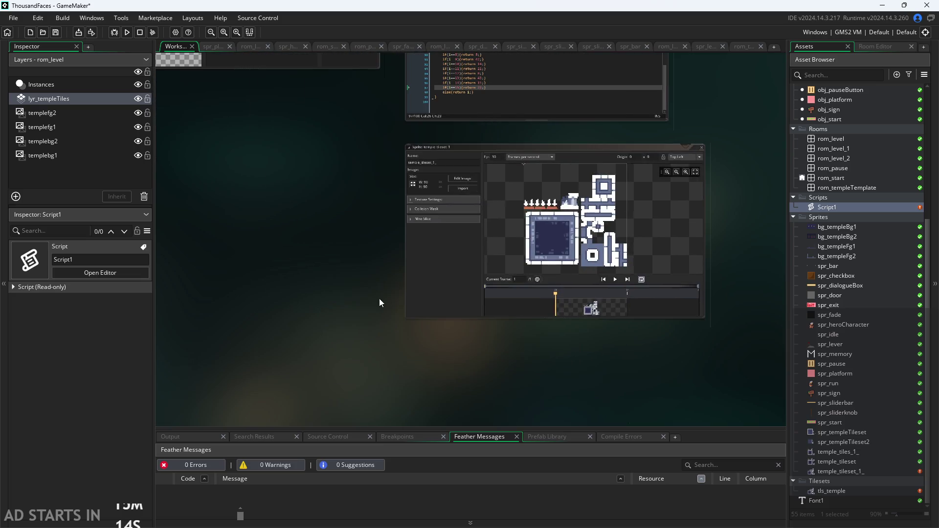
In tls_temple's Auto Tiling editor, delete the autotile_2 template from the library
double_click(826, 492)
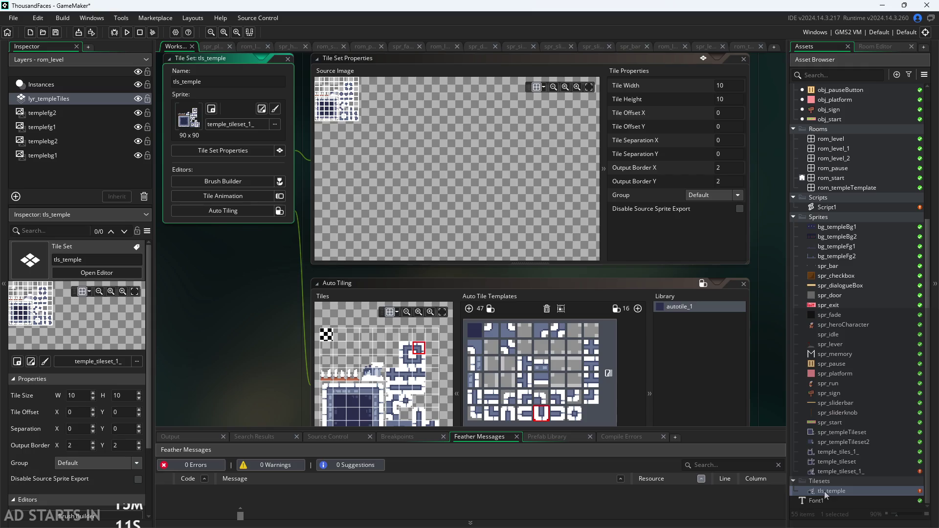
click(743, 330)
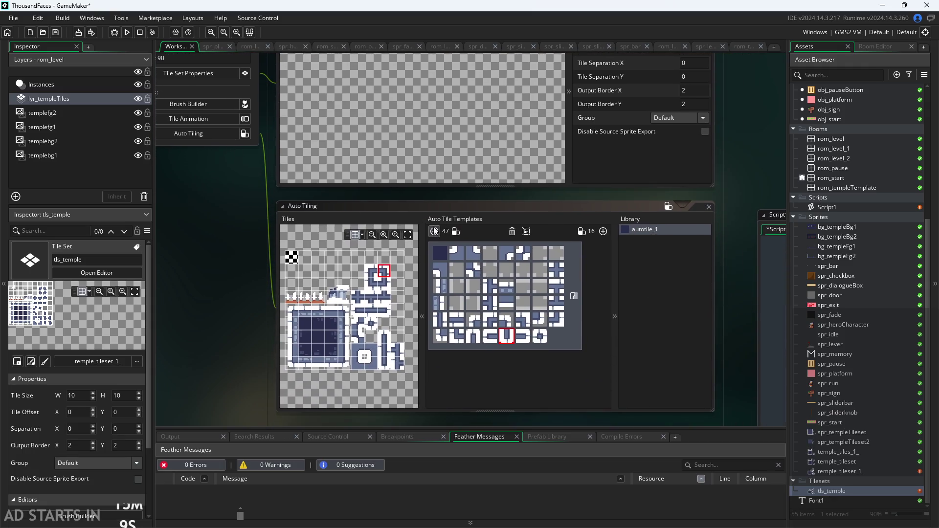
click(435, 231)
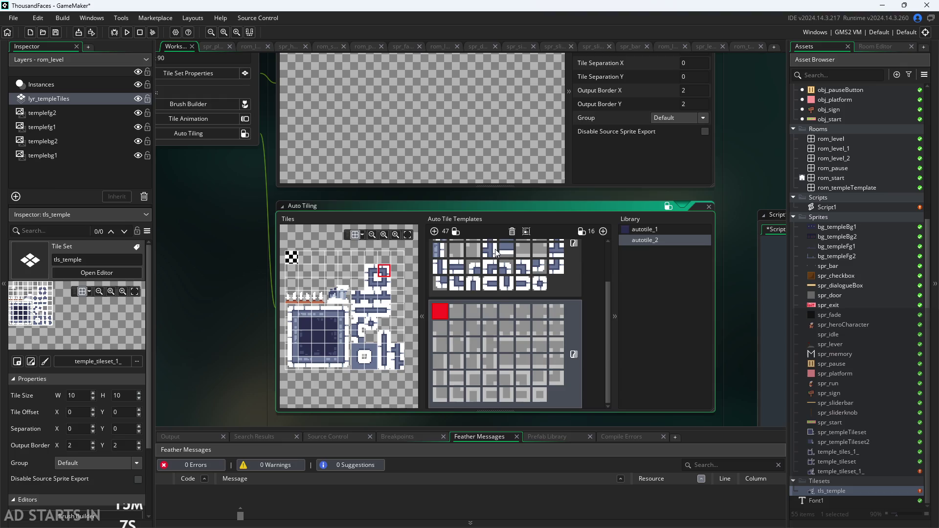
click(556, 377)
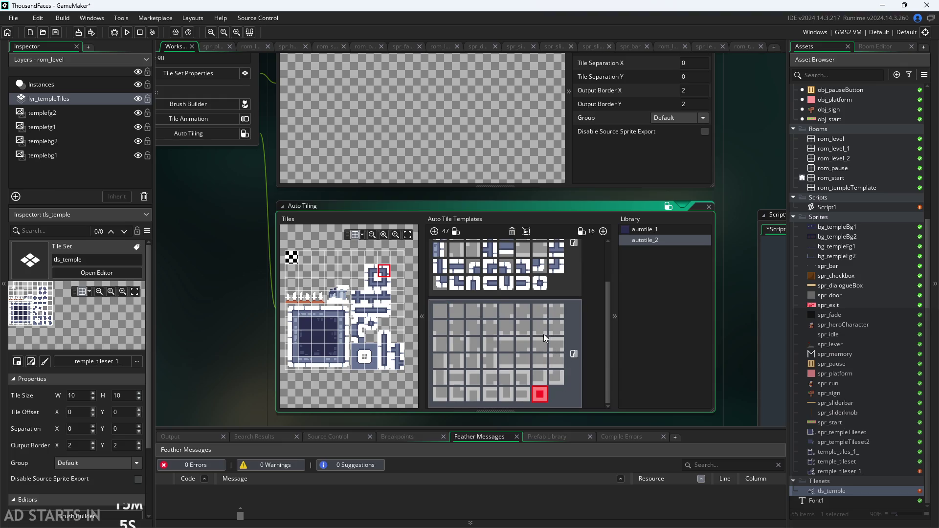
click(512, 231)
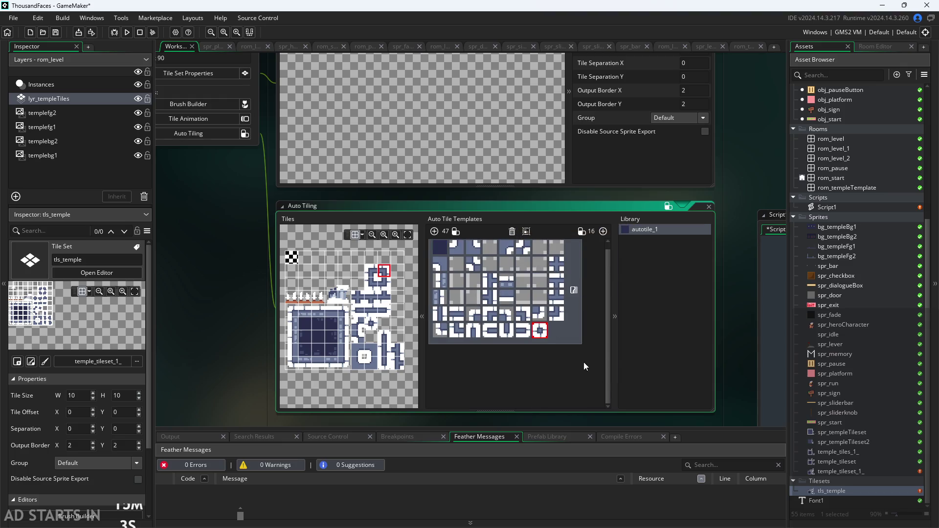
Pan and zoom the workspace to reposition the panels toward the Script1 code
scroll(507, 275, up, 2)
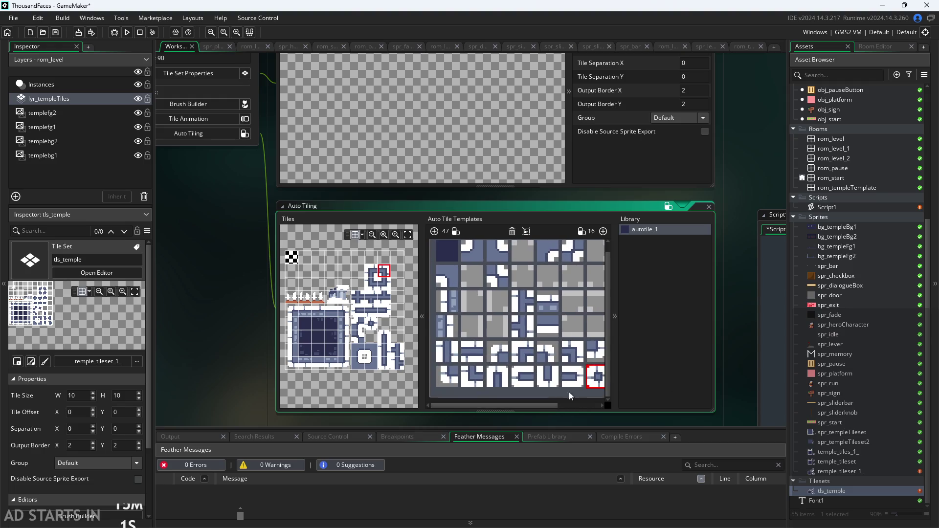
drag(591, 391, 510, 370)
scroll(466, 330, down, 2)
drag(466, 330, 450, 362)
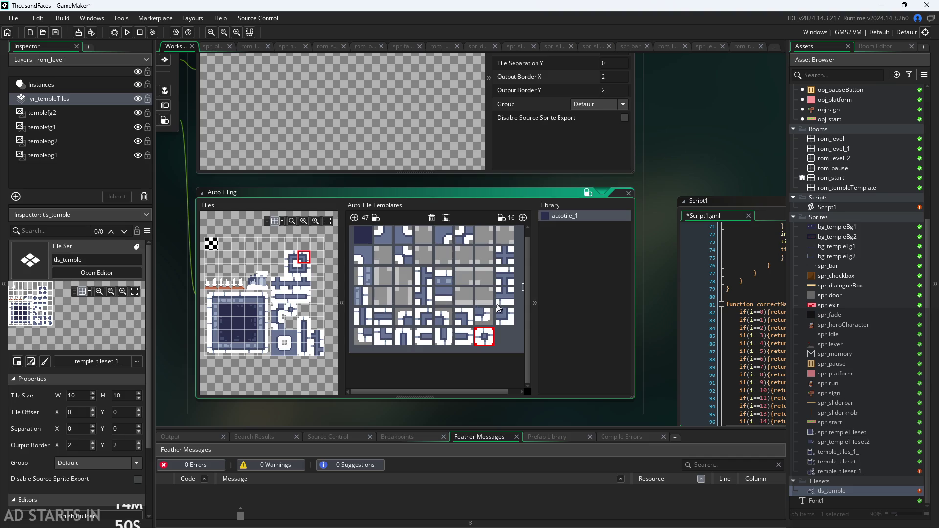
scroll(508, 357, up, 1)
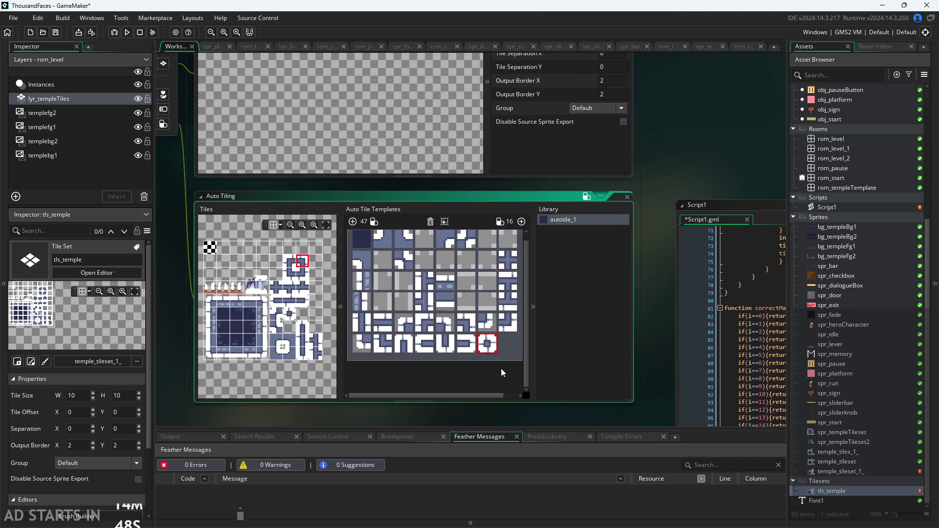
scroll(501, 371, up, 2)
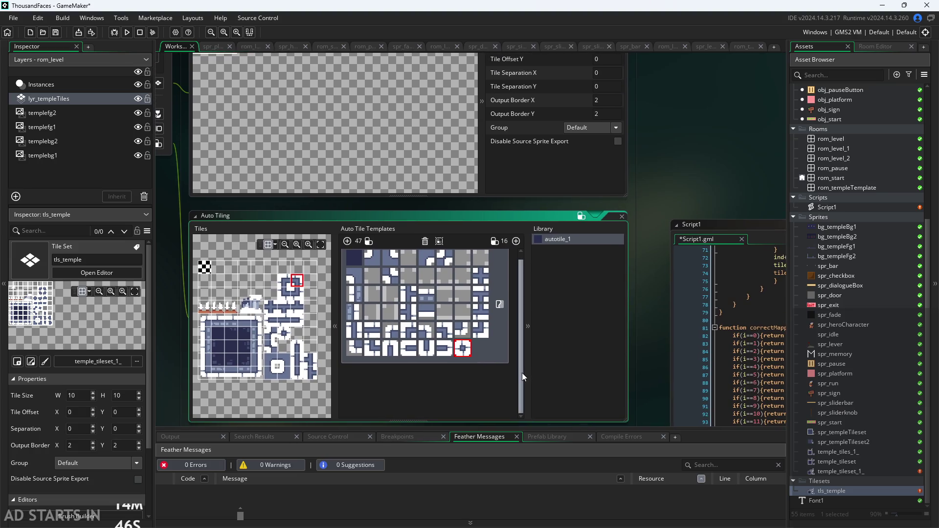
scroll(522, 373, up, 1)
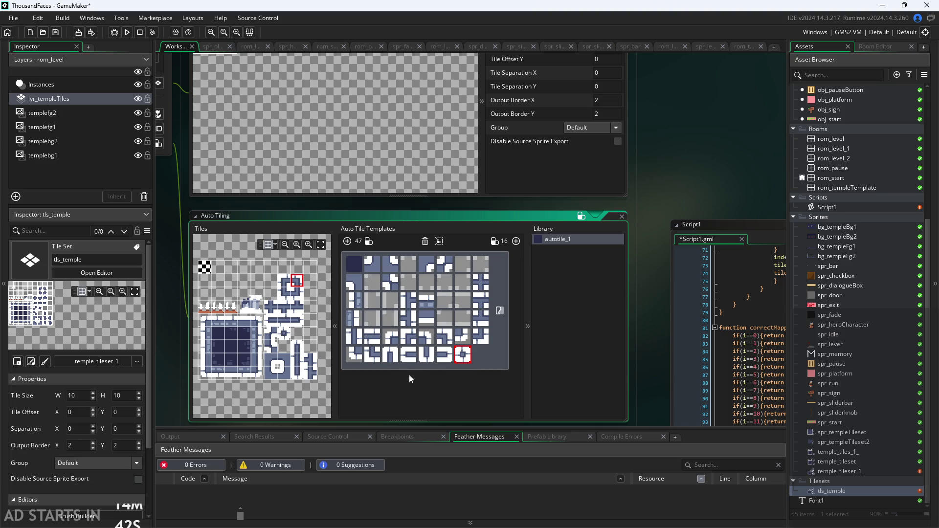
mouse_move(641, 309)
mouse_down()
mouse_move(652, 227)
mouse_move(644, 244)
mouse_up()
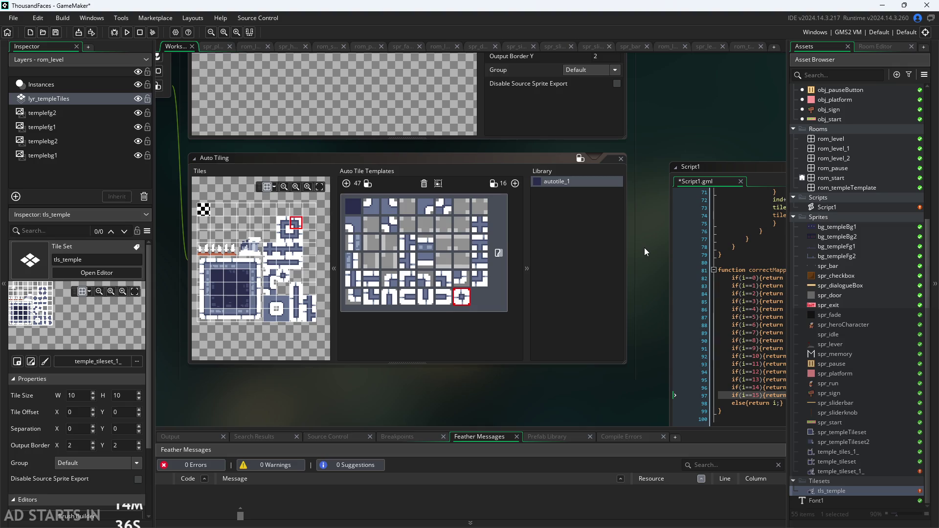
scroll(640, 250, up, 1)
scroll(639, 250, down, 1)
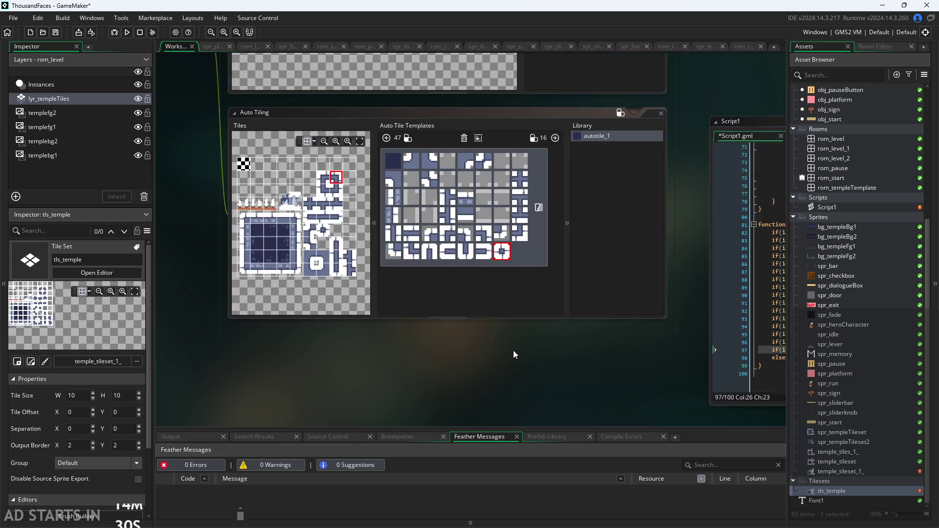
drag(477, 390, 360, 412)
Bring the Script1 window into view and recentre it in the workspace
scroll(221, 330, up, 2)
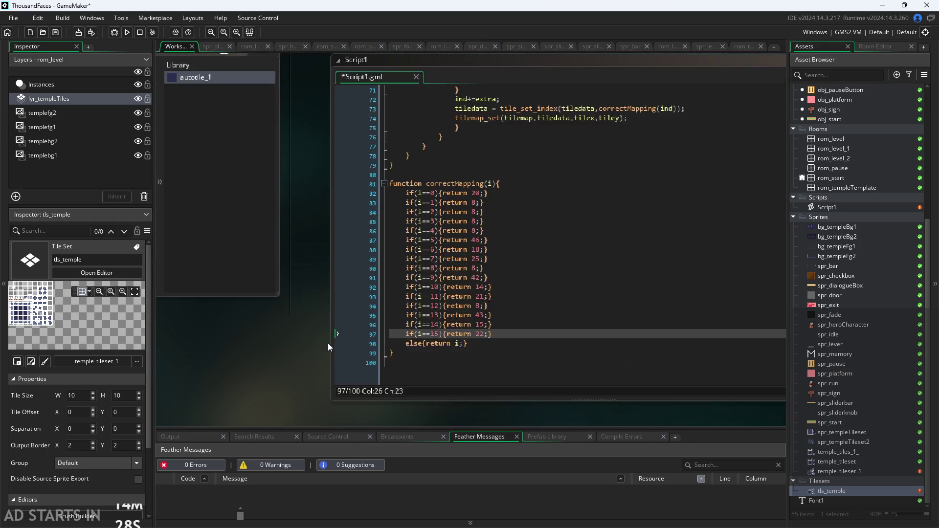
scroll(450, 335, up, 5)
scroll(204, 384, up, 2)
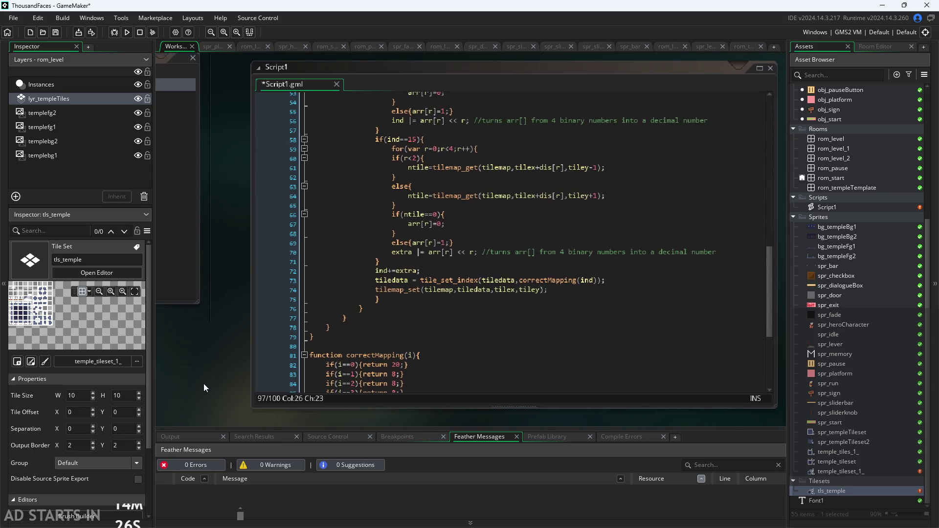
scroll(205, 368, up, 3)
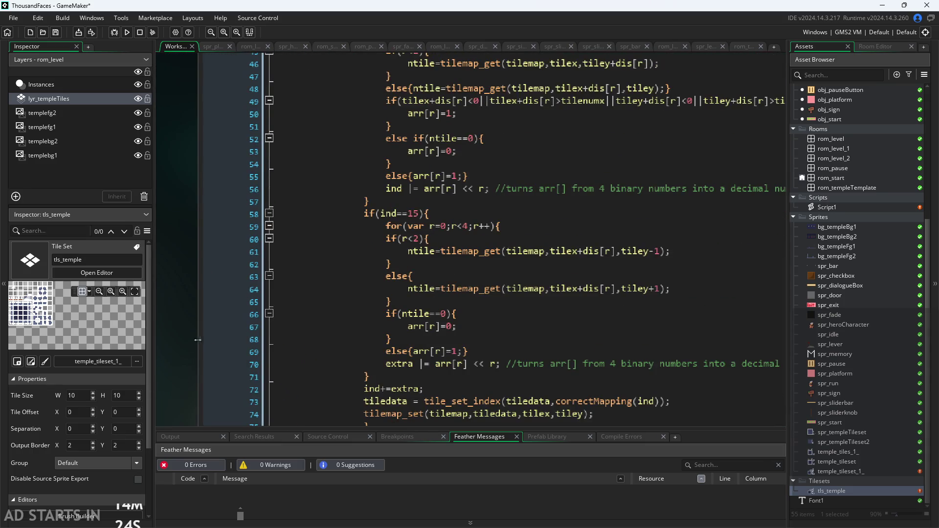
scroll(200, 339, down, 3)
scroll(564, 350, left, 10)
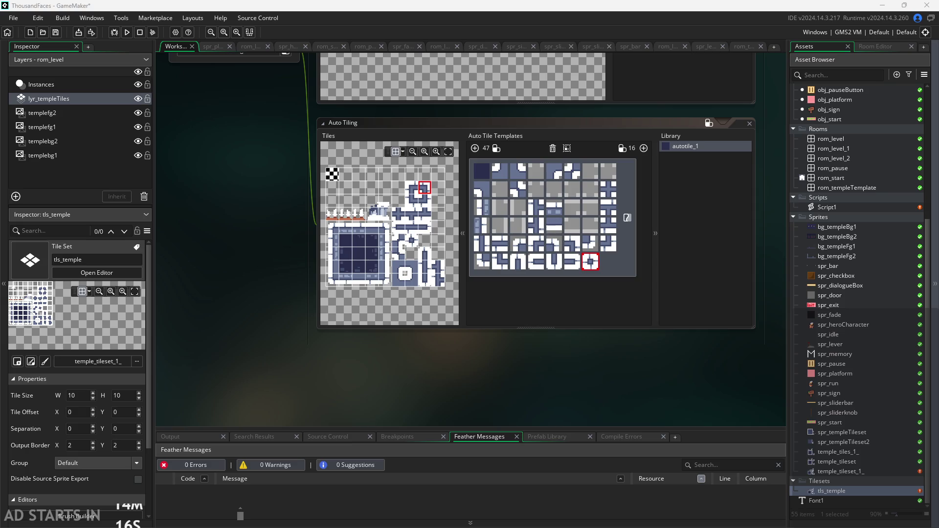
drag(633, 377, 506, 343)
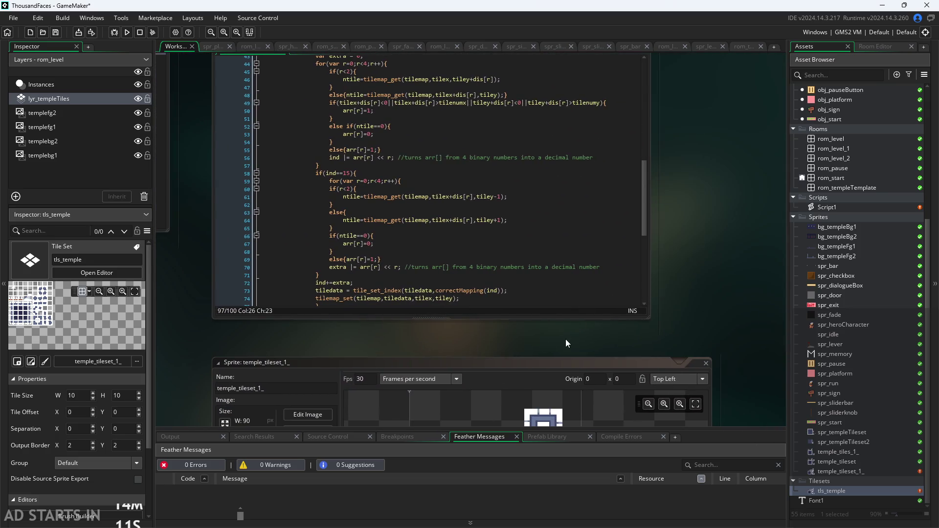
mouse_move(621, 299)
mouse_down()
mouse_move(668, 300)
mouse_move(689, 355)
mouse_up()
click(691, 300)
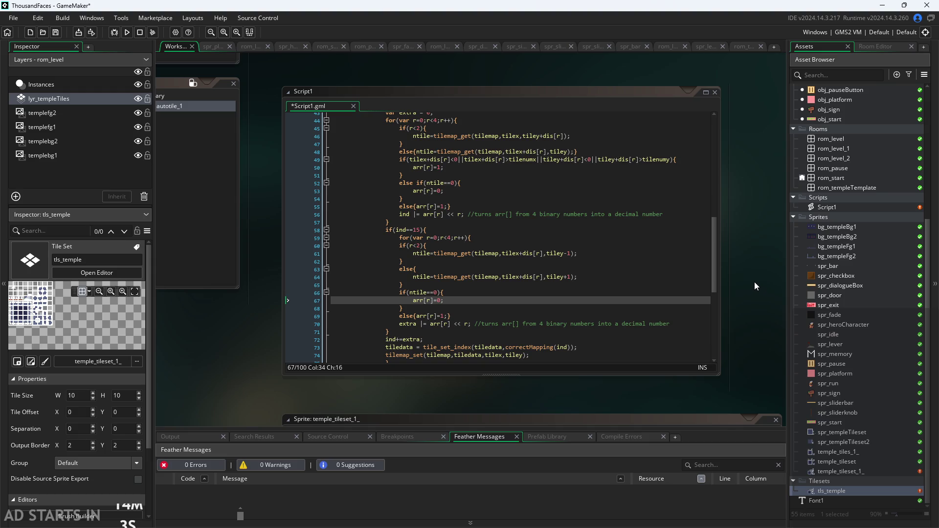
drag(754, 286, 760, 315)
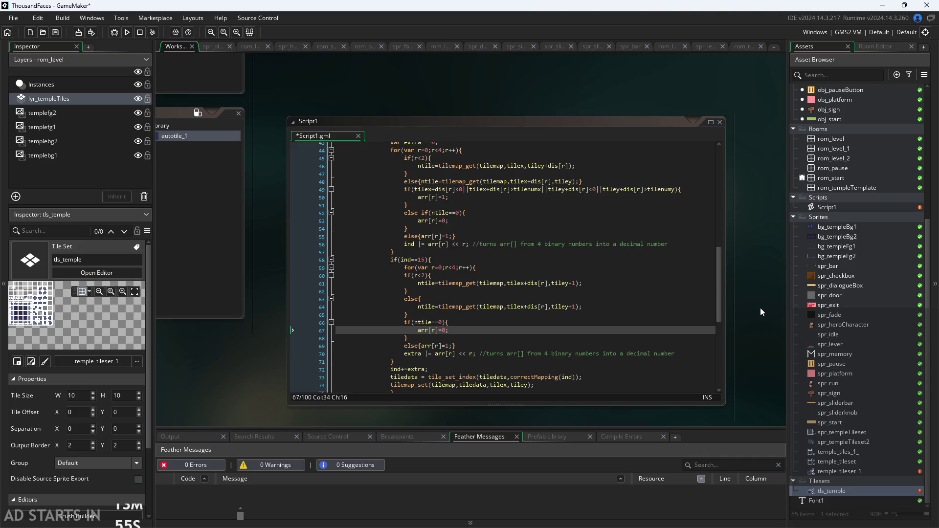
Review the ind==15 neighbour check on line 58, then return to the Auto Tile Templates editor
ctrl+scroll(749, 316, up, 1)
scroll(638, 276, down, 1)
scroll(486, 202, up, 2)
click(470, 222)
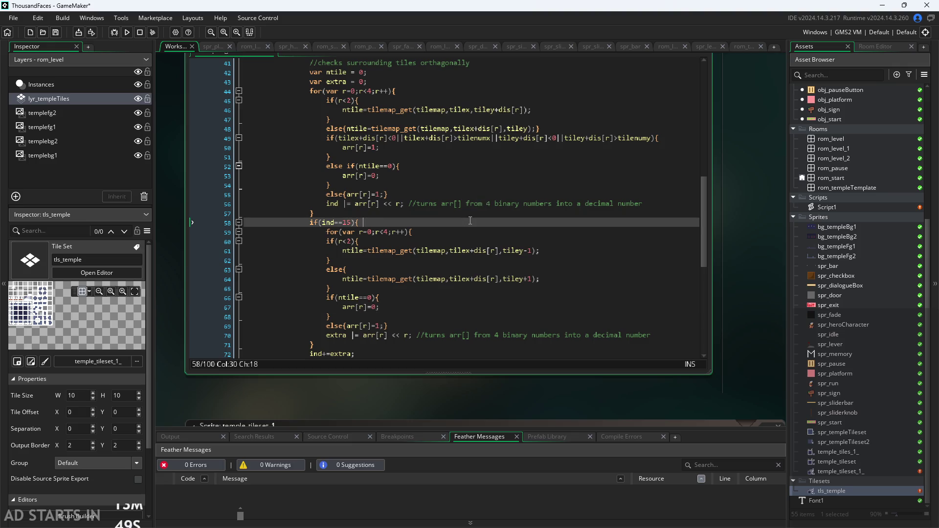
scroll(470, 220, down, 5)
scroll(440, 245, up, 7)
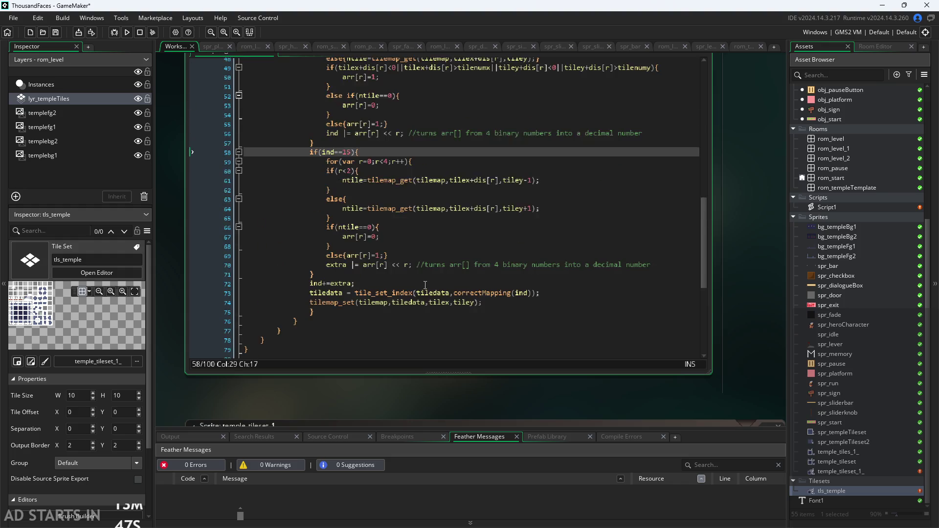
scroll(727, 263, up, 3)
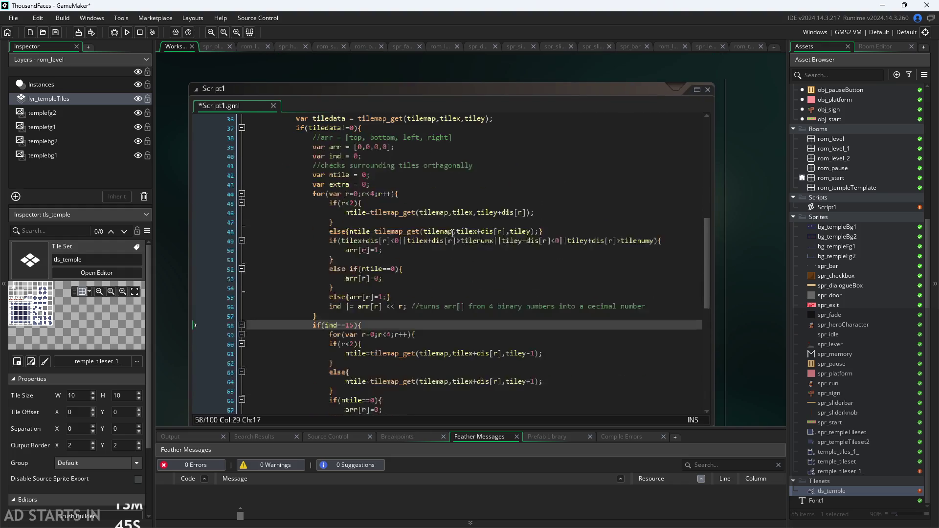
scroll(442, 246, down, 1)
scroll(470, 275, up, 2)
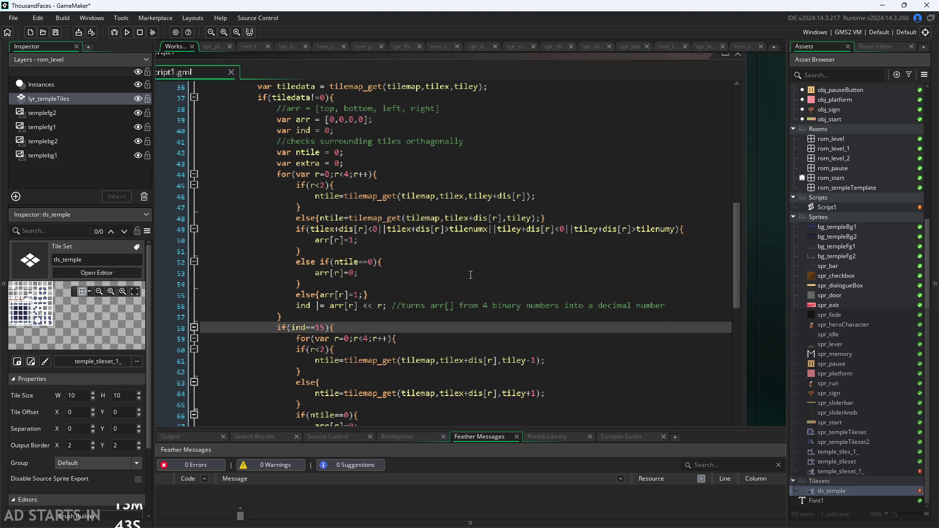
scroll(470, 275, down, 1)
scroll(705, 286, down, 1)
scroll(624, 259, down, 5)
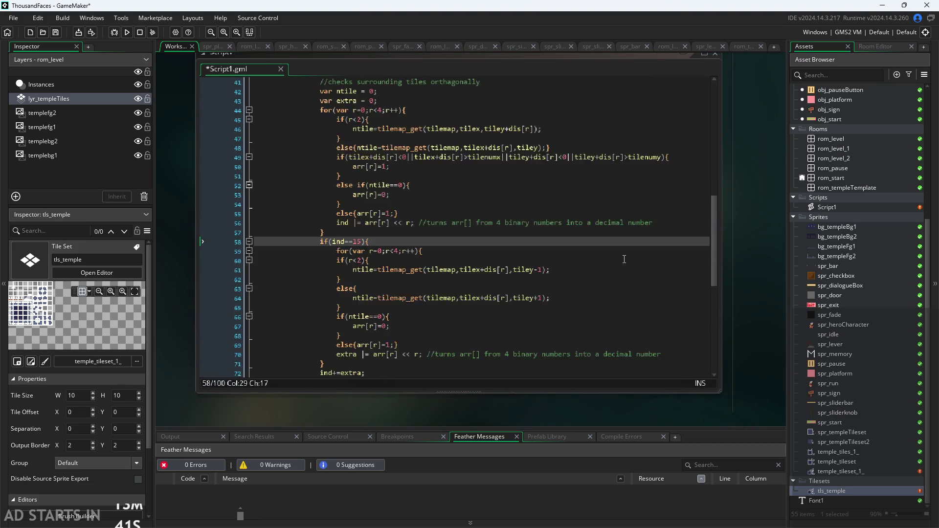
scroll(624, 259, up, 5)
scroll(624, 259, down, 1)
scroll(624, 259, up, 1)
scroll(624, 259, down, 1)
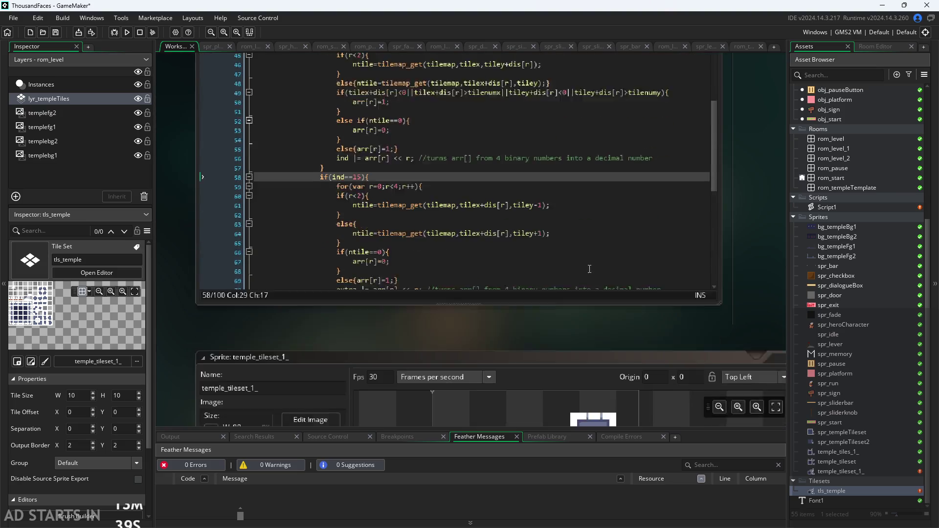
scroll(544, 284, up, 1)
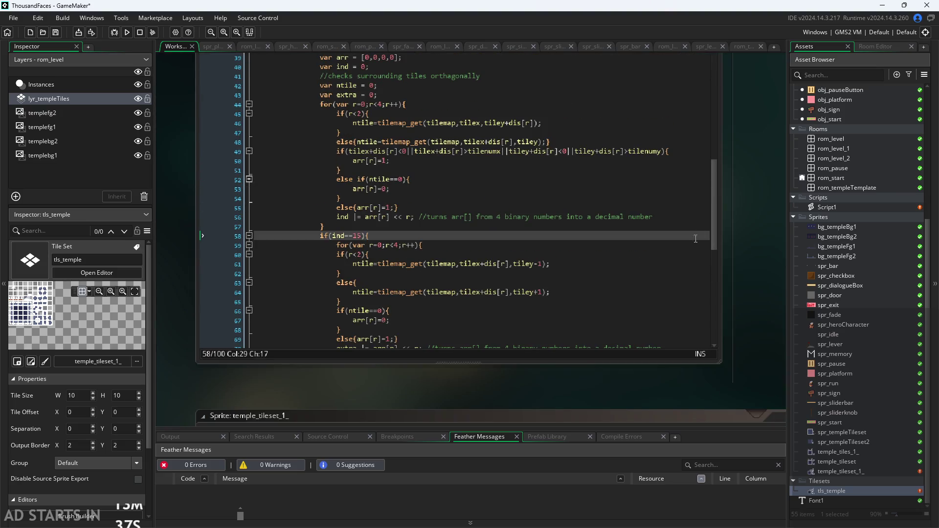
mouse_move(715, 219)
mouse_down()
mouse_move(712, 321)
mouse_move(721, 231)
mouse_up()
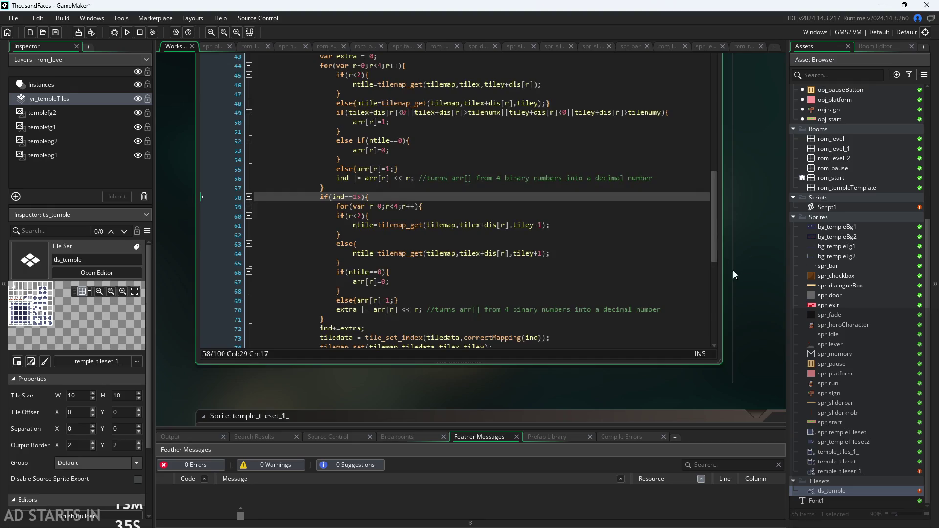
drag(174, 303, 690, 335)
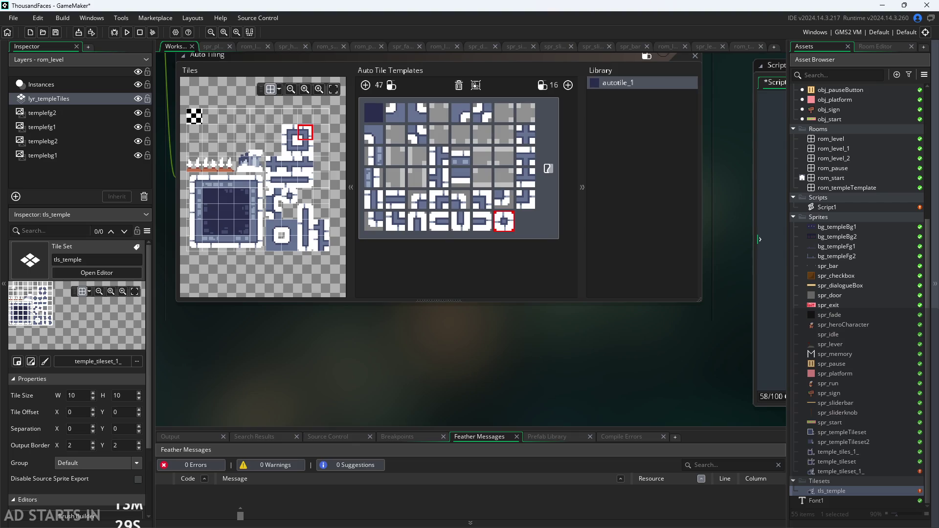
Switch to Paint and zoom into the Autotiling notes' 3x3 neighbour-checking grid
key(alt+Tab)
scroll(551, 314, up, 3)
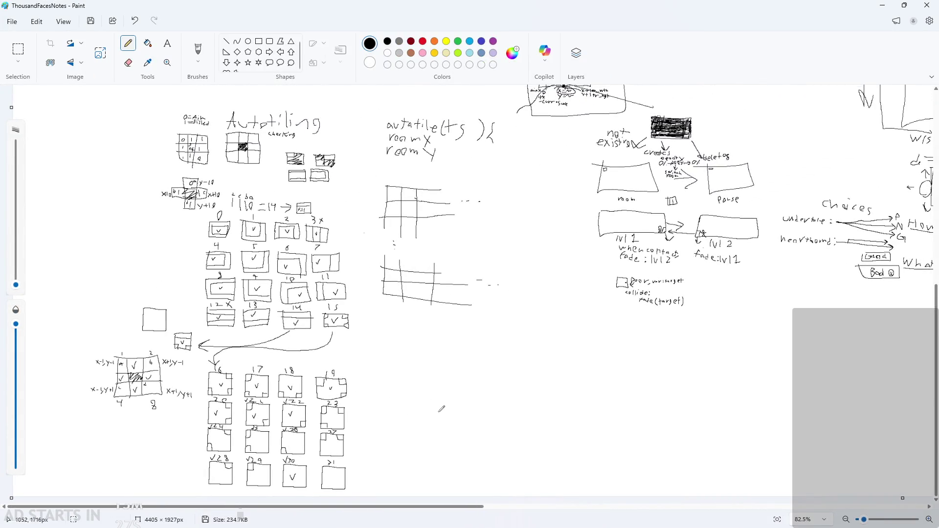
scroll(215, 126, up, 5)
scroll(256, 142, up, 3)
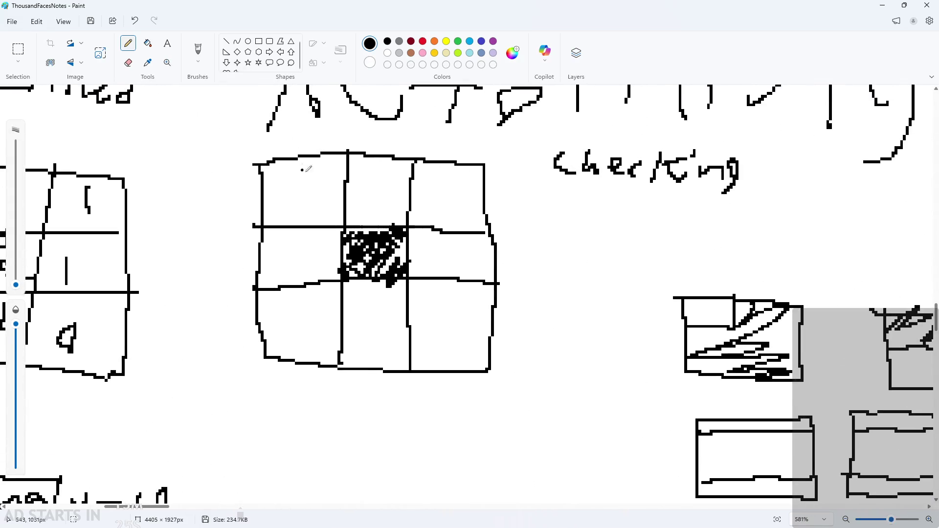
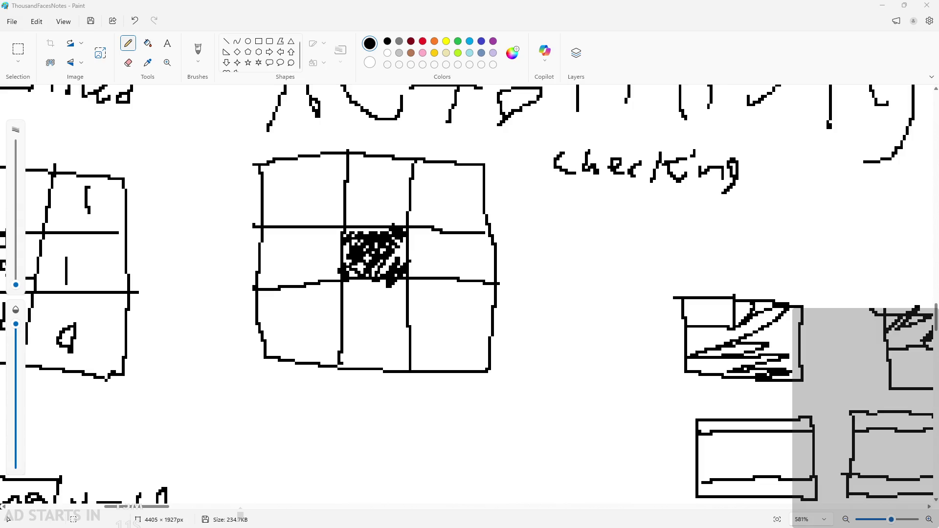
Try a pencil stroke on the notes, undo it, and scroll through the tile-grid sketch
drag(559, 323, 520, 331)
key(ctrl+z)
ctrl+scroll(591, 349, down, 3)
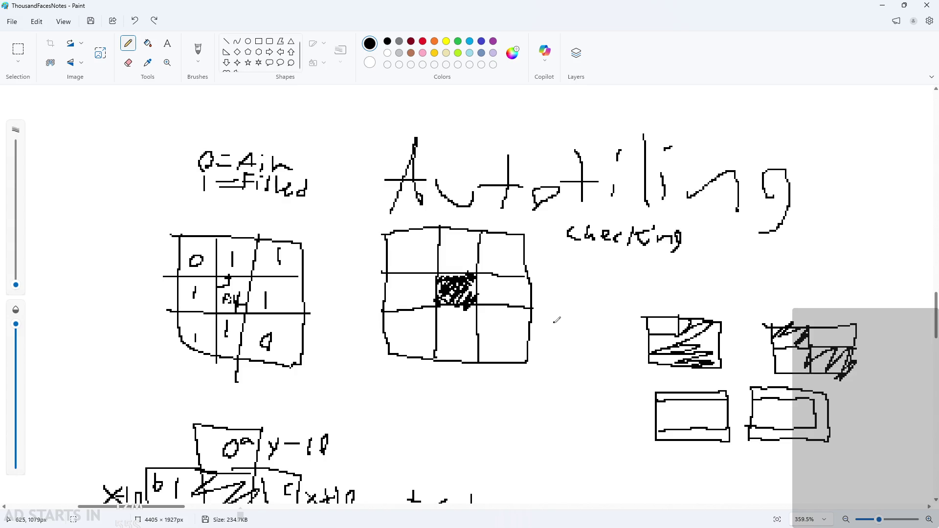
scroll(558, 333, up, 3)
scroll(470, 379, up, 1)
scroll(471, 380, down, 4)
scroll(494, 340, up, 5)
scroll(494, 340, down, 5)
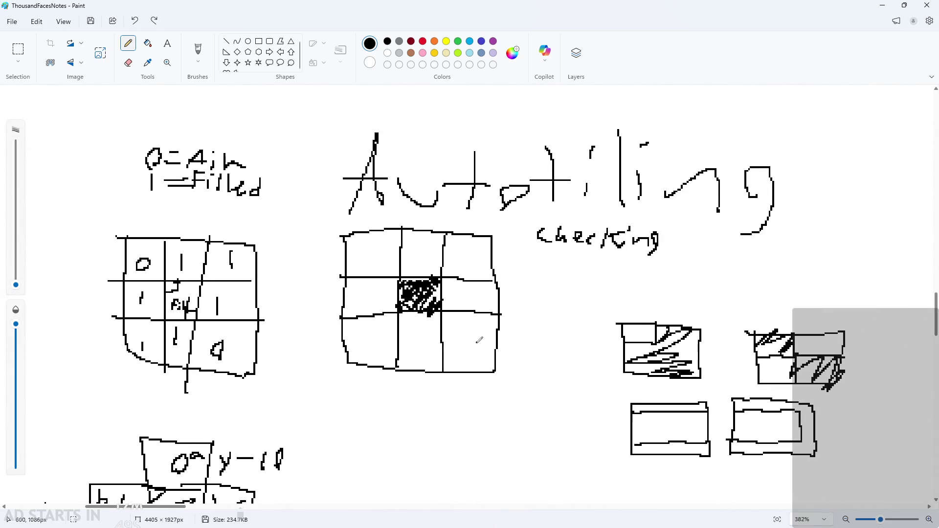
scroll(439, 304, down, 3)
scroll(434, 314, down, 5)
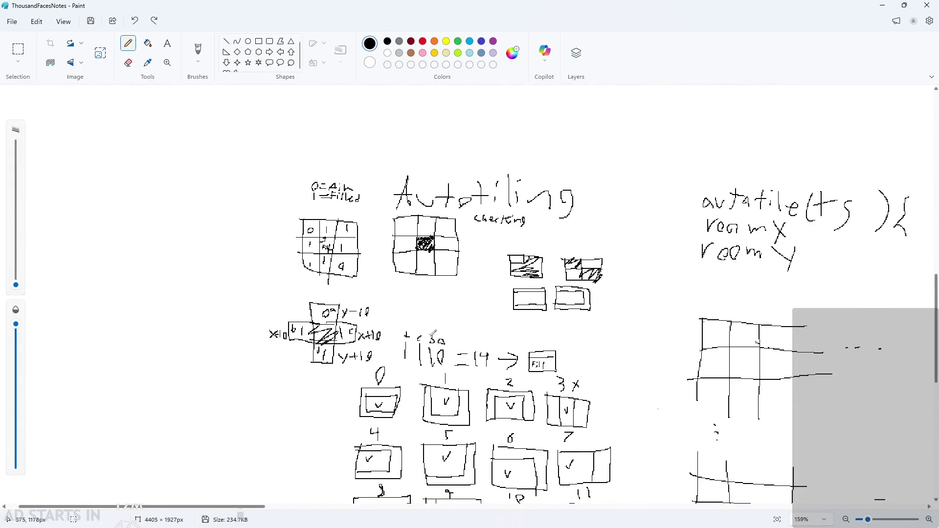
scroll(398, 211, up, 5)
scroll(406, 230, down, 3)
scroll(413, 251, up, 2)
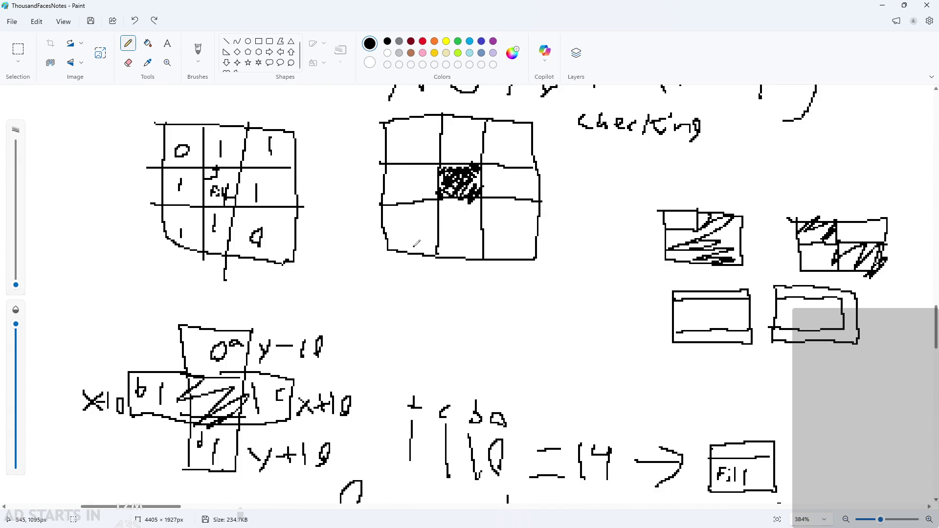
scroll(435, 247, down, 2)
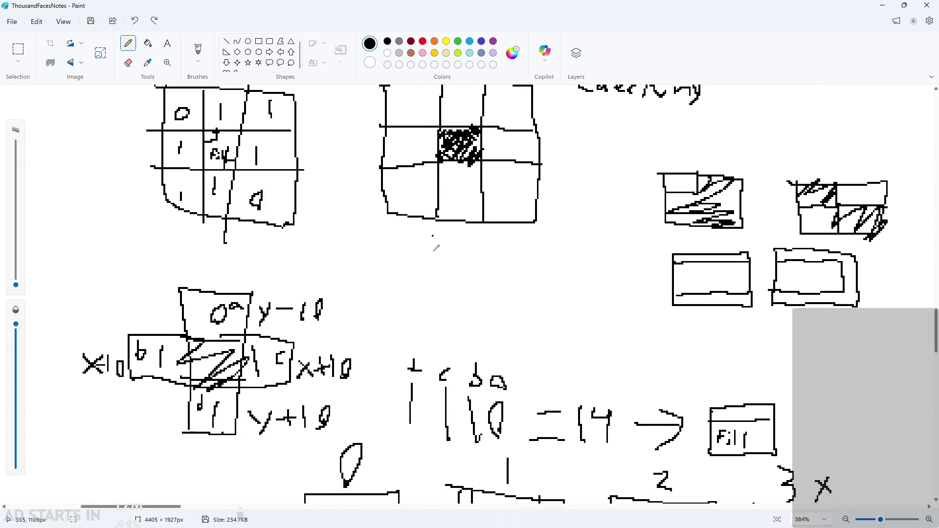
scroll(446, 253, up, 1)
scroll(446, 253, up, 1)
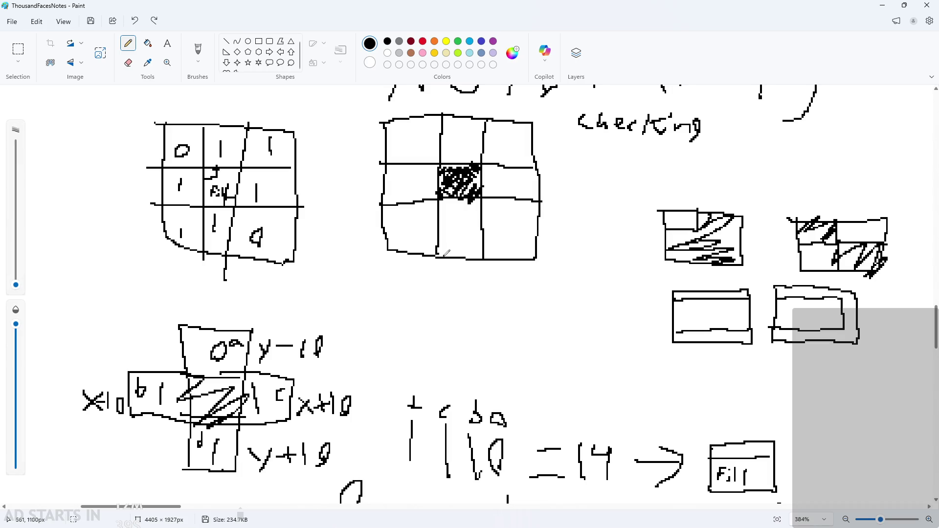
scroll(446, 253, down, 1)
scroll(484, 236, up, 2)
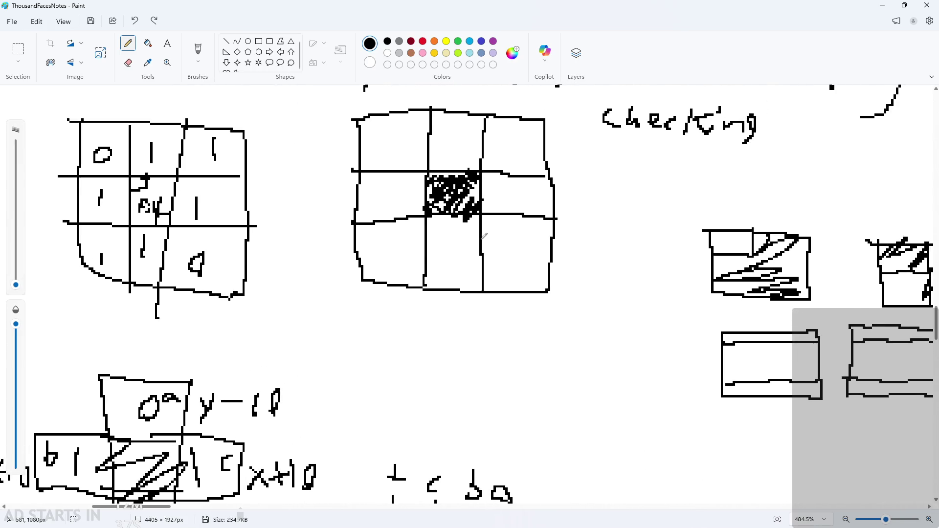
scroll(484, 236, up, 2)
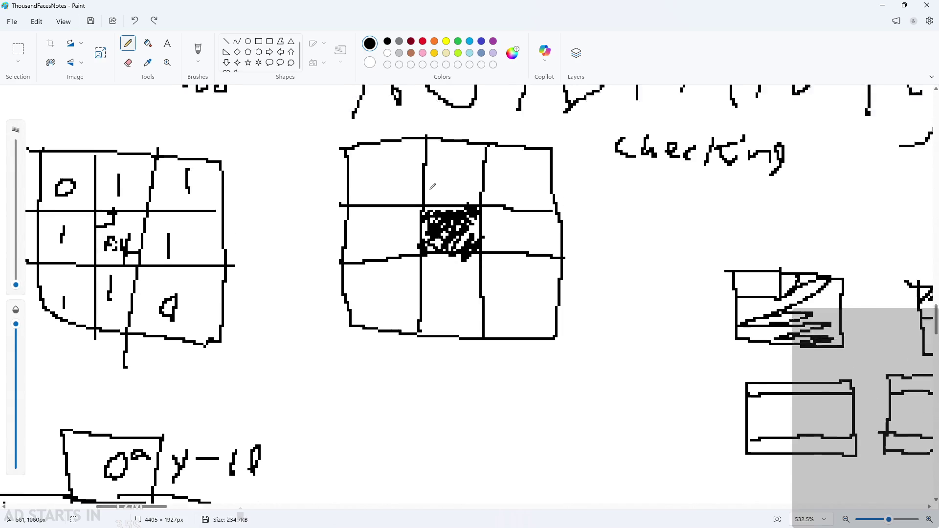
Mark the middle grid's corner cells with 1s and its top-middle and middle-left cells with 0s
drag(370, 176, 381, 219)
drag(504, 175, 513, 216)
drag(519, 305, 516, 343)
drag(384, 317, 381, 337)
mouse_move(484, 325)
mouse_down()
mouse_move(459, 298)
mouse_move(443, 328)
mouse_up()
mouse_move(381, 240)
mouse_down()
mouse_move(372, 262)
mouse_move(385, 262)
mouse_up()
drag(449, 171, 445, 190)
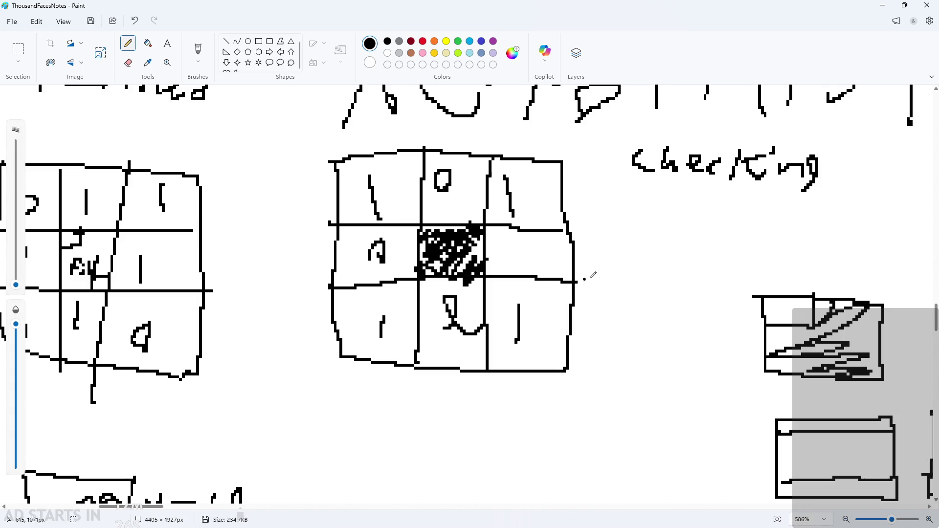
Compare the sketch against the GameMaker tileset, then undo the values written in the grid
click(888, 5)
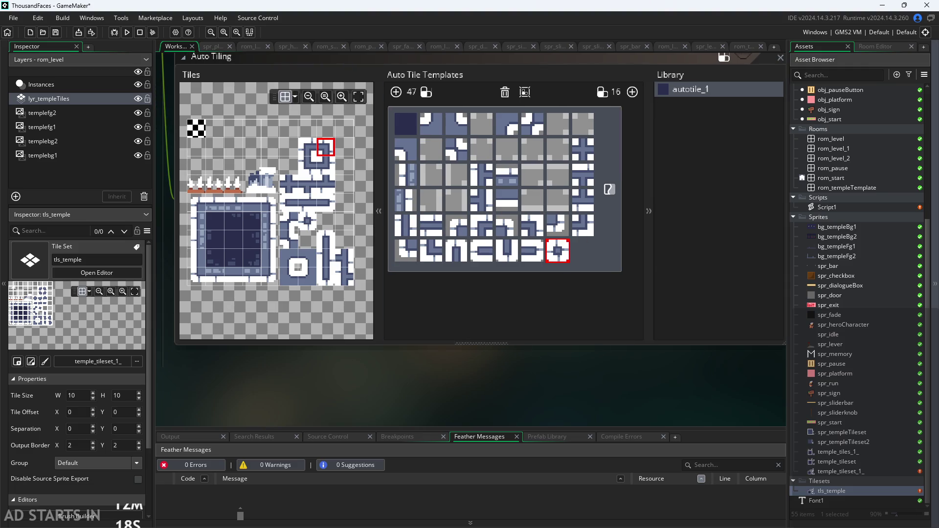
key(alt+Tab)
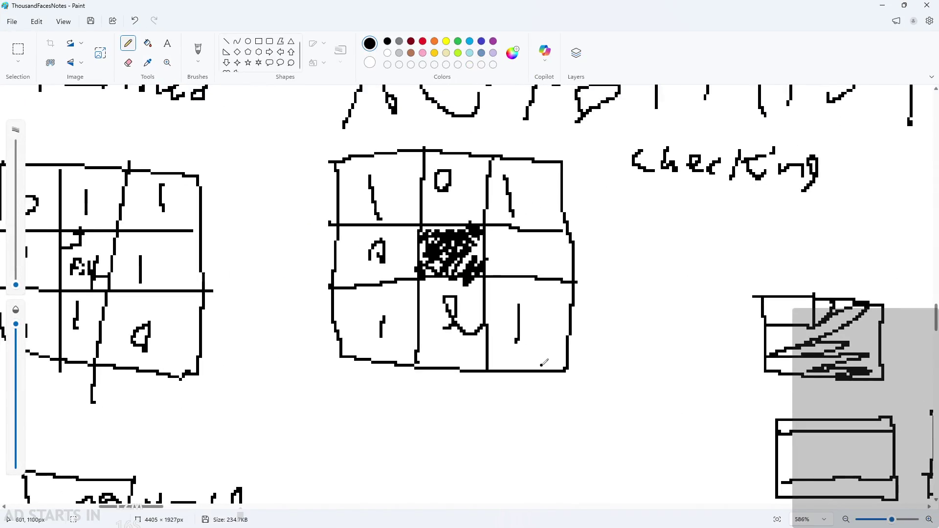
ctrl+scroll(557, 296, up, 3)
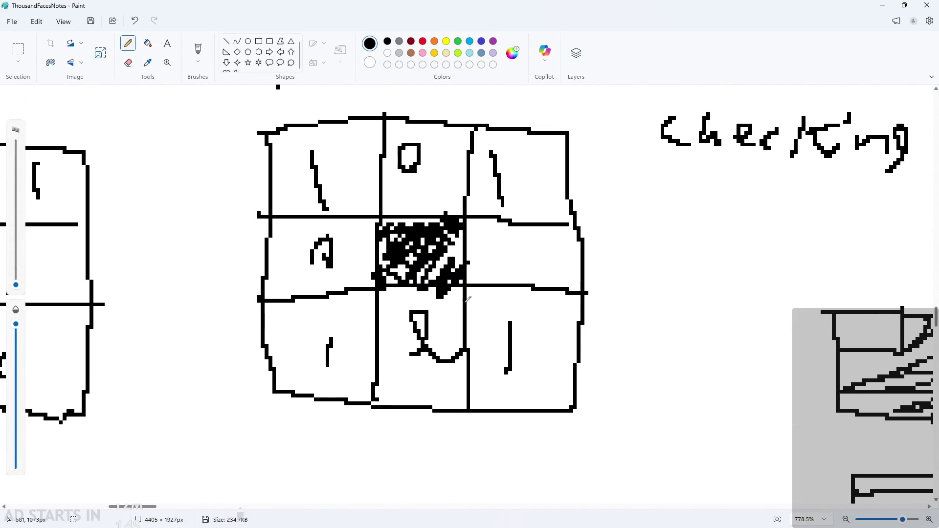
ctrl+scroll(468, 298, down, 2)
ctrl+scroll(468, 298, down, 2)
ctrl+scroll(468, 298, up, 2)
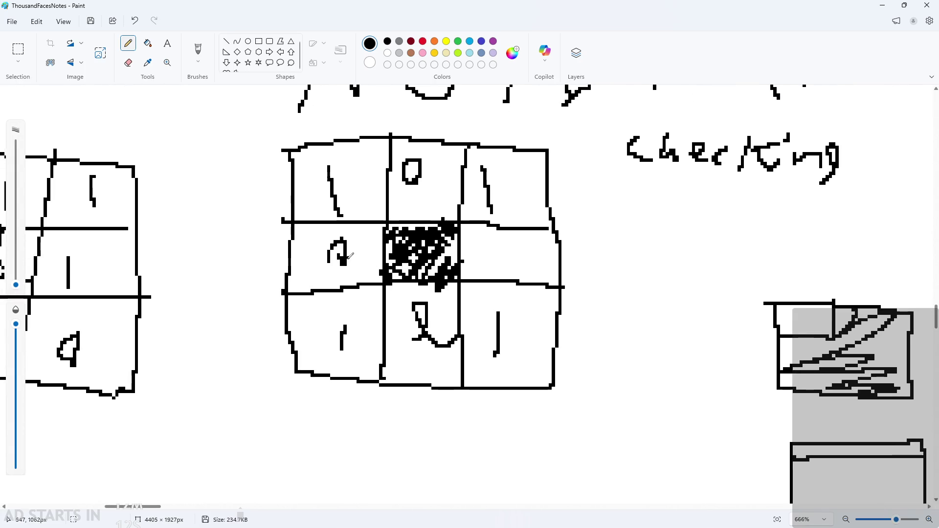
ctrl+scroll(359, 264, down, 2)
key(ctrl+z)
key(ctrl+z)
key(ctrl+z)
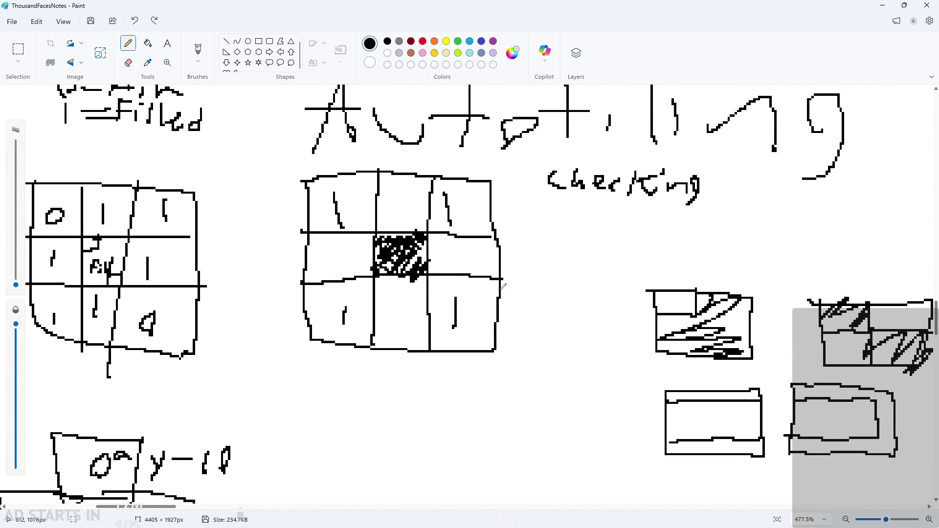
ctrl+scroll(447, 235, up, 2)
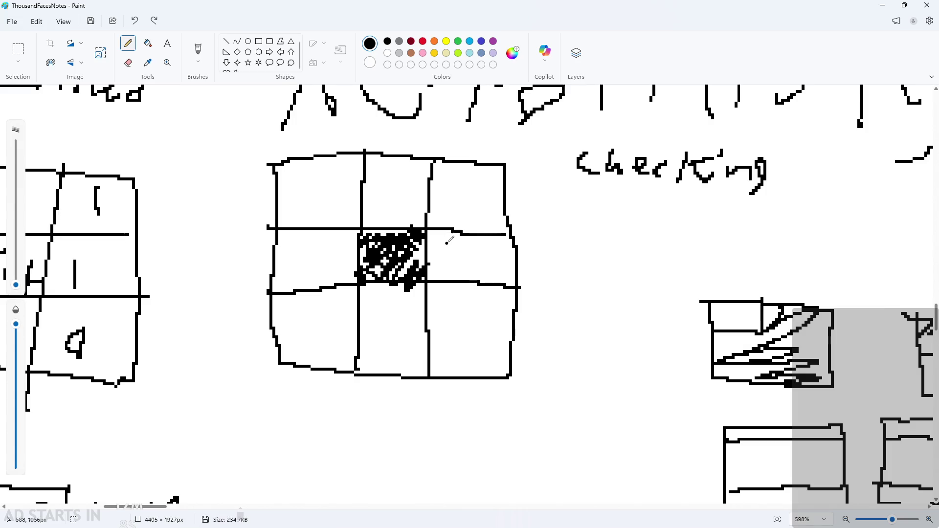
ctrl+scroll(376, 248, up, 2)
ctrl+scroll(374, 249, down, 1)
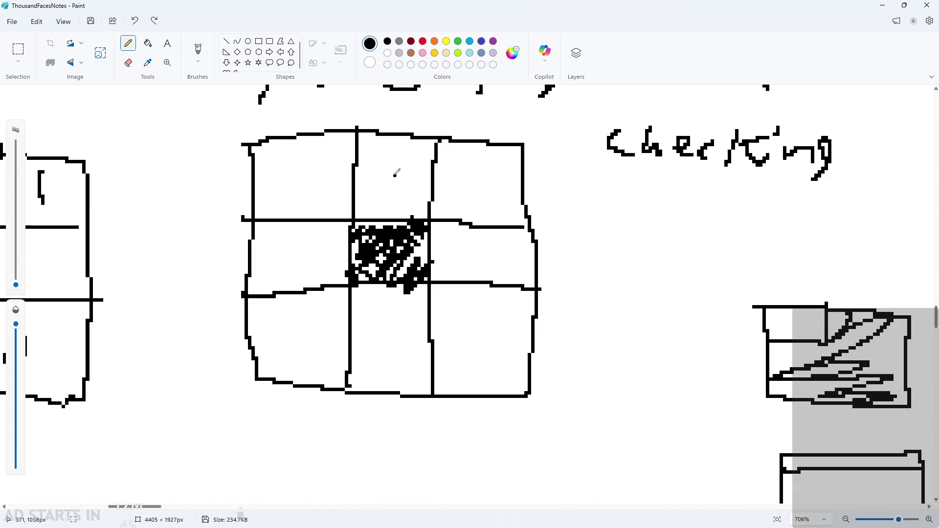
Try writing 1s across the grid's top row, undoing the attempts that didn't fit
drag(391, 150, 395, 201)
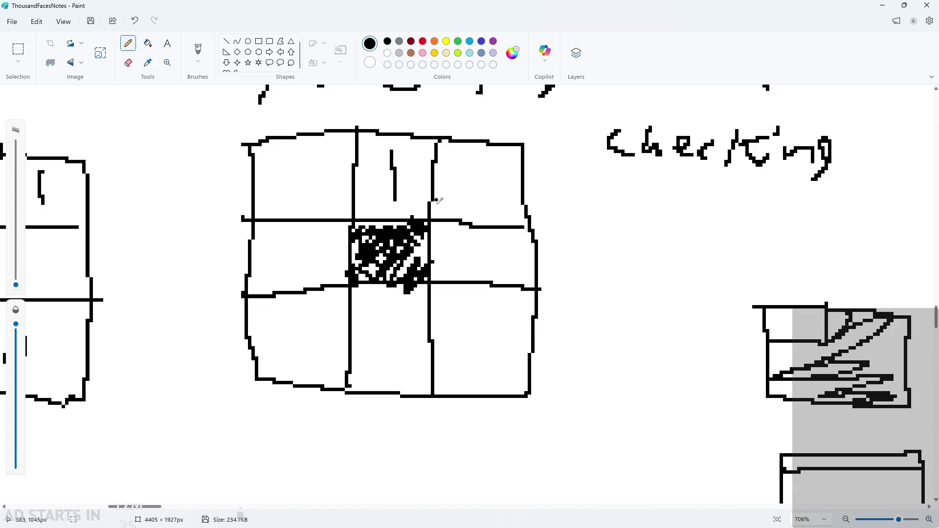
drag(302, 157, 298, 194)
drag(484, 153, 485, 200)
ctrl+scroll(390, 200, down, 1)
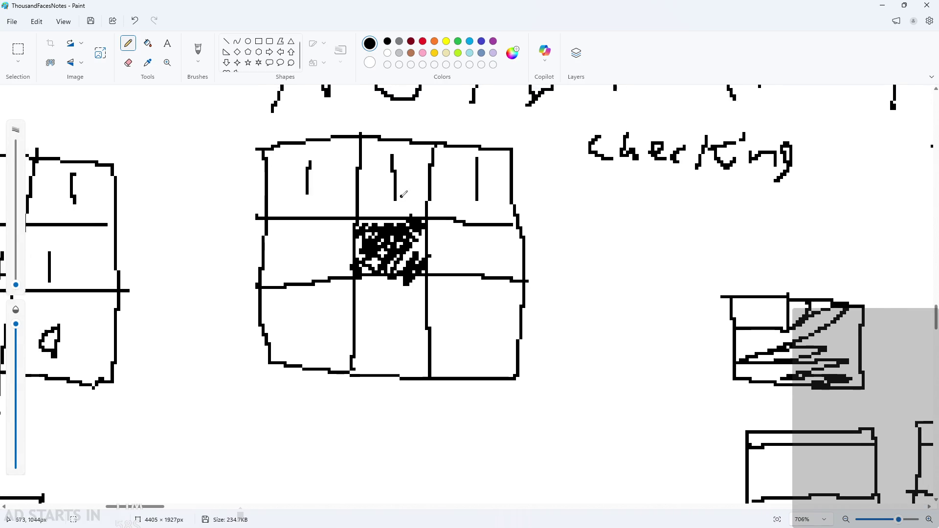
key(ctrl+z)
key(ctrl+z)
ctrl+scroll(392, 201, down, 1)
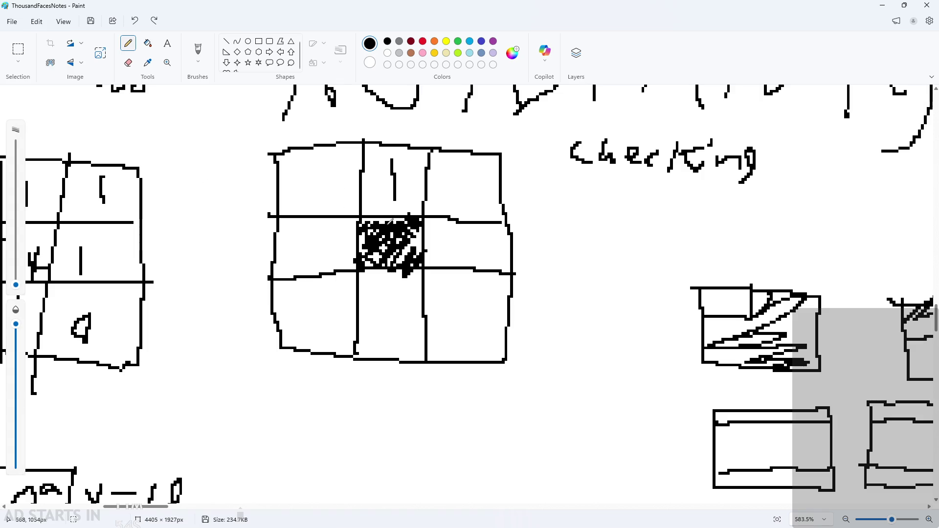
key(ctrl+z)
drag(318, 160, 318, 191)
drag(455, 165, 455, 206)
ctrl+scroll(428, 173, up, 2)
mouse_move(402, 158)
mouse_down()
mouse_move(402, 216)
mouse_move(381, 195)
mouse_up()
key(ctrl+z)
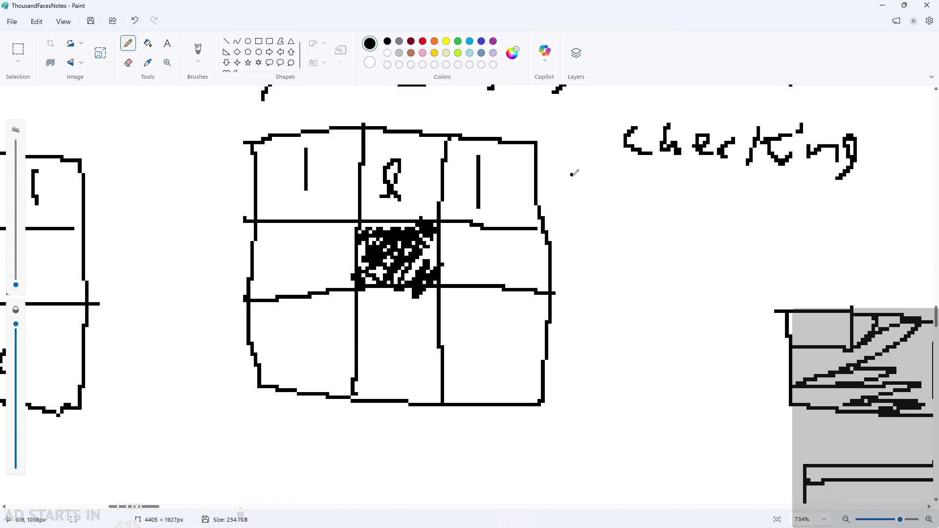
key(ctrl+z)
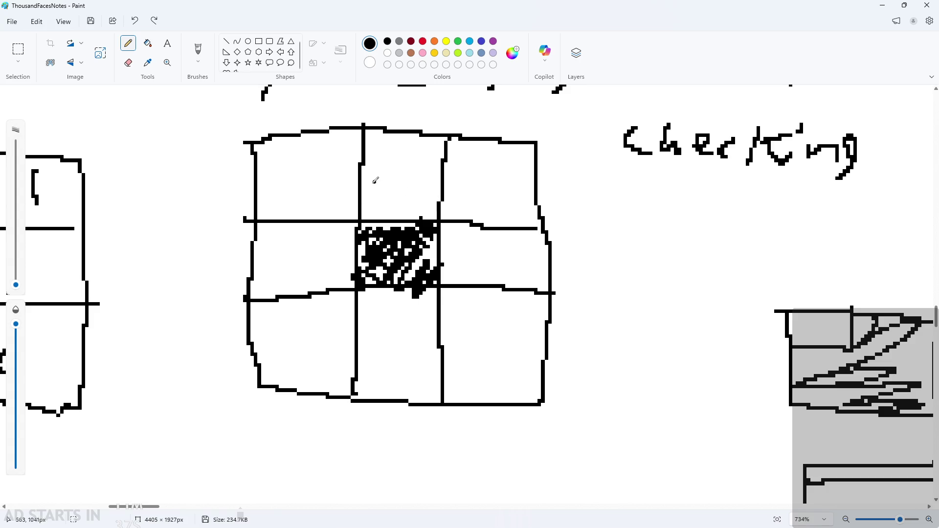
Write 1s in the top-row cells and in the middle-left and middle-right cells
drag(399, 156, 400, 208)
drag(314, 194, 317, 196)
drag(482, 195, 499, 207)
key(ctrl+z)
key(ctrl+z)
key(ctrl+z)
drag(398, 191, 389, 196)
drag(306, 164, 299, 211)
drag(467, 168, 481, 226)
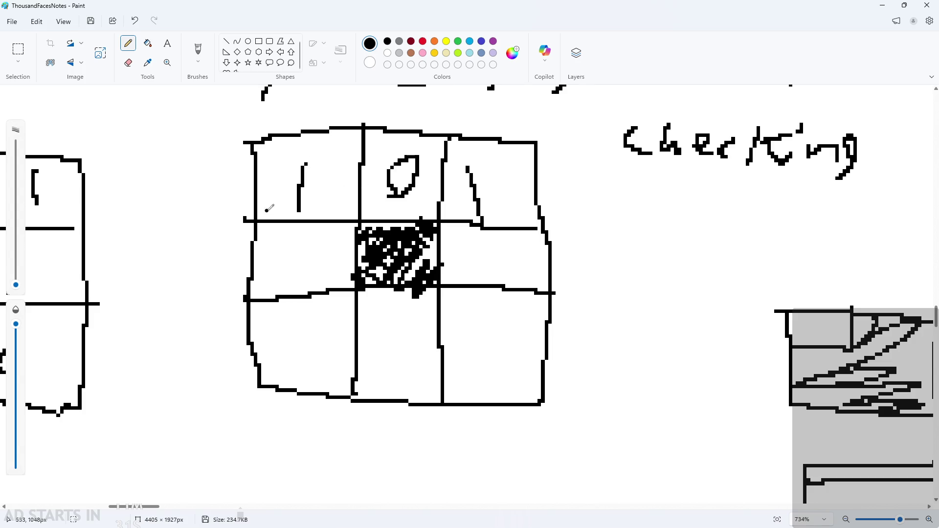
drag(292, 273, 318, 270)
mouse_move(509, 269)
mouse_down()
mouse_move(499, 234)
mouse_move(510, 264)
mouse_up()
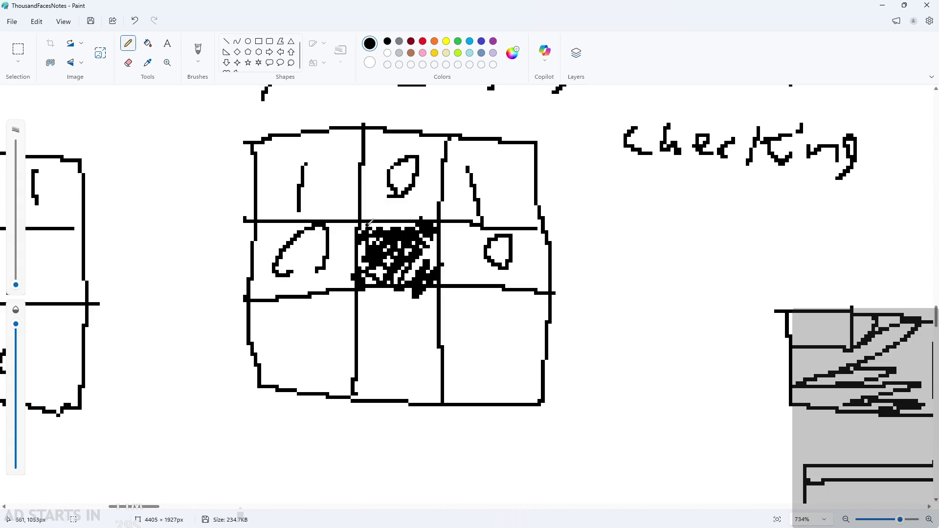
key(ctrl+z)
key(ctrl+z)
drag(277, 253, 281, 276)
drag(489, 245, 489, 289)
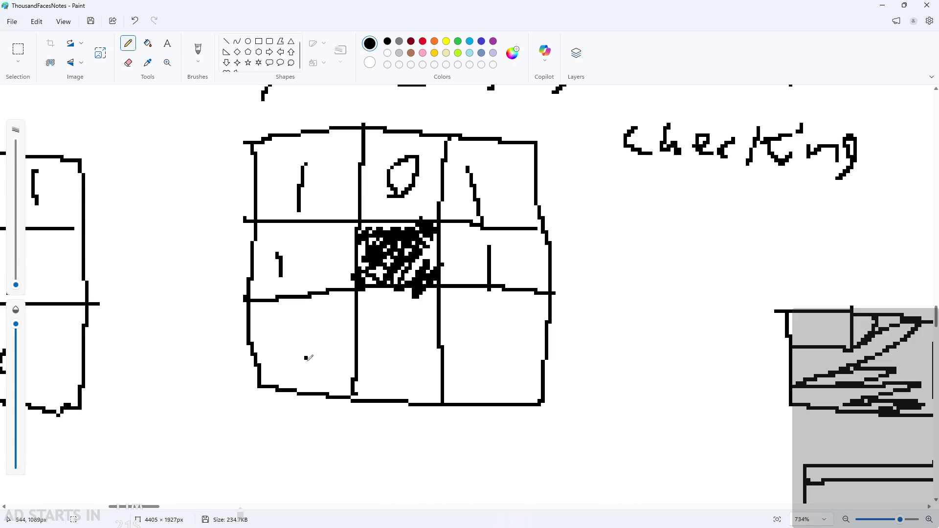
Mark the bottom-left, bottom-middle and bottom-right grid cells with 0s
drag(321, 319, 322, 323)
drag(440, 370, 415, 343)
drag(489, 361, 499, 345)
scroll(608, 356, down, 1)
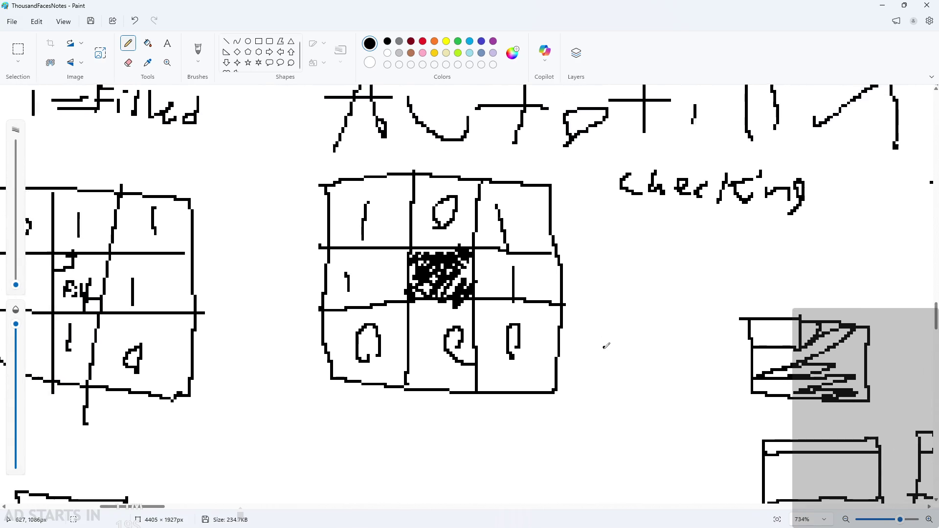
scroll(621, 336, up, 1)
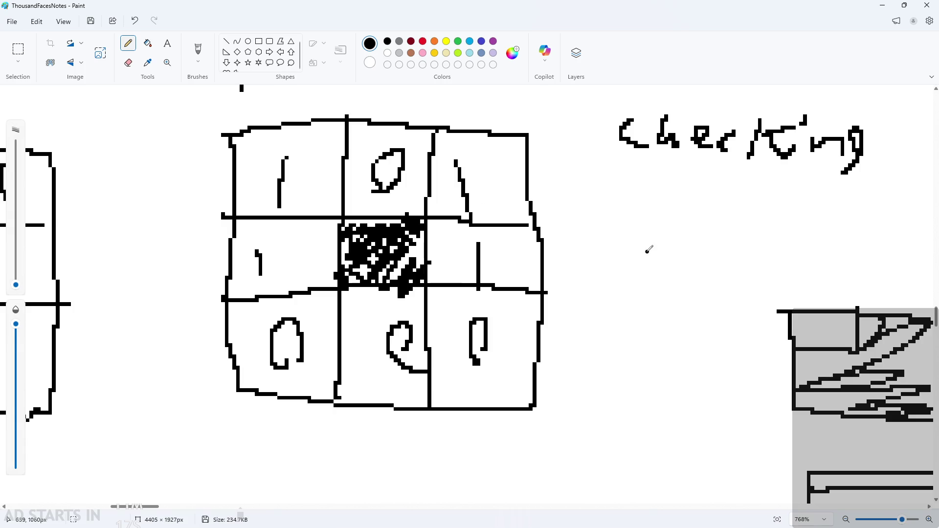
Sketch a checked box beside the grid, undo it, and minimize Paint
mouse_move(605, 243)
mouse_down()
mouse_move(707, 314)
mouse_move(593, 246)
mouse_up()
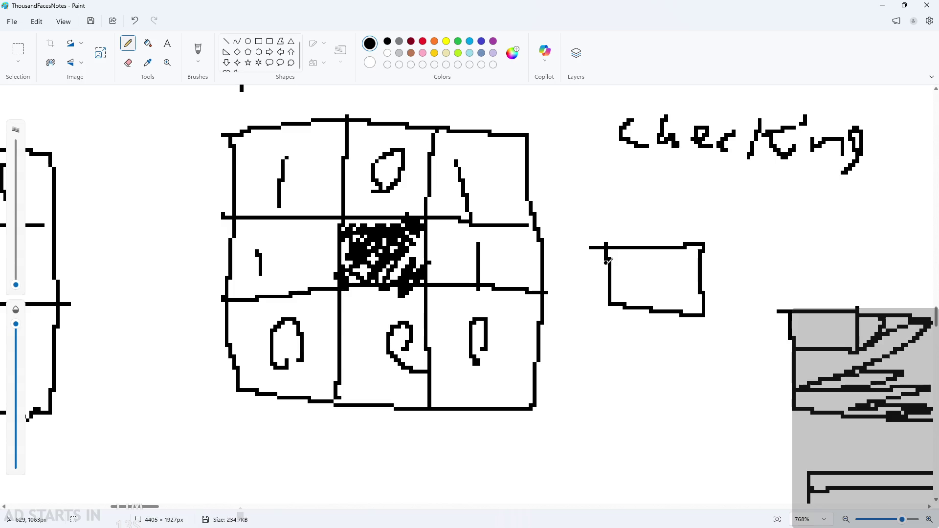
drag(637, 257, 664, 250)
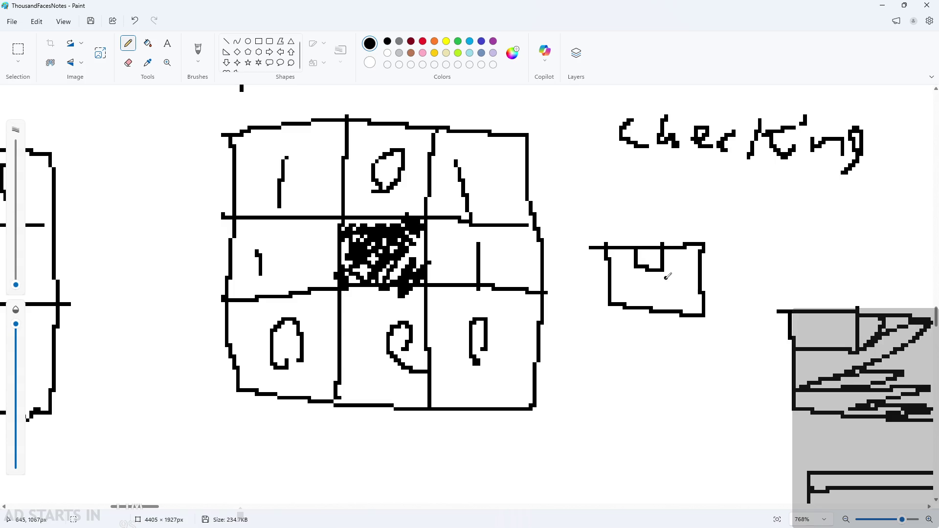
mouse_move(609, 287)
mouse_down()
mouse_move(704, 292)
mouse_move(681, 267)
mouse_up()
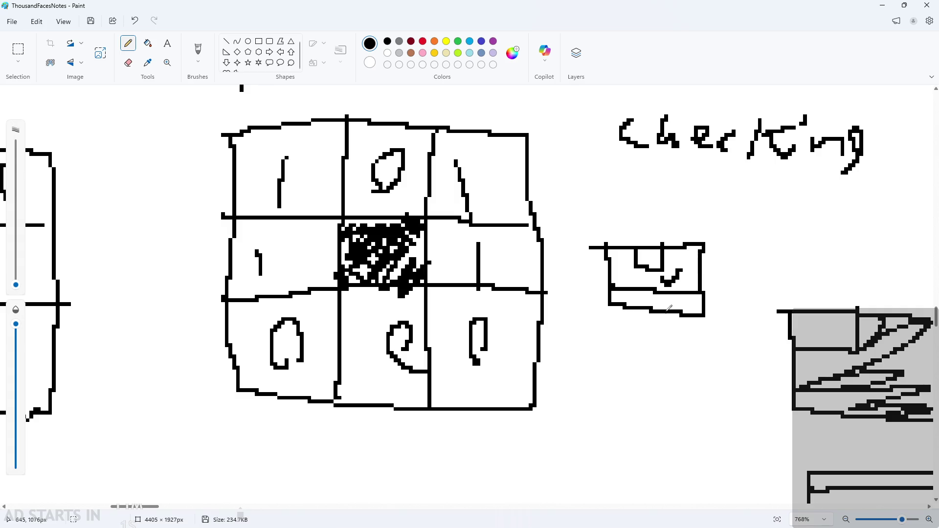
key(ctrl+z)
key(ctrl+z)
key(ctrl+z)
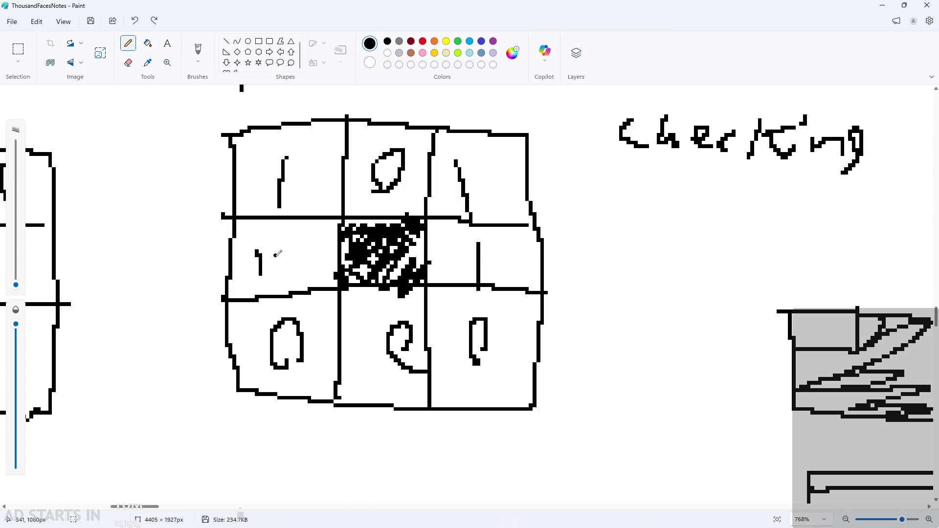
click(891, 4)
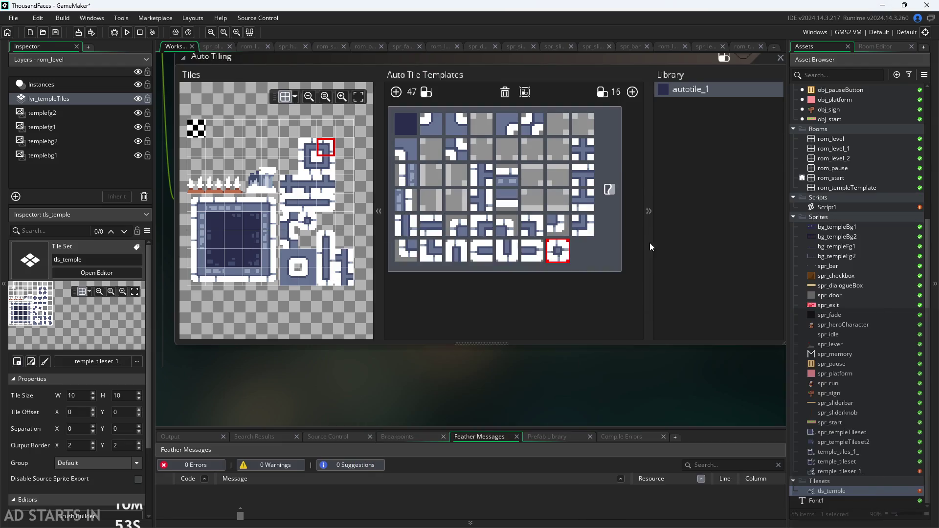
Open rom_level, set the brush size to 1, and paint a closed U-shaped autotile wall block
double_click(827, 139)
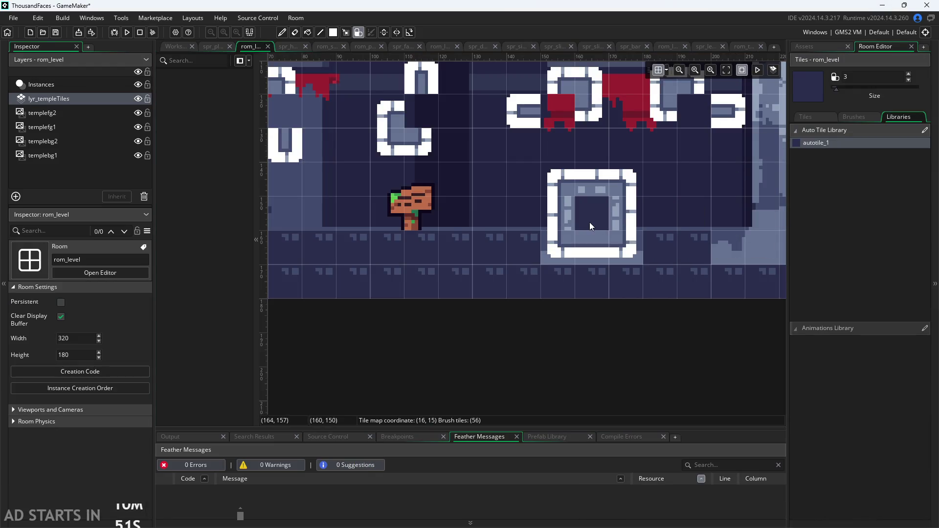
drag(840, 86, 832, 87)
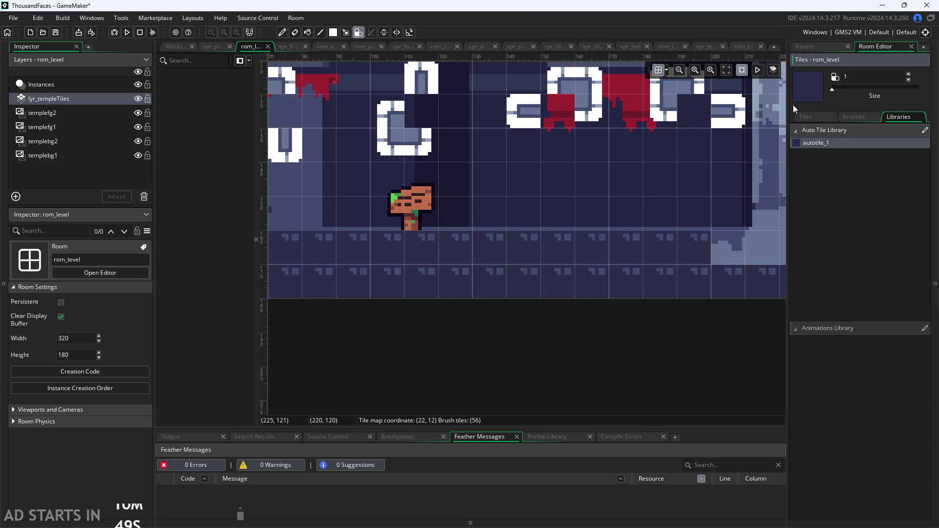
scroll(625, 188, up, 2)
mouse_move(479, 195)
mouse_down()
mouse_move(572, 176)
mouse_move(567, 225)
mouse_move(512, 228)
mouse_up()
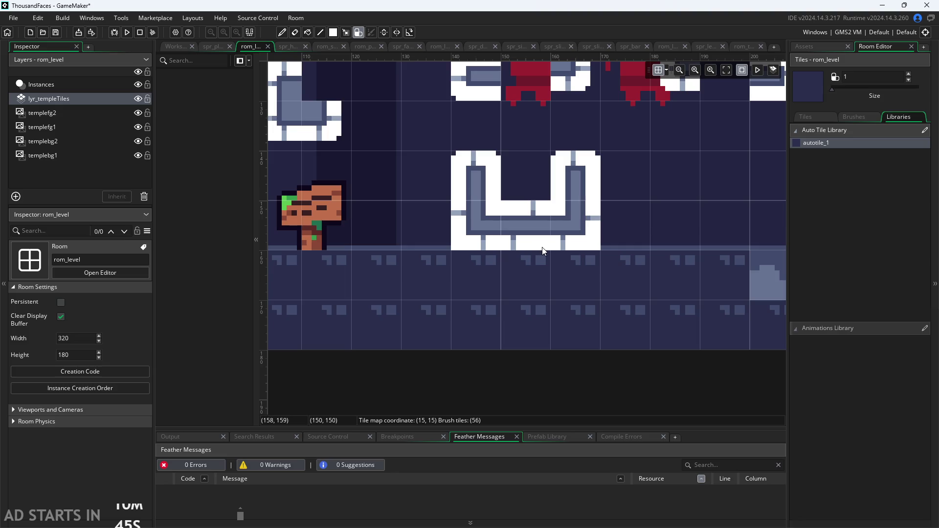
click(532, 166)
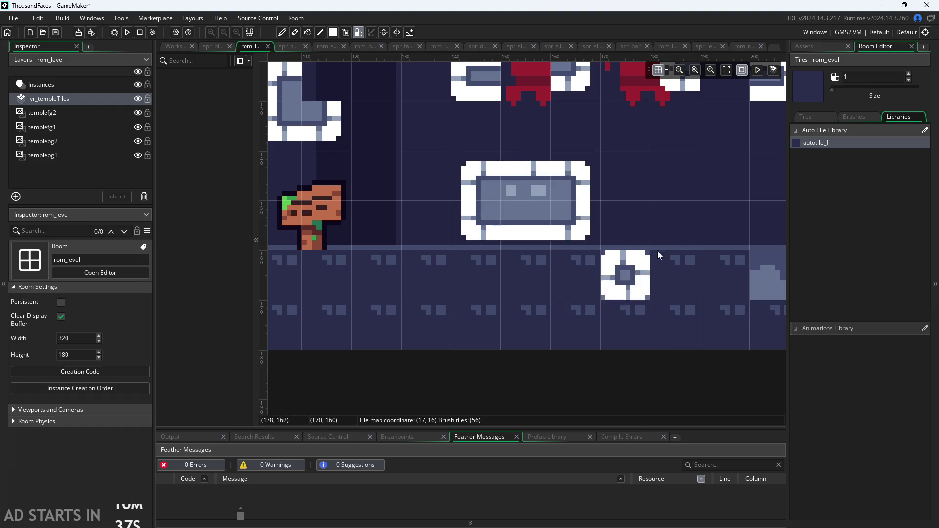
Extend the autotile platform to five tiles and hang one tile below it
drag(504, 235, 667, 232)
scroll(587, 313, left, 5)
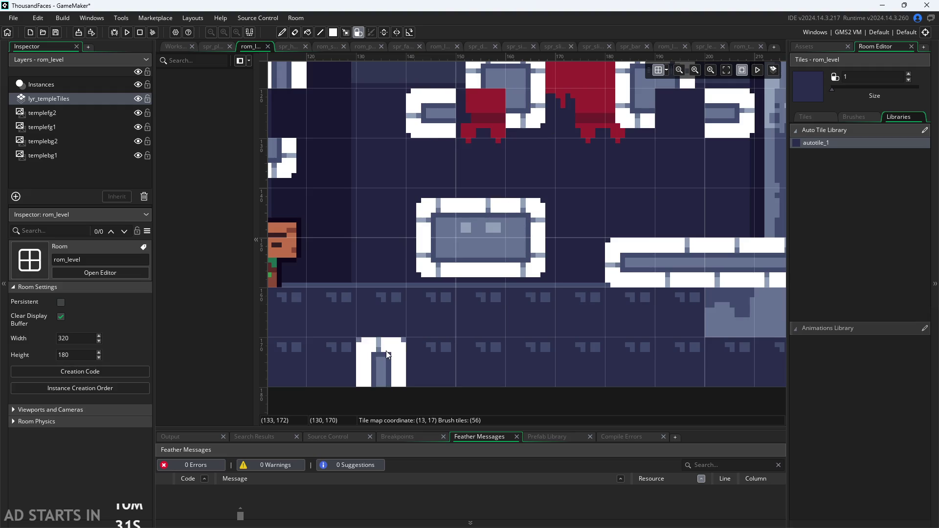
scroll(679, 362, right, 5)
click(519, 311)
scroll(519, 311, left, 3)
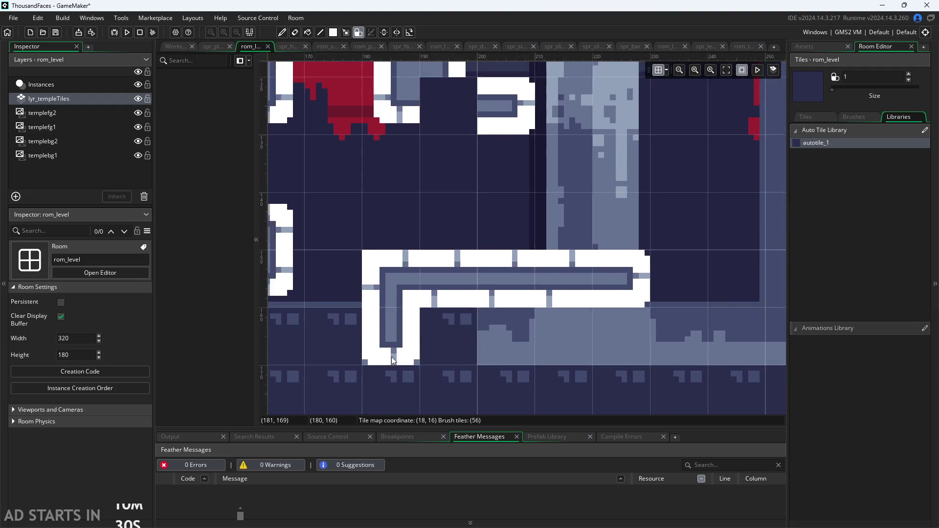
scroll(624, 365, up, 1)
scroll(594, 340, up, 1)
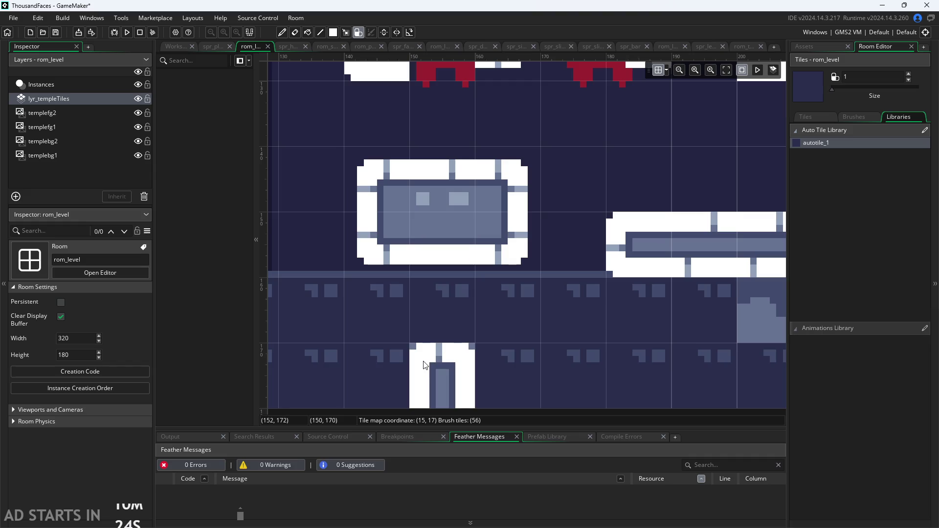
scroll(606, 374, down, 2)
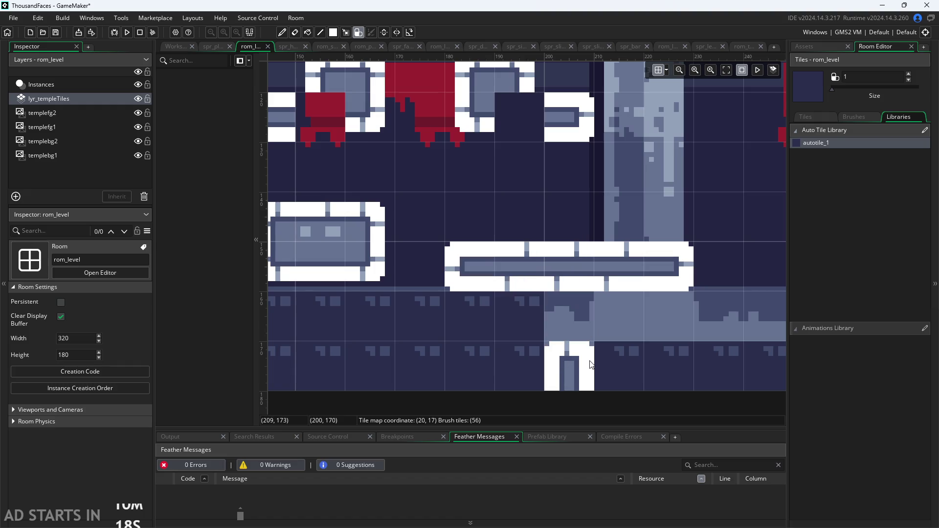
scroll(589, 363, down, 3)
scroll(594, 363, up, 4)
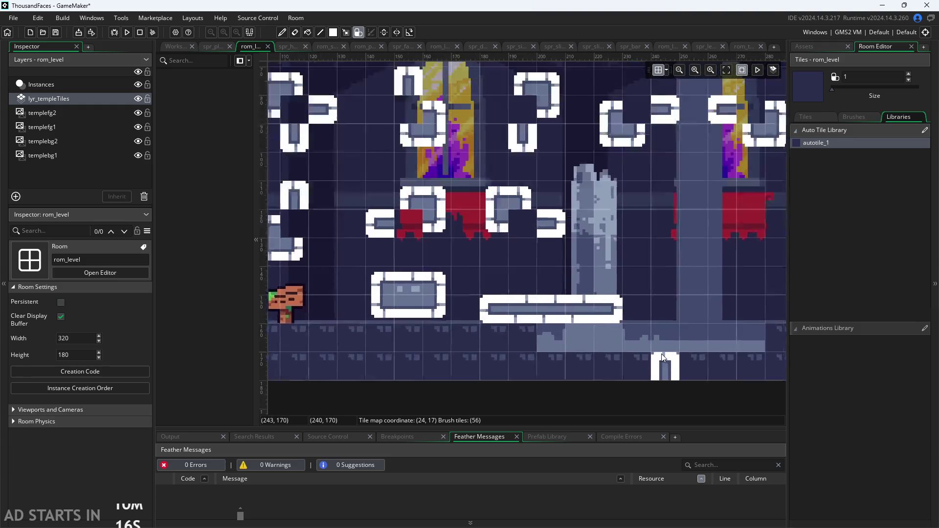
Erase the pillar and the platform's left part, test a short platform, and clear the leftover tile
mouse_move(538, 229)
mouse_down()
mouse_move(489, 235)
mouse_move(547, 261)
mouse_move(533, 293)
mouse_move(512, 292)
mouse_move(495, 267)
mouse_up()
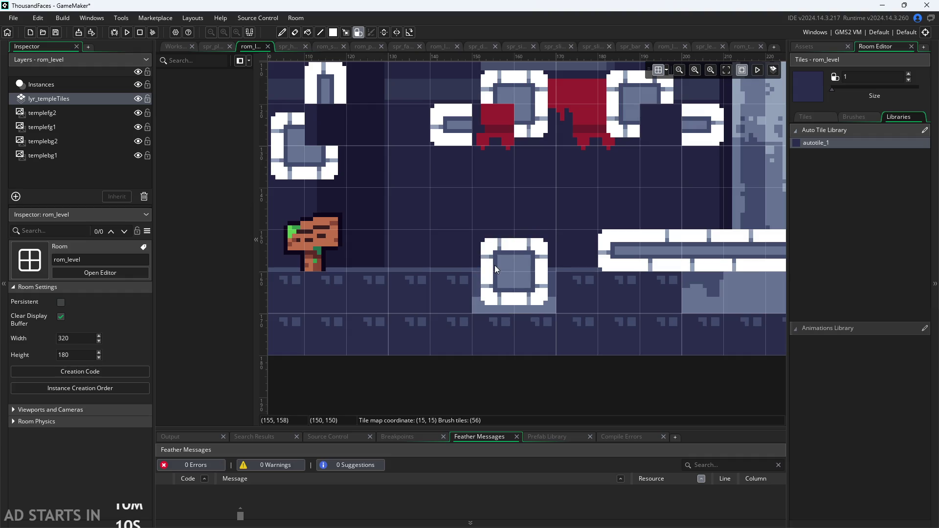
scroll(492, 210, up, 2)
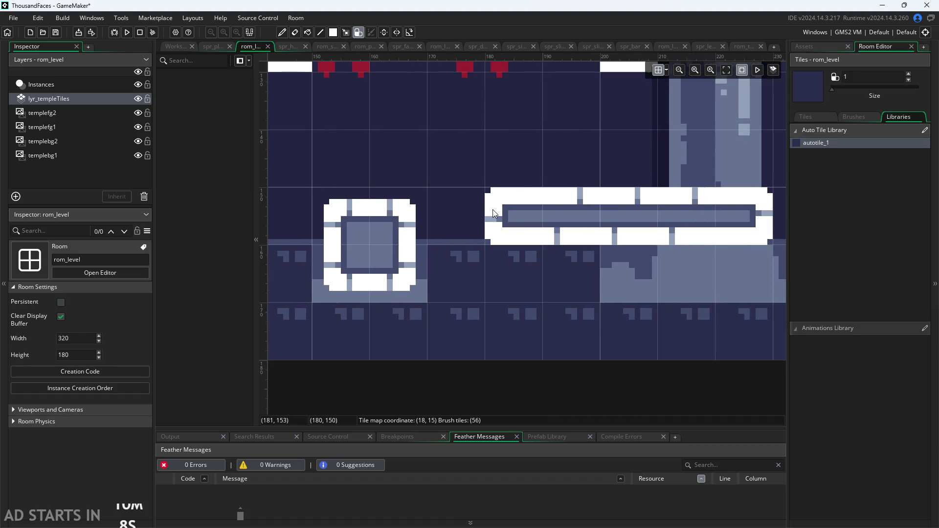
mouse_move(499, 226)
mouse_down()
mouse_move(728, 212)
mouse_move(396, 267)
mouse_move(447, 233)
mouse_up()
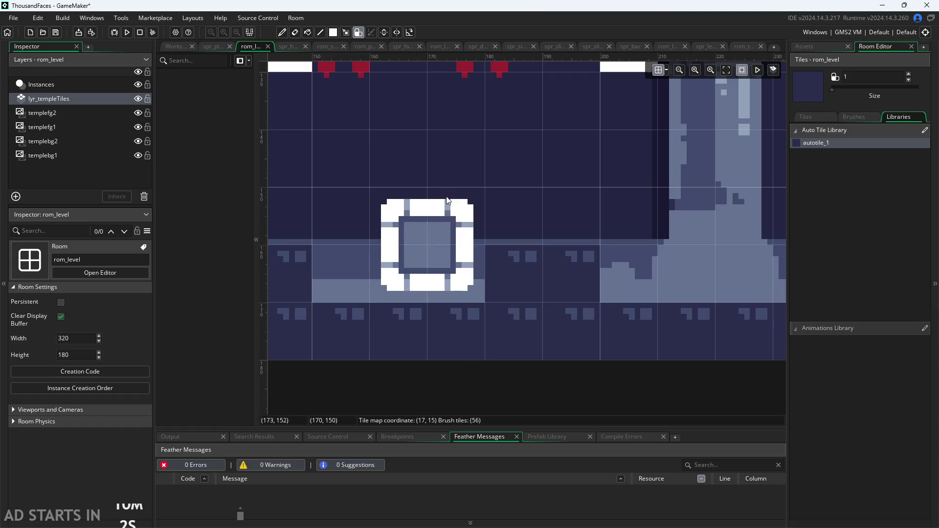
drag(555, 230, 692, 239)
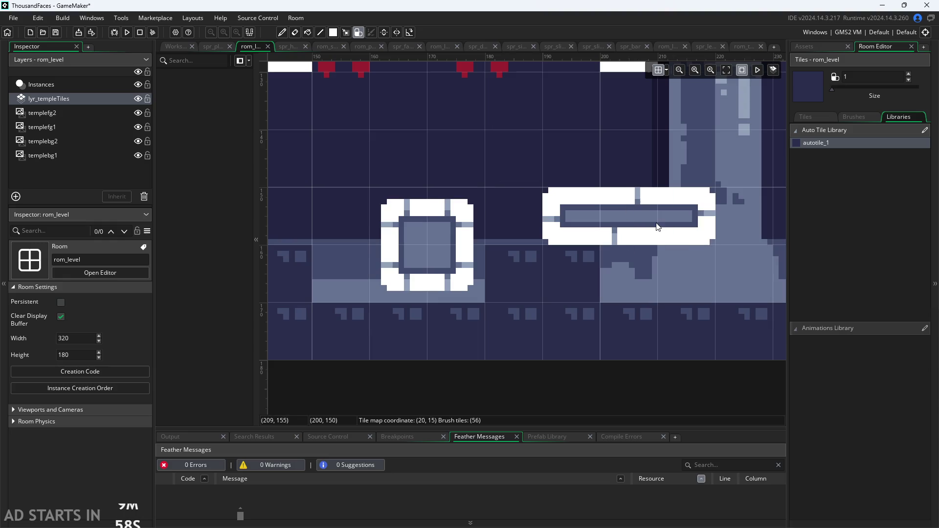
scroll(723, 345, down, 1)
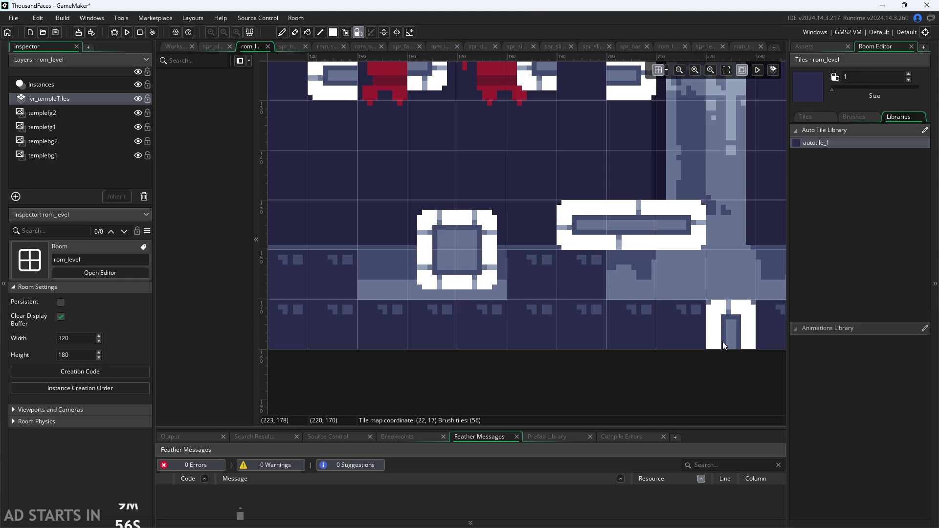
key(ctrl+z)
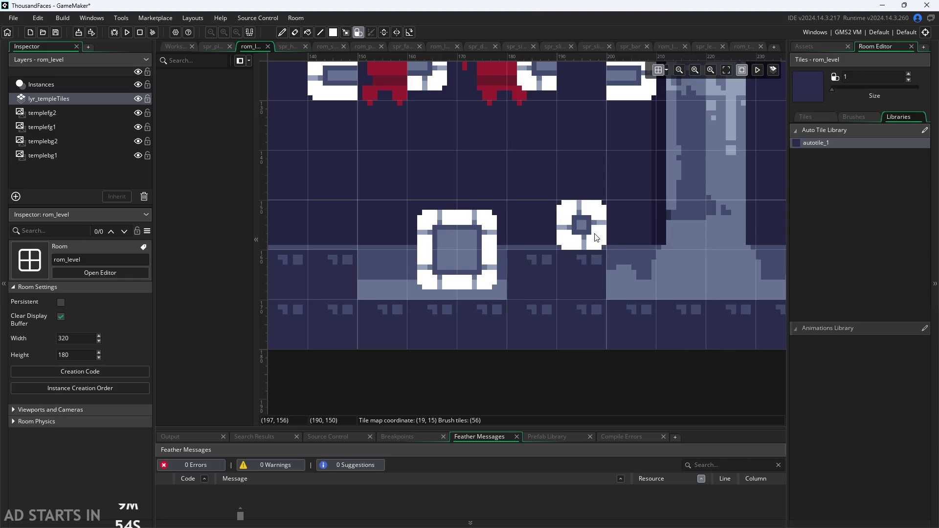
right_click(583, 248)
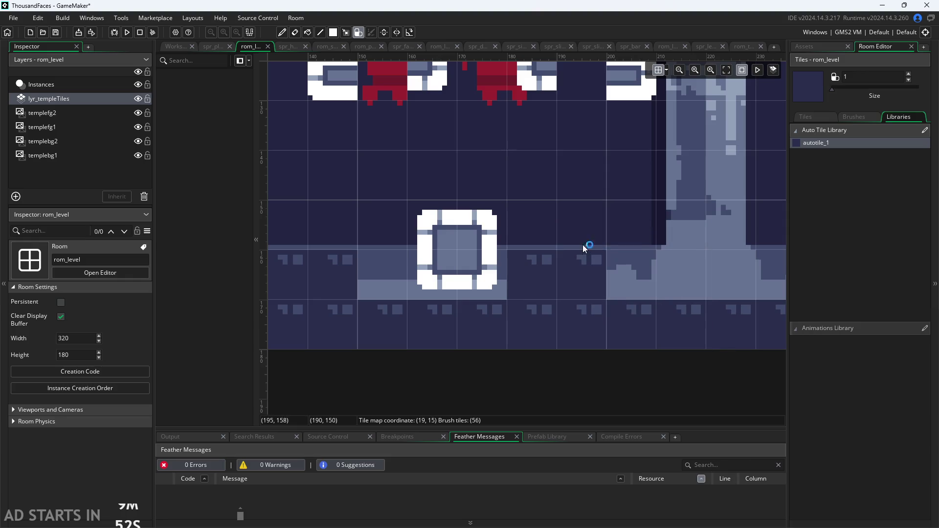
Paint a 2x2 autotile square, then trim it into an L and a two-wide strip
click(573, 263)
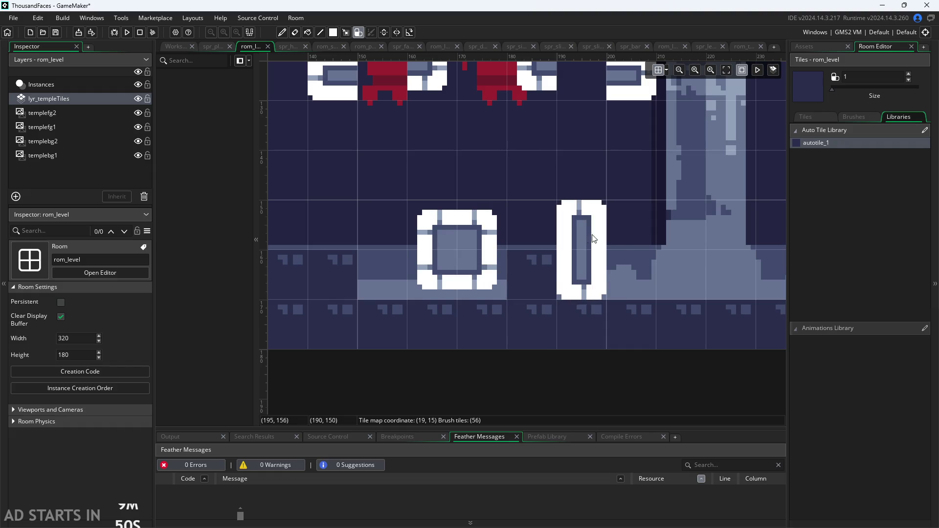
click(631, 225)
click(572, 230)
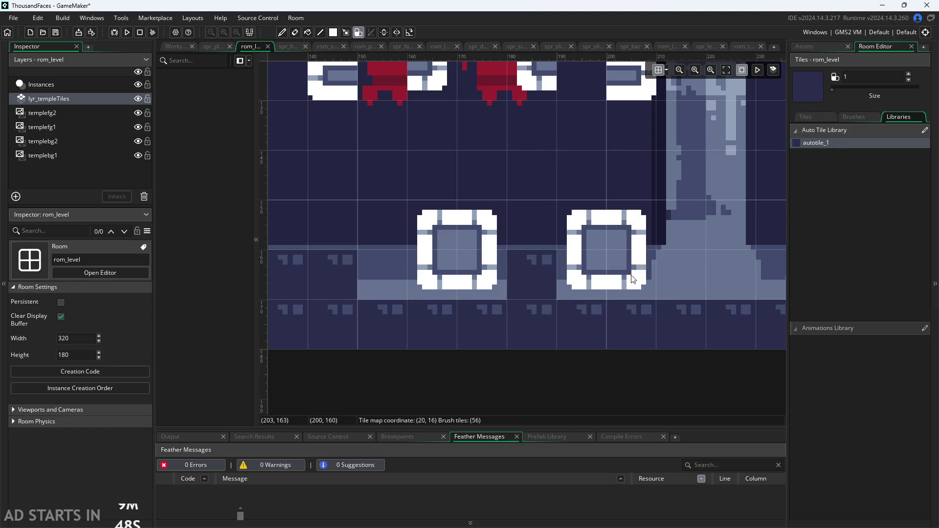
right_click(600, 248)
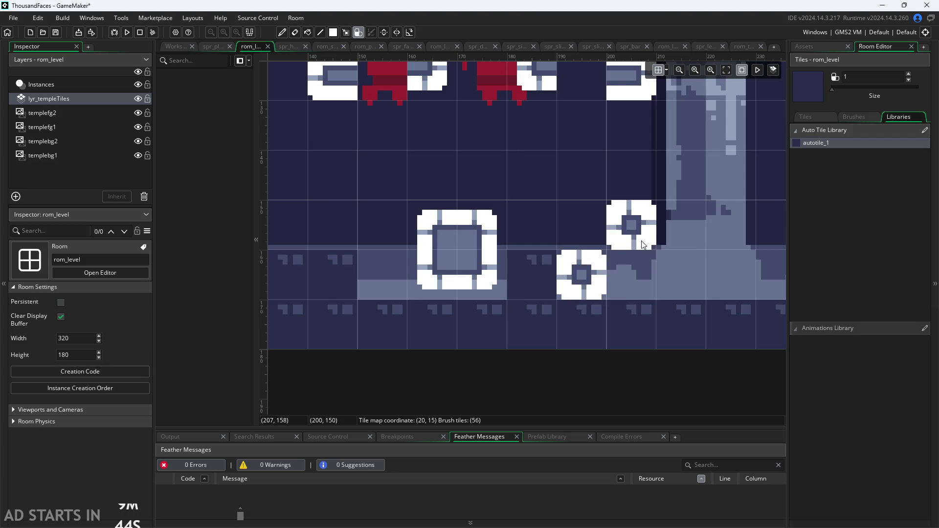
right_click(597, 269)
click(584, 227)
Extend the top tile row one cell right, then erase all the test blocks
scroll(616, 250, up, 2)
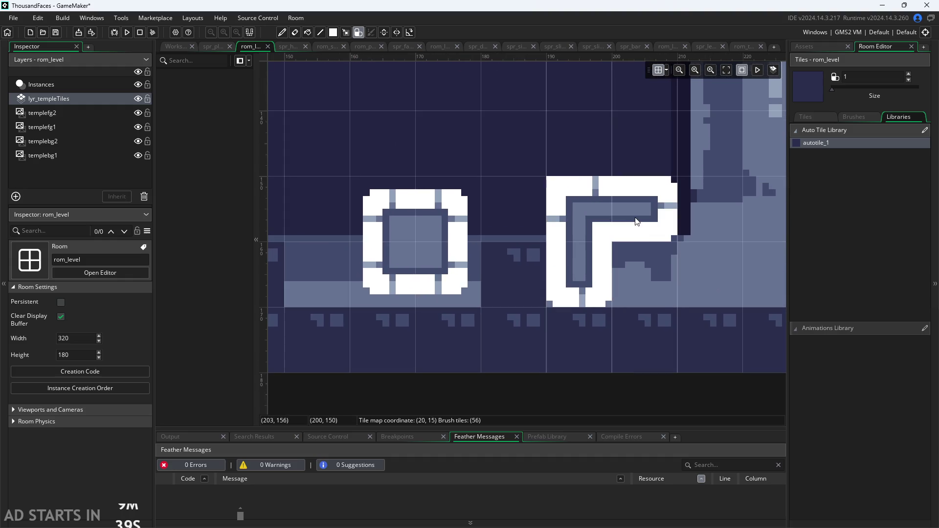
scroll(618, 225, down, 2)
click(672, 234)
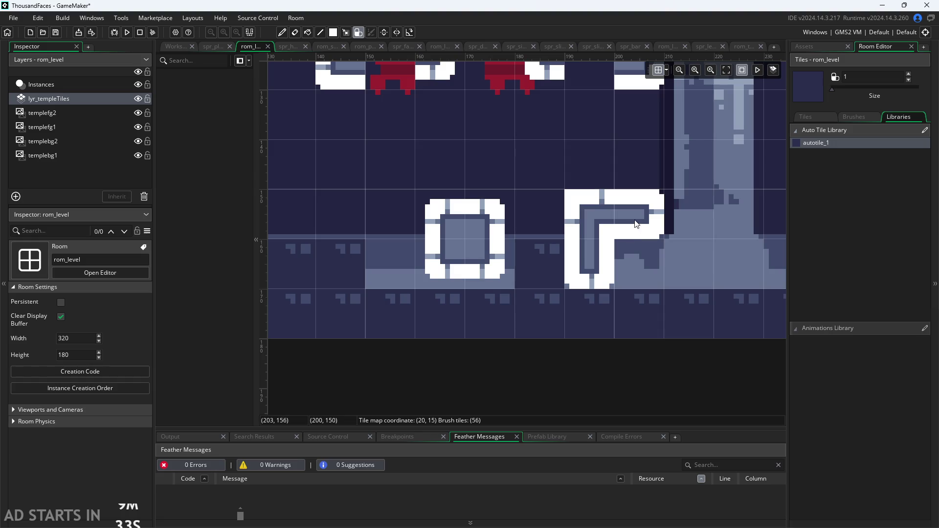
mouse_move(636, 224)
mouse_down()
mouse_move(626, 218)
mouse_move(596, 252)
mouse_move(488, 231)
mouse_move(473, 258)
mouse_up()
scroll(472, 258, down, 4)
click(924, 130)
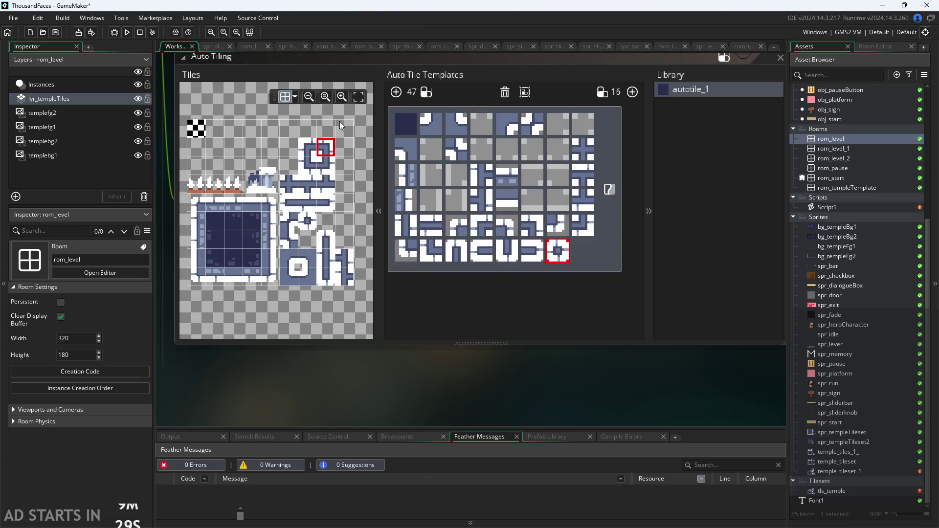
Move the Auto Tiling window right, scroll the Asset Browser, and open obj_hero's code
drag(450, 379, 494, 381)
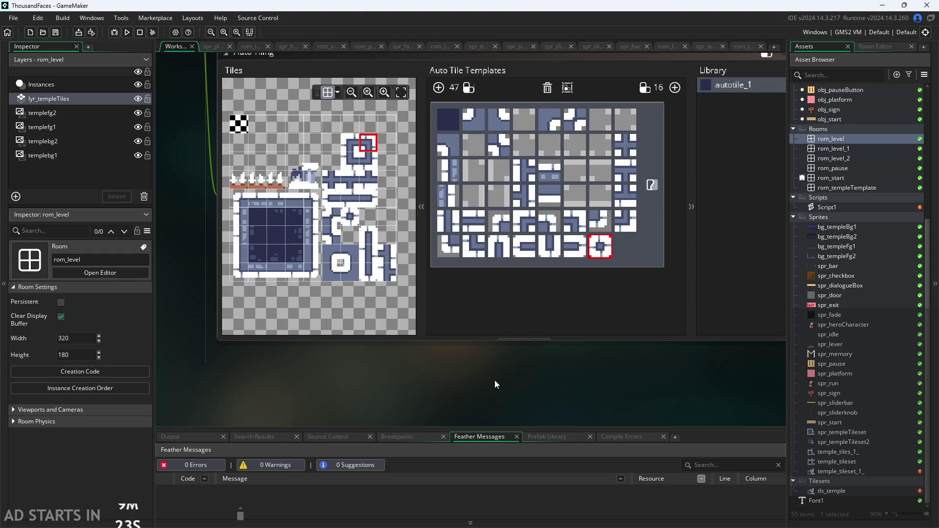
scroll(389, 373, down, 2)
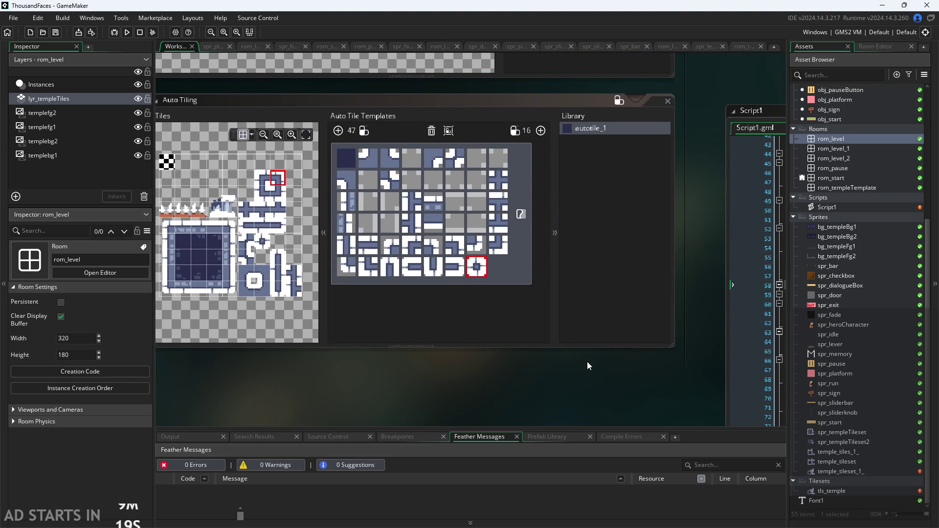
scroll(837, 147, up, 6)
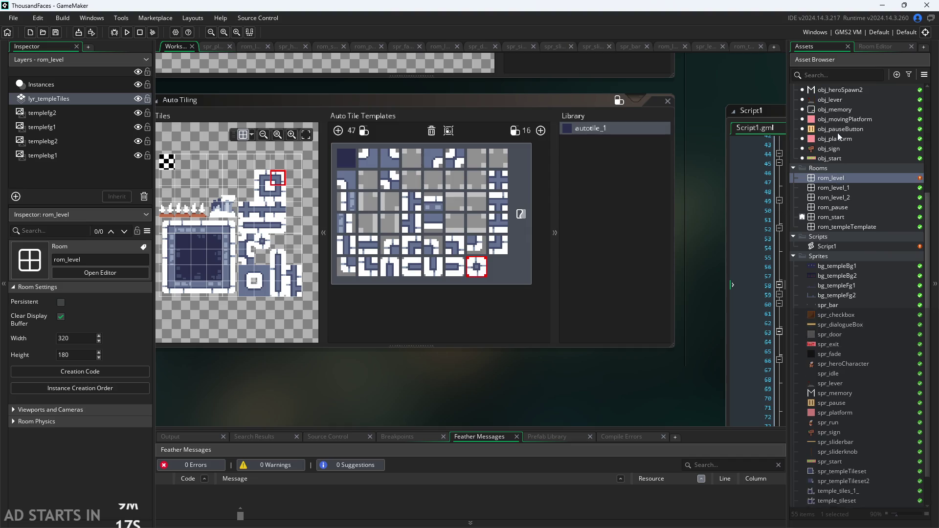
click(840, 228)
double_click(840, 230)
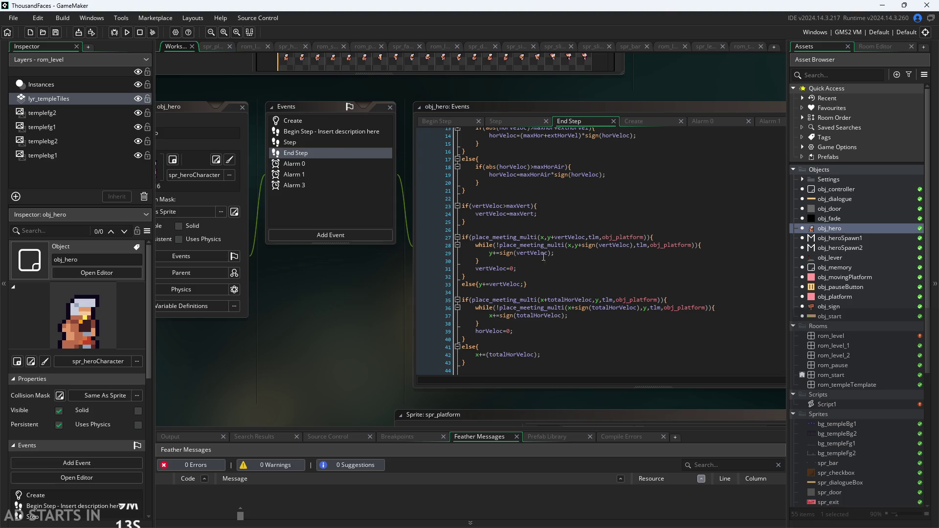
Review obj_hero's line 27 collision check, open obj_heroSpawn1, then open Script1's autotiling code
scroll(219, 300, up, 3)
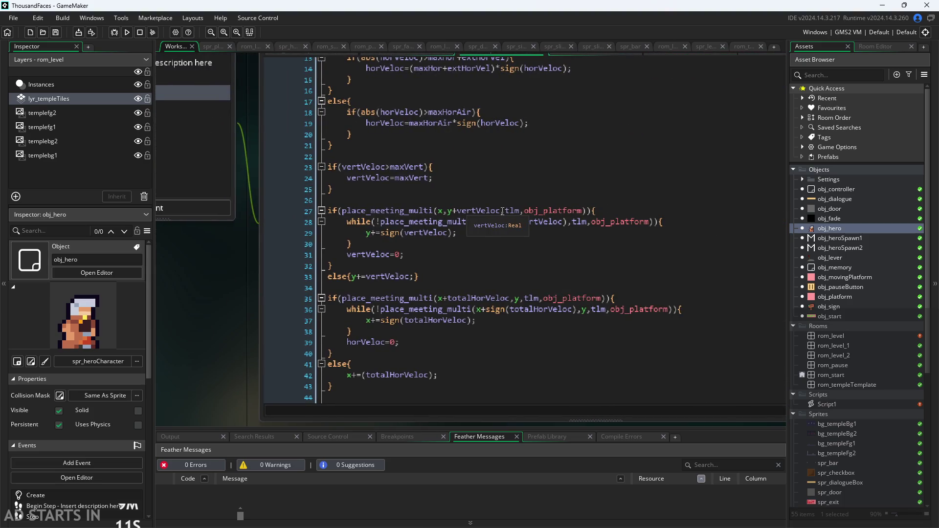
click(518, 211)
scroll(373, 254, down, 3)
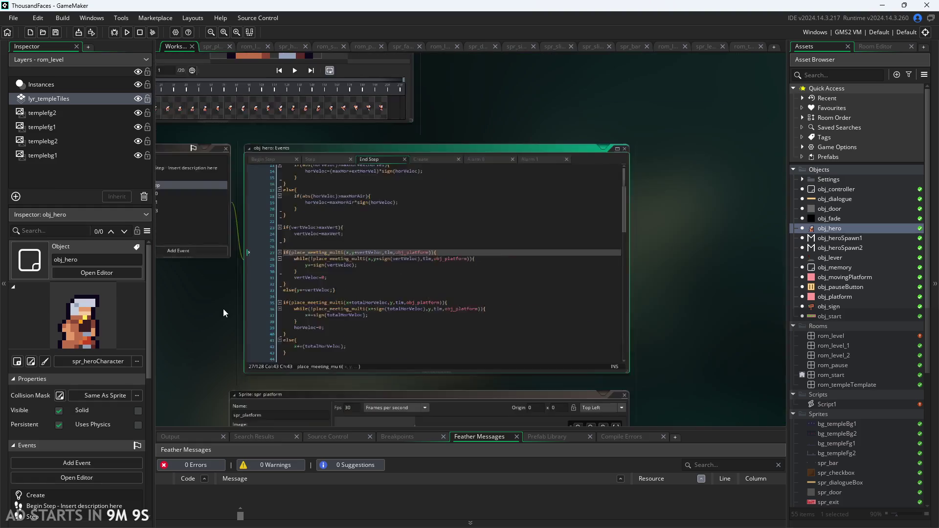
double_click(850, 238)
click(846, 228)
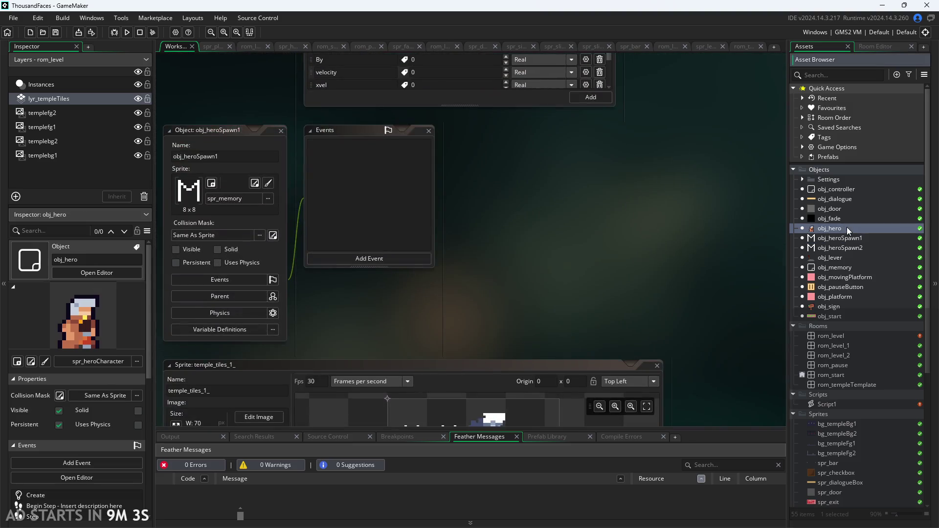
double_click(846, 227)
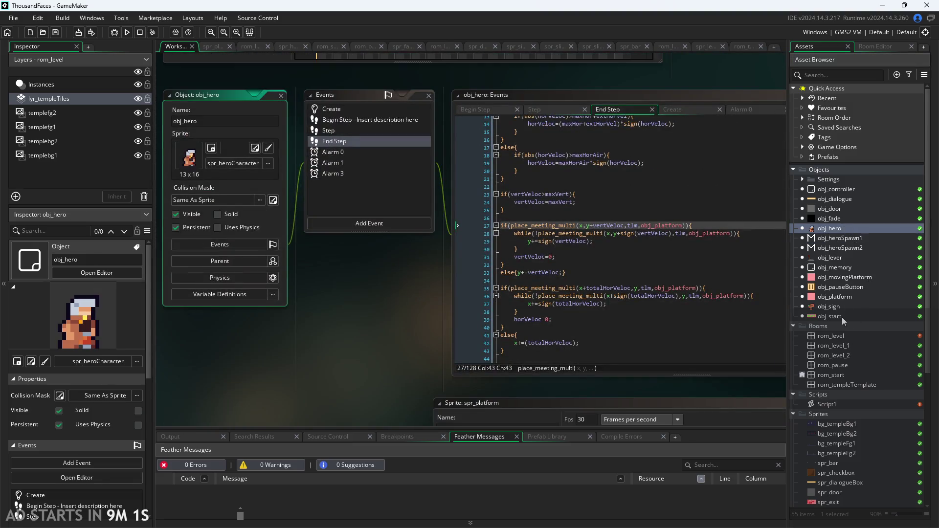
double_click(847, 405)
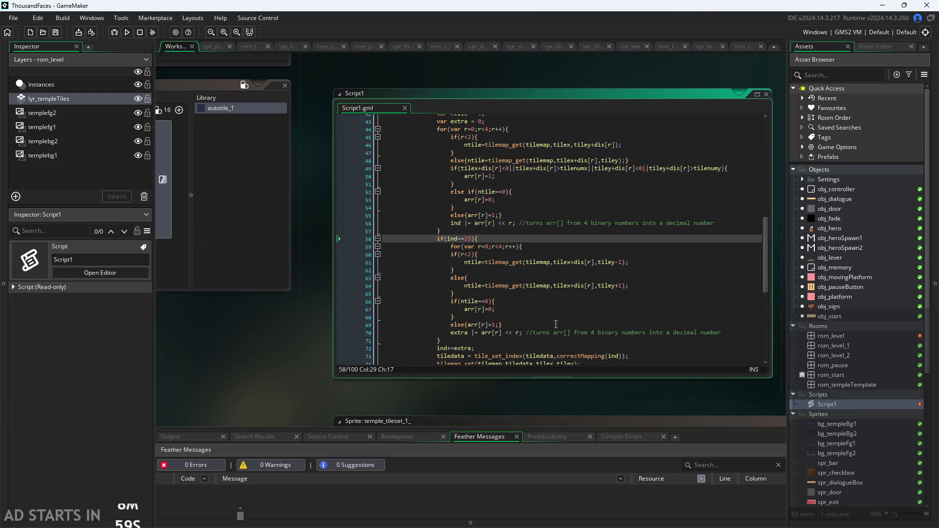
click(320, 370)
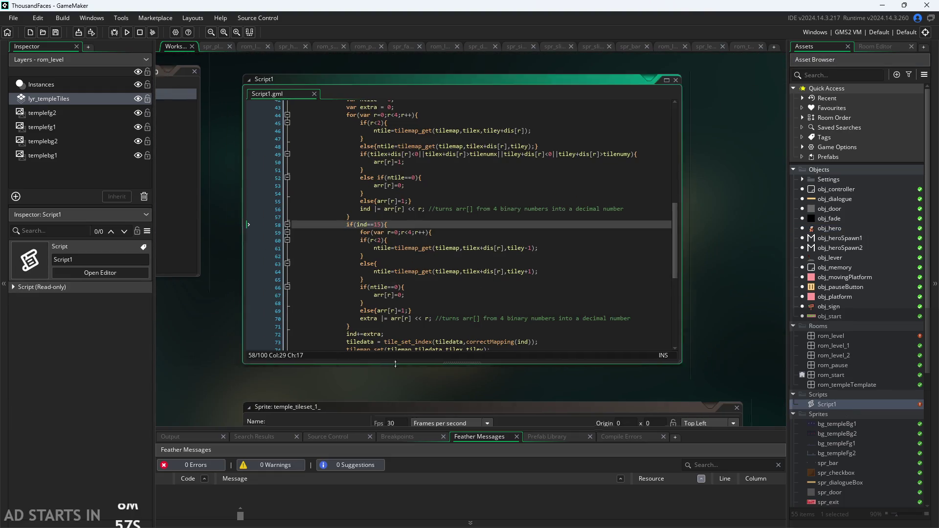
ctrl+scroll(435, 316, up, 3)
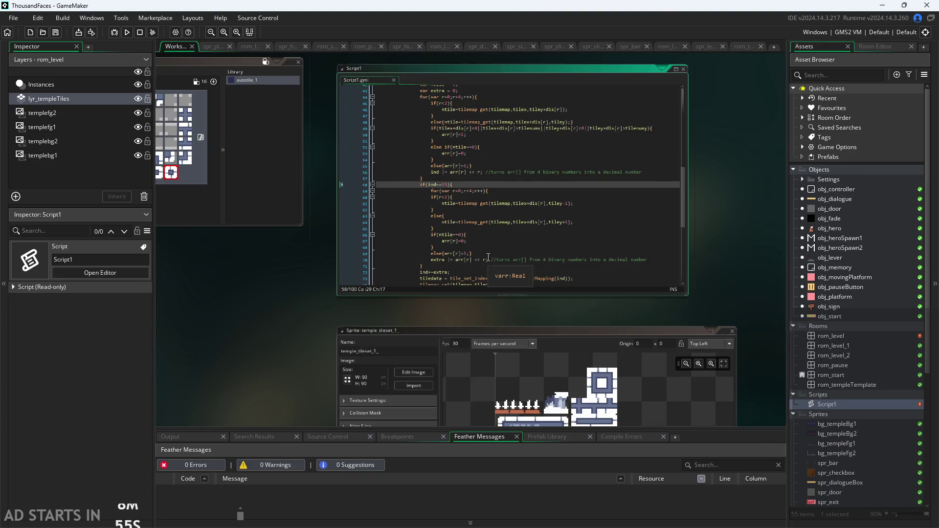
drag(545, 336, 449, 395)
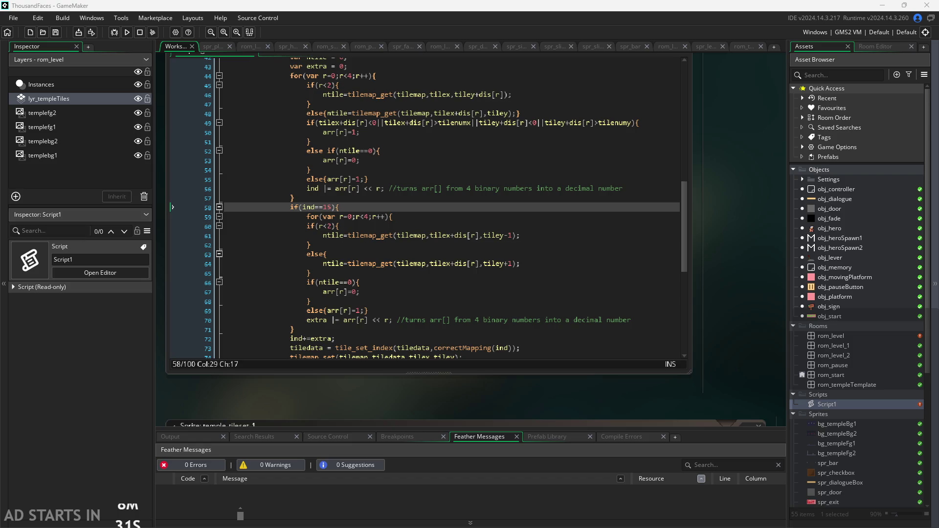
ctrl+scroll(618, 388, down, 2)
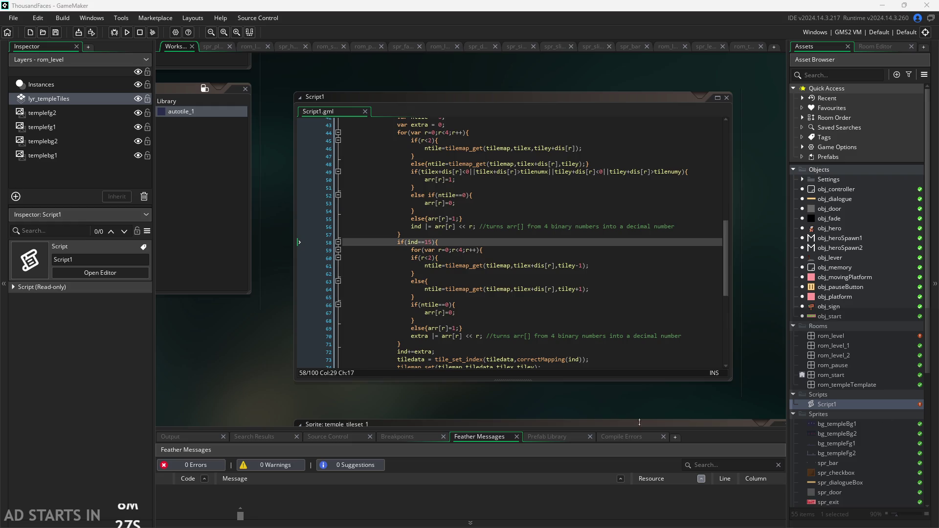
drag(527, 392, 437, 389)
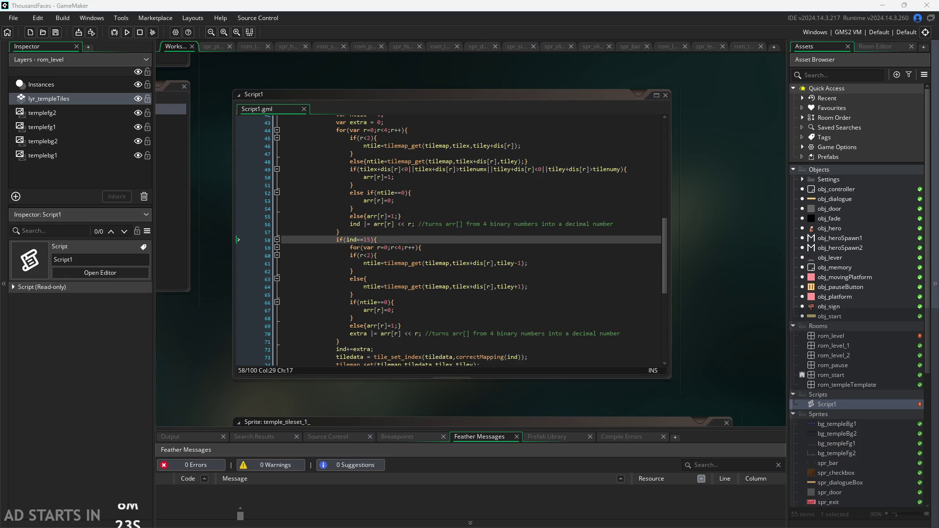
scroll(773, 397, up, 3)
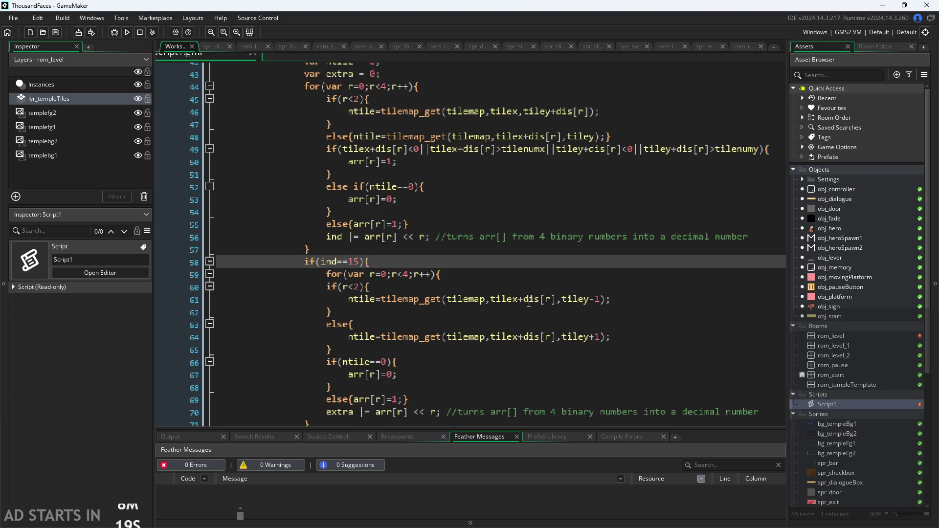
Step through lines 61–62 of Script1 with the code editor restored to a floating window
click(547, 299)
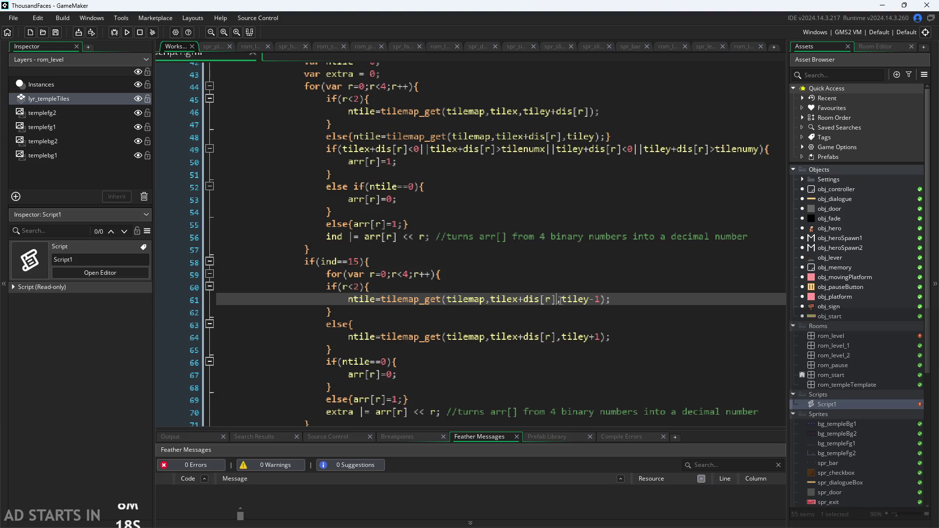
key(Down)
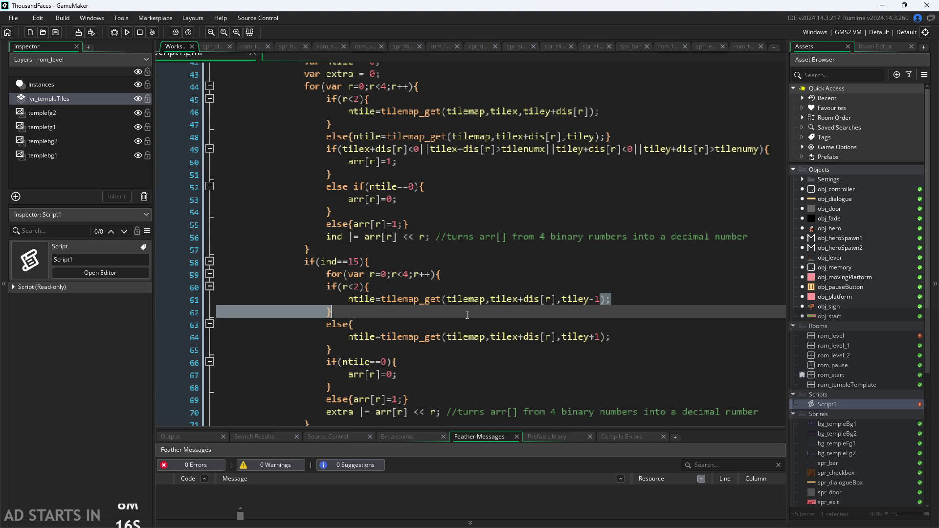
key(shift+space)
scroll(489, 338, down, 2)
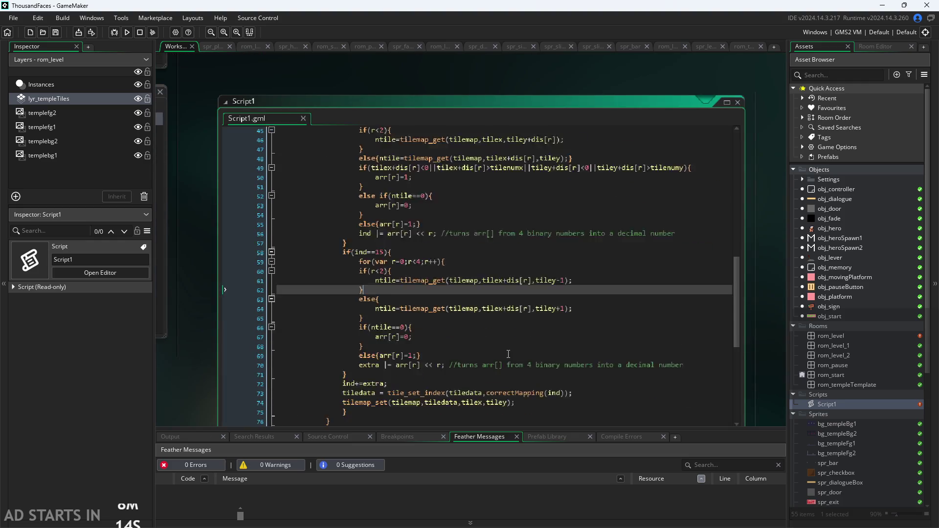
scroll(761, 320, up, 3)
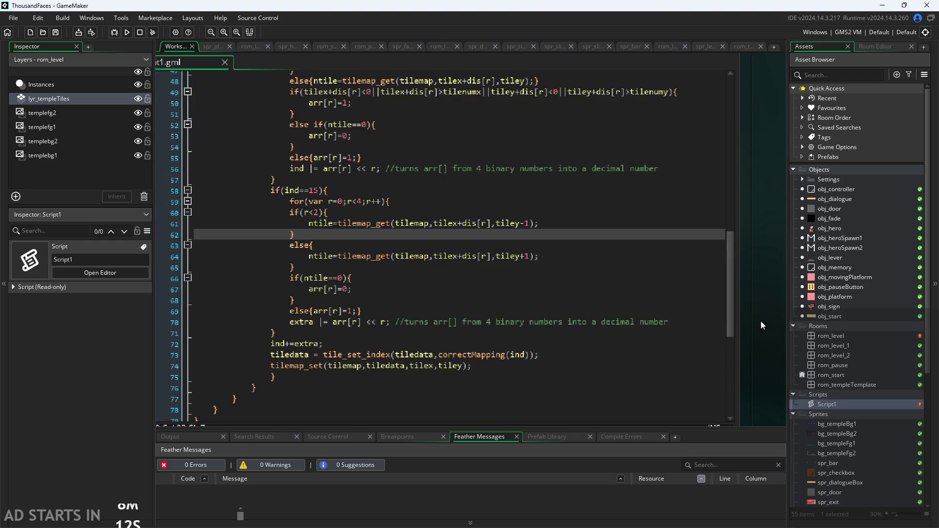
scroll(471, 345, down, 1)
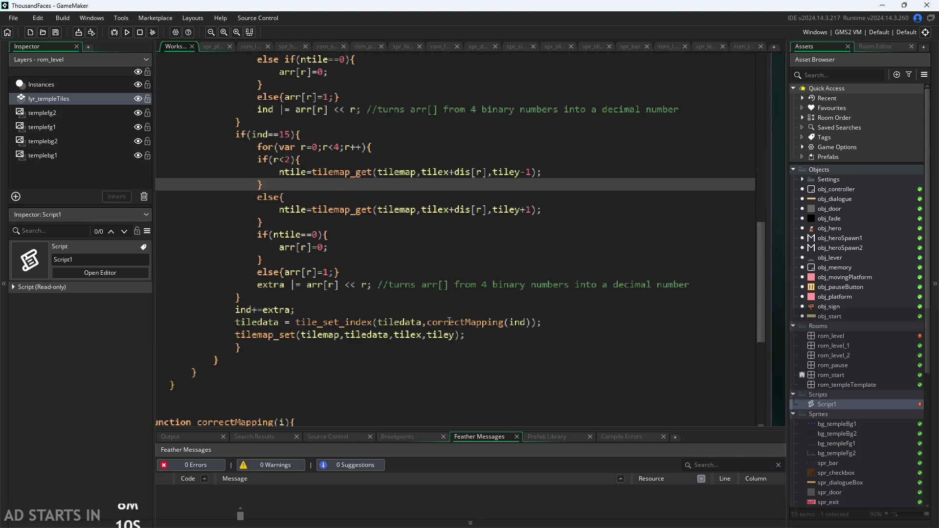
scroll(462, 323, up, 1)
Select the comment on the extra |= arr[r] << r line, then clear the selection
click(370, 317)
drag(379, 317, 395, 319)
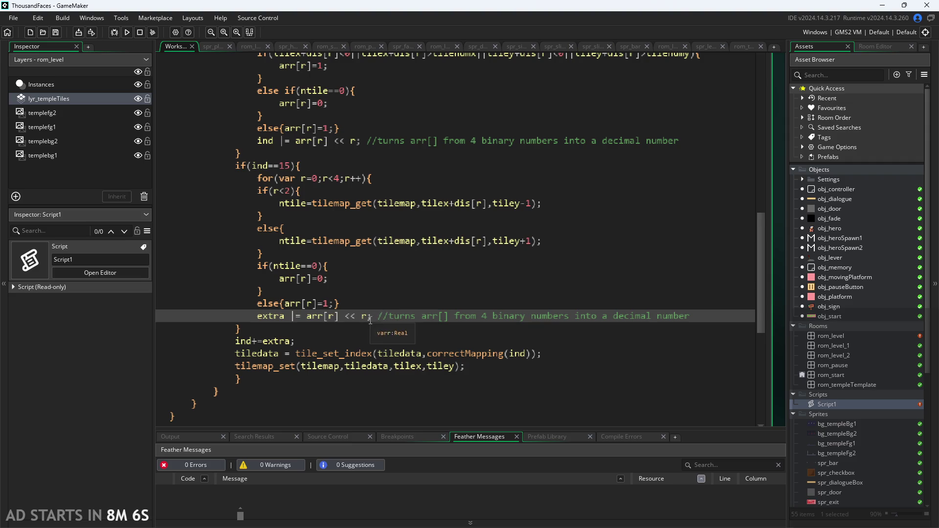
scroll(366, 337, up, 1)
click(366, 338)
scroll(366, 337, up, 1)
click(365, 337)
scroll(365, 337, up, 1)
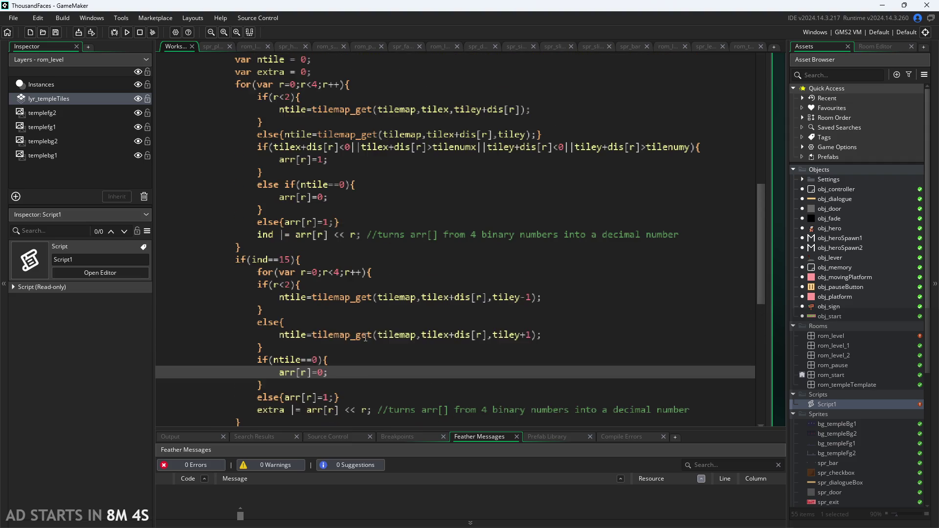
click(365, 338)
scroll(366, 338, up, 1)
click(365, 338)
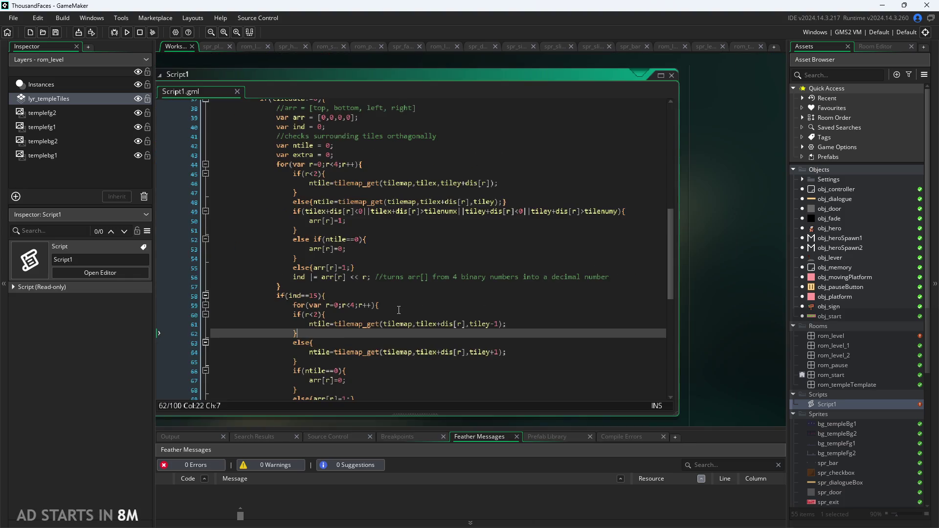
Fold and unfold the else block at line 63, line 59's loop and the if(ind==15) block
drag(689, 320, 720, 287)
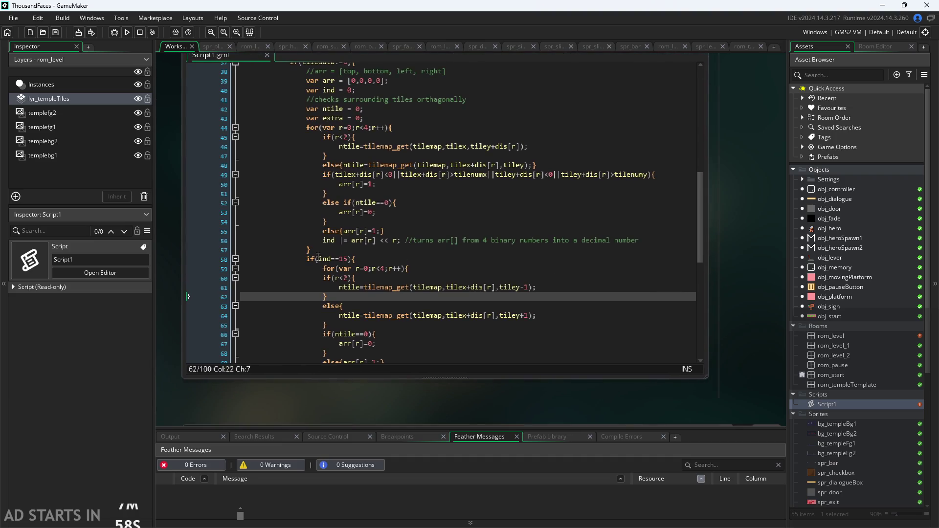
click(235, 306)
click(234, 305)
click(235, 277)
click(234, 278)
click(235, 268)
click(236, 268)
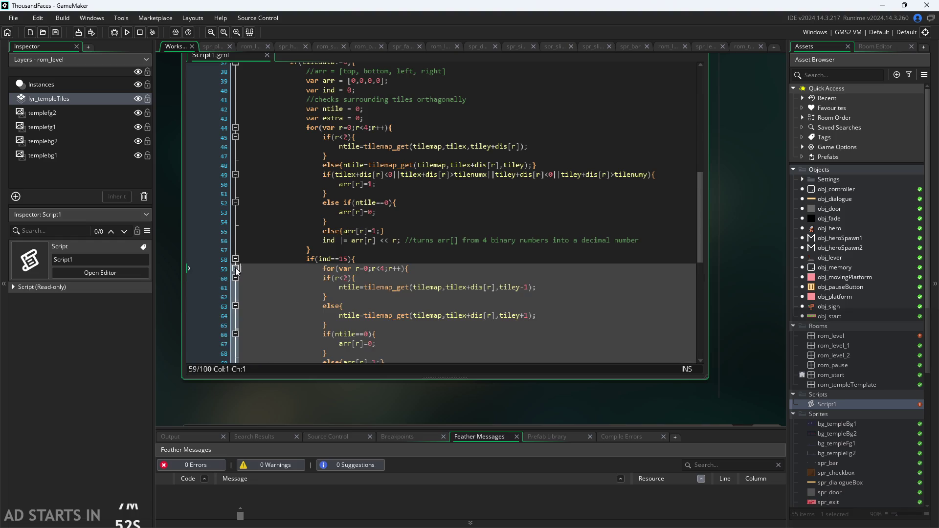
click(235, 259)
click(235, 259)
Bring the Paint autotiling notes sketch to the front
scroll(348, 278, down, 3)
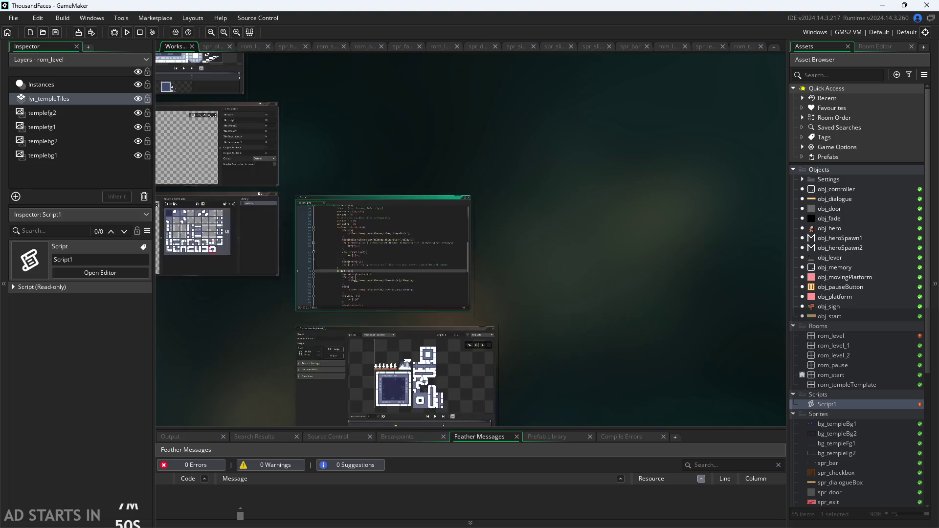
scroll(387, 276, up, 5)
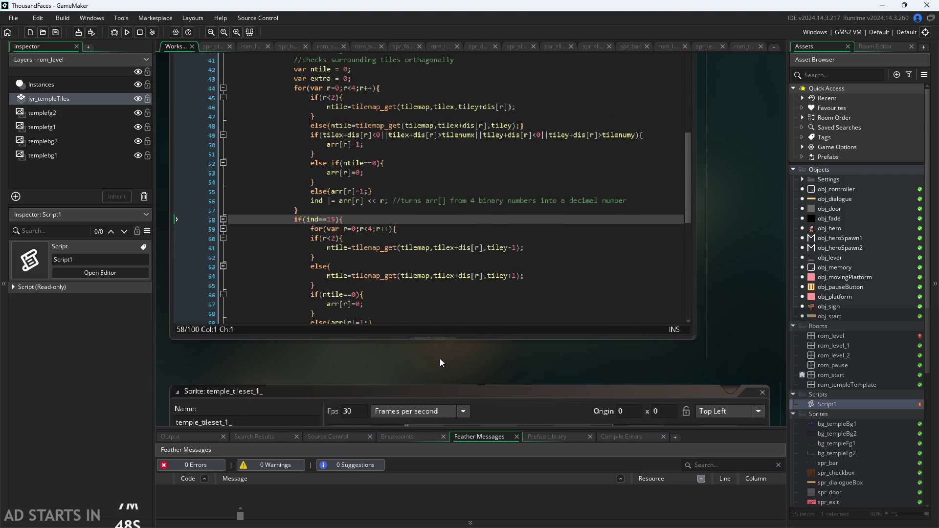
scroll(471, 260, down, 3)
scroll(470, 260, up, 2)
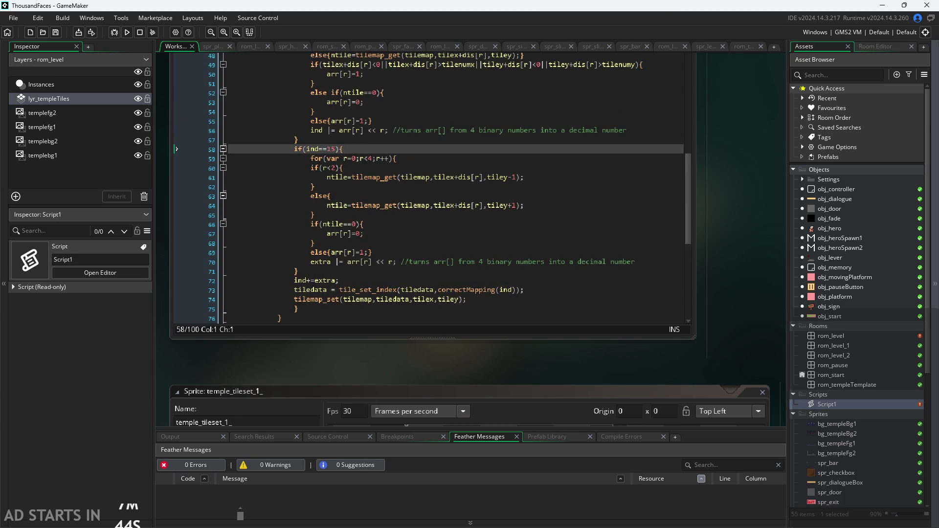
key(alt+Tab)
scroll(386, 227, down, 3)
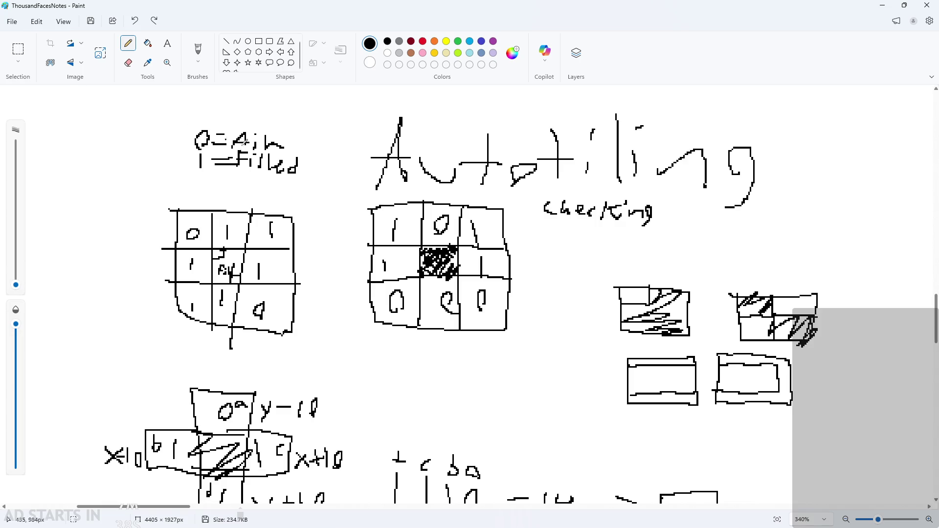
Erase the 0/1 marks in the middle grid's top, top-right and lower-right cells
scroll(449, 284, up, 5)
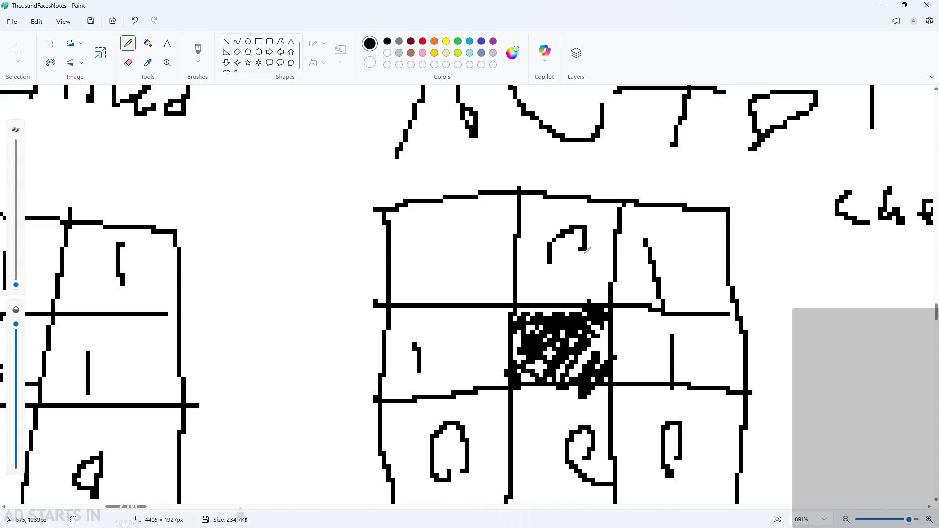
right_click(584, 234)
click(130, 65)
drag(650, 239, 666, 293)
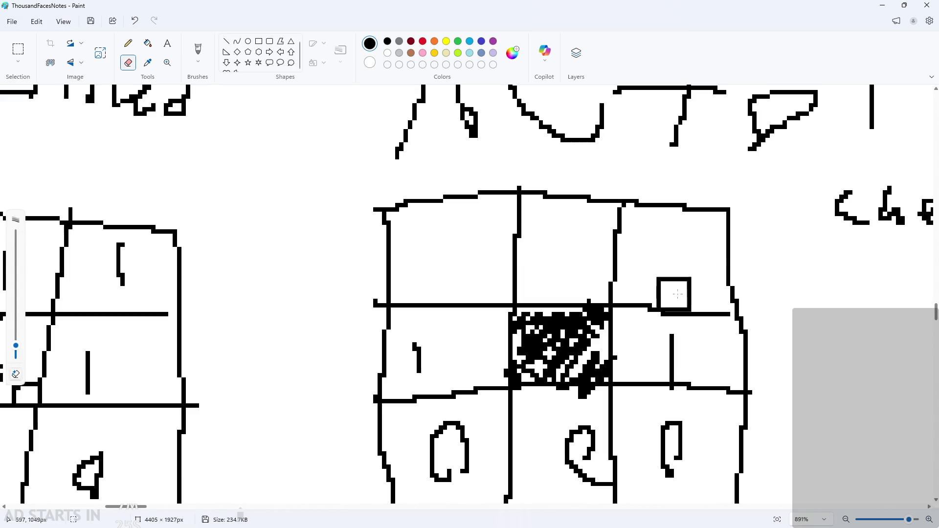
key(ctrl+a)
key(Delete)
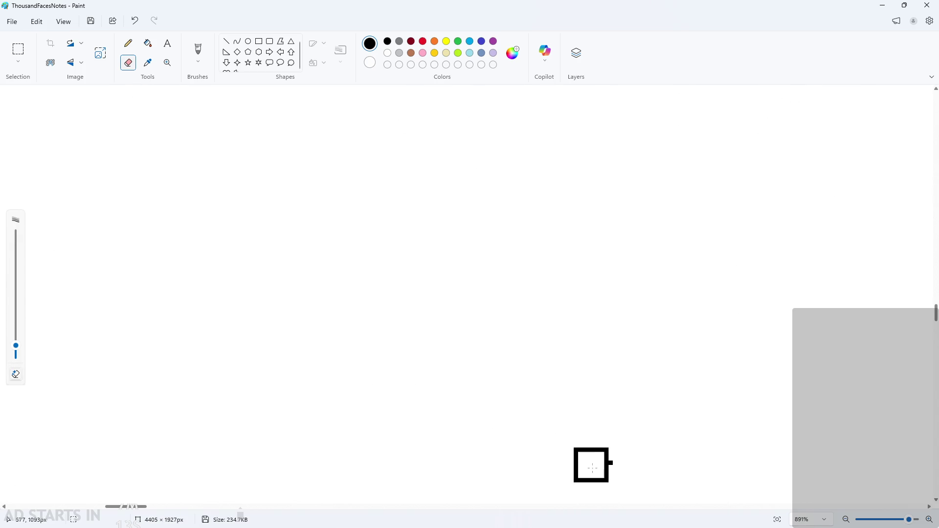
mouse_move(597, 474)
mouse_down()
mouse_move(660, 447)
mouse_move(669, 406)
mouse_up()
Zoom around the autotiling notes to find the X marks beside cases 3 and 12
ctrl+scroll(683, 433, down, 1)
ctrl+scroll(683, 433, down, 3)
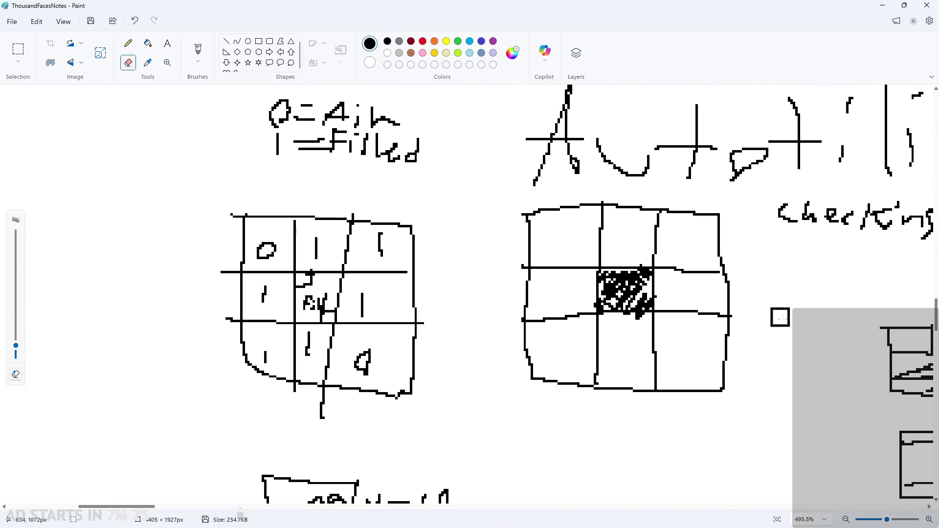
ctrl+scroll(779, 317, down, 9)
ctrl+scroll(228, 345, up, 8)
click(129, 43)
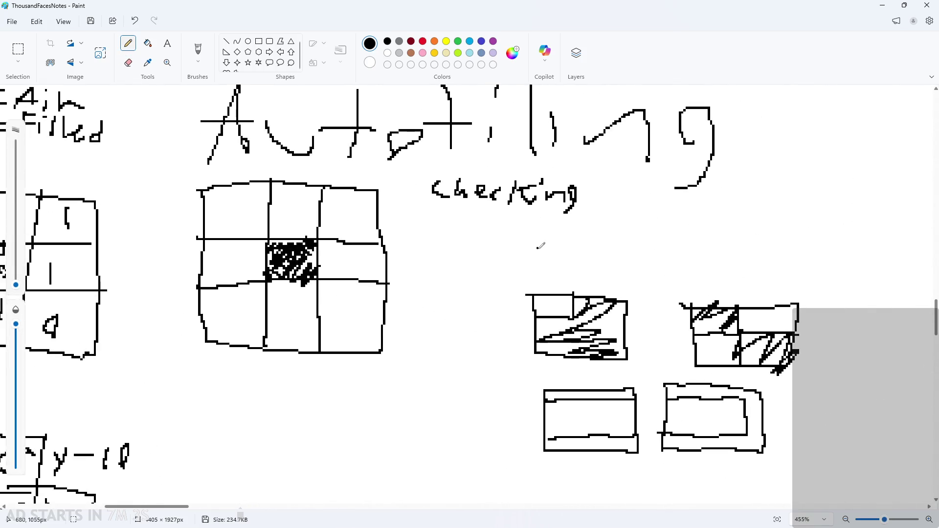
ctrl+scroll(541, 245, down, 12)
ctrl+scroll(688, 255, up, 4)
ctrl+scroll(734, 211, down, 3)
ctrl+scroll(769, 171, up, 1)
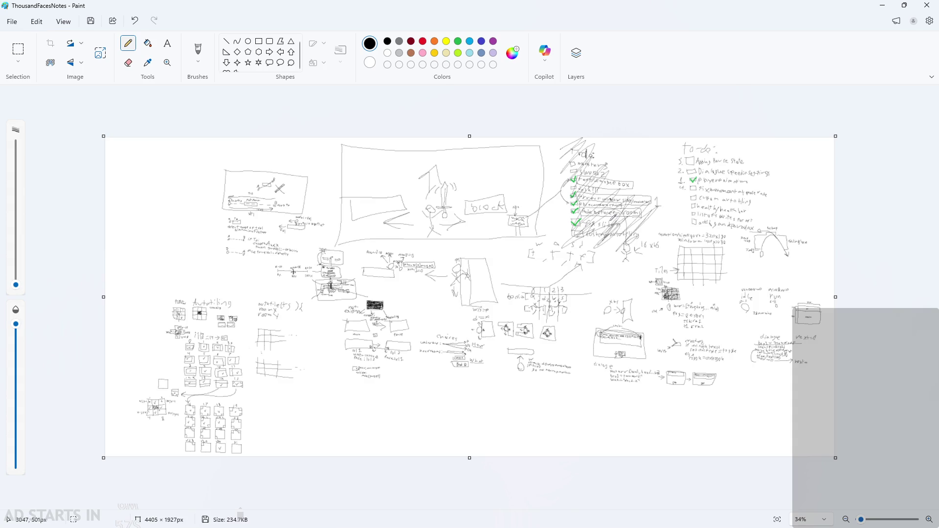
ctrl+scroll(612, 220, up, 2)
ctrl+scroll(457, 128, down, 3)
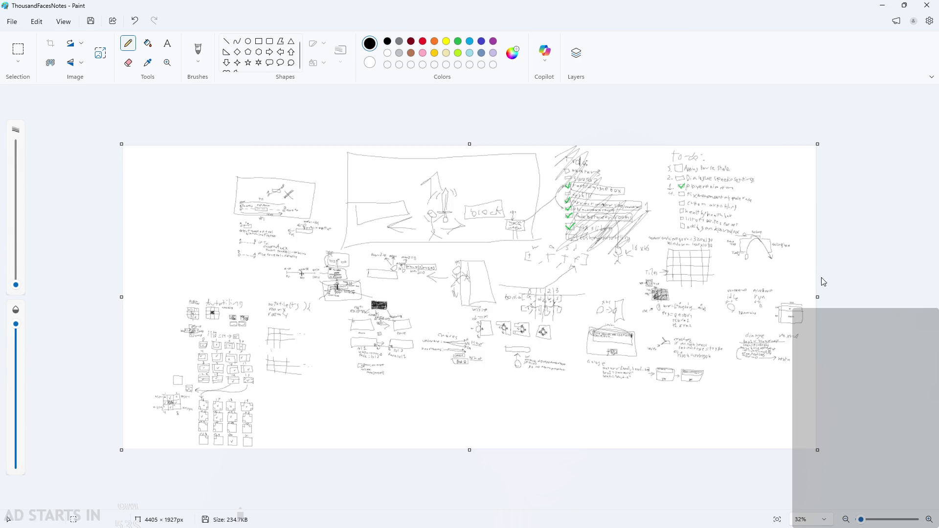
ctrl+scroll(512, 259, up, 8)
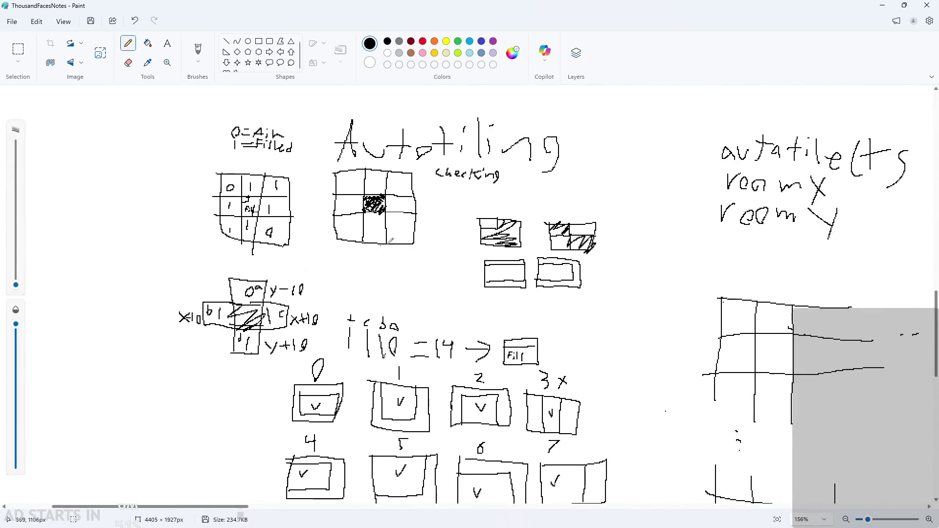
ctrl+scroll(512, 259, down, 1)
scroll(551, 349, down, 5)
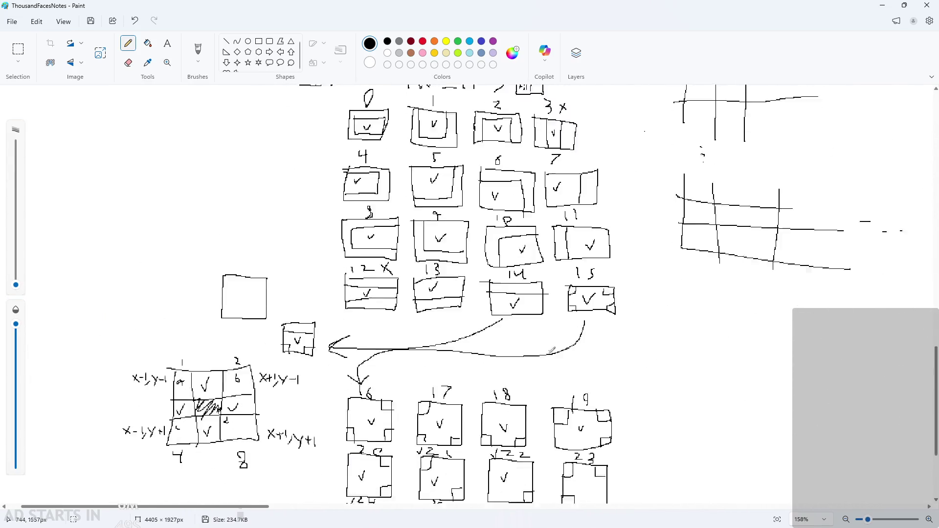
scroll(552, 349, down, 3)
ctrl+scroll(544, 435, up, 1)
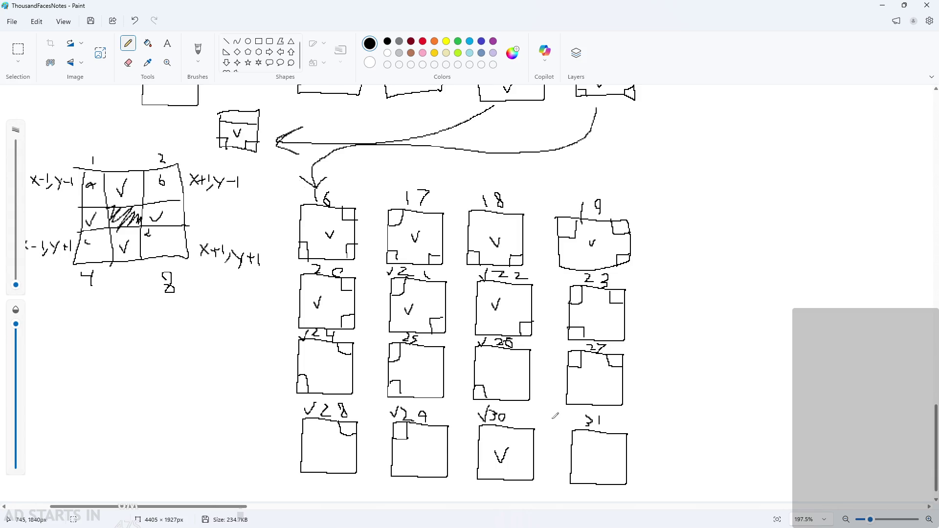
ctrl+scroll(554, 417, down, 1)
scroll(670, 419, up, 5)
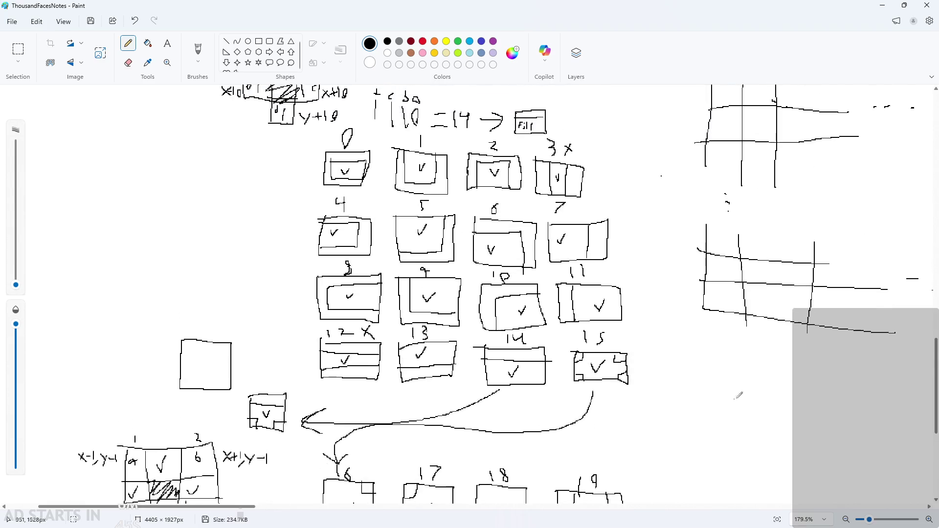
ctrl+scroll(488, 334, down, 2)
ctrl+scroll(488, 335, up, 4)
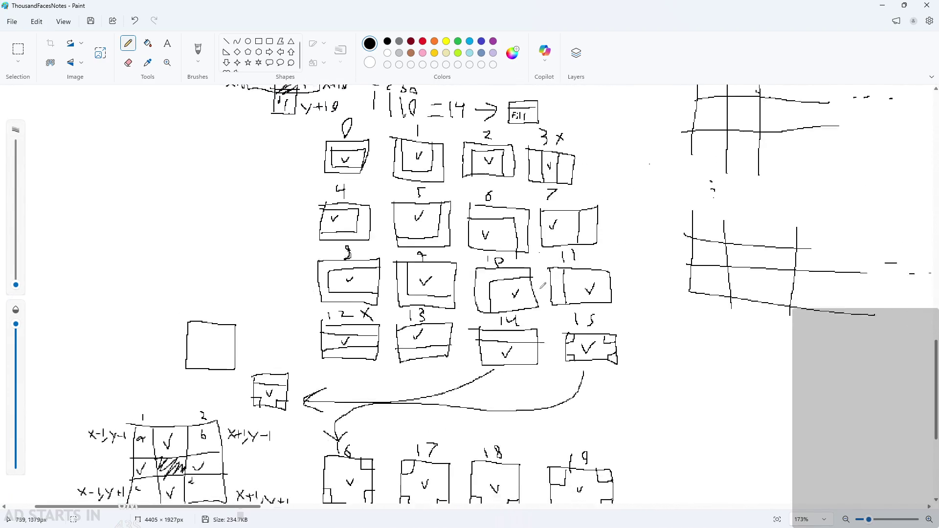
scroll(489, 274, up, 3)
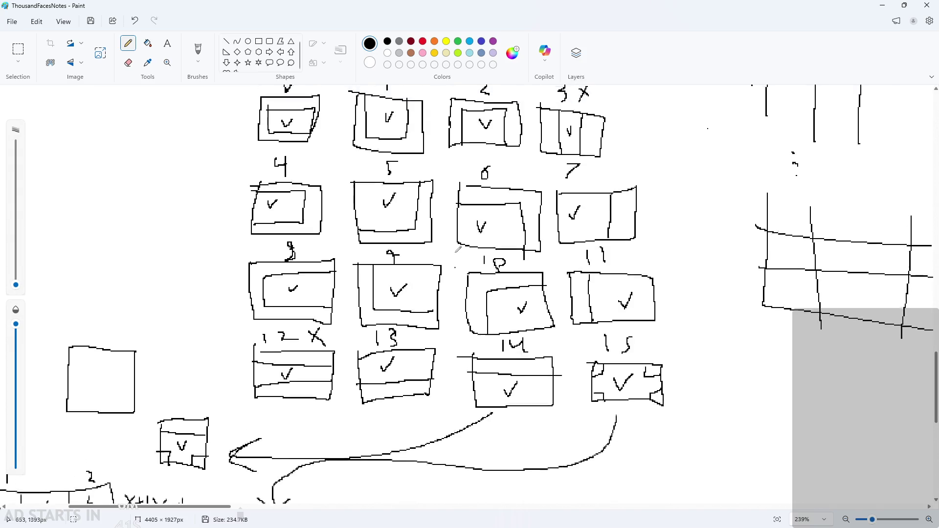
ctrl+scroll(451, 256, up, 2)
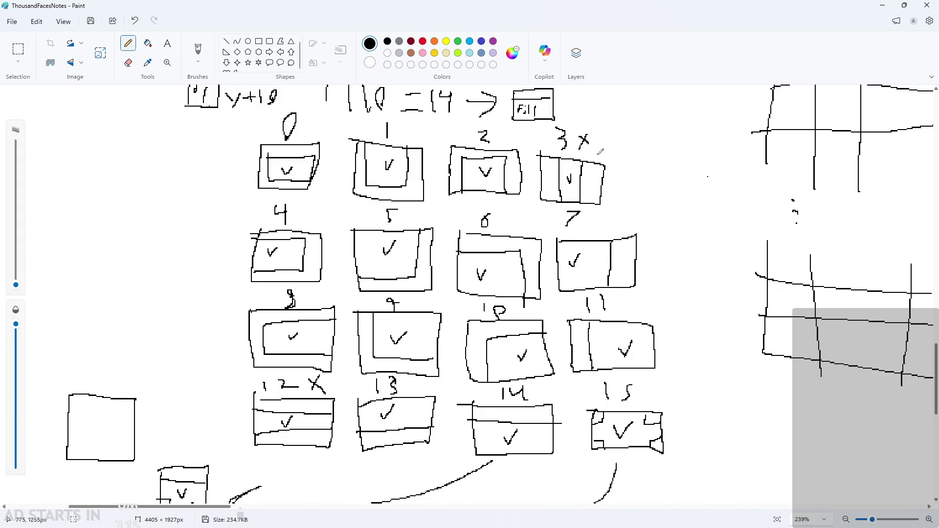
Erase the X marks beside cases 3 and 12 with a larger eraser, then return to the Pencil
click(128, 62)
drag(23, 340, 15, 336)
drag(605, 142, 582, 139)
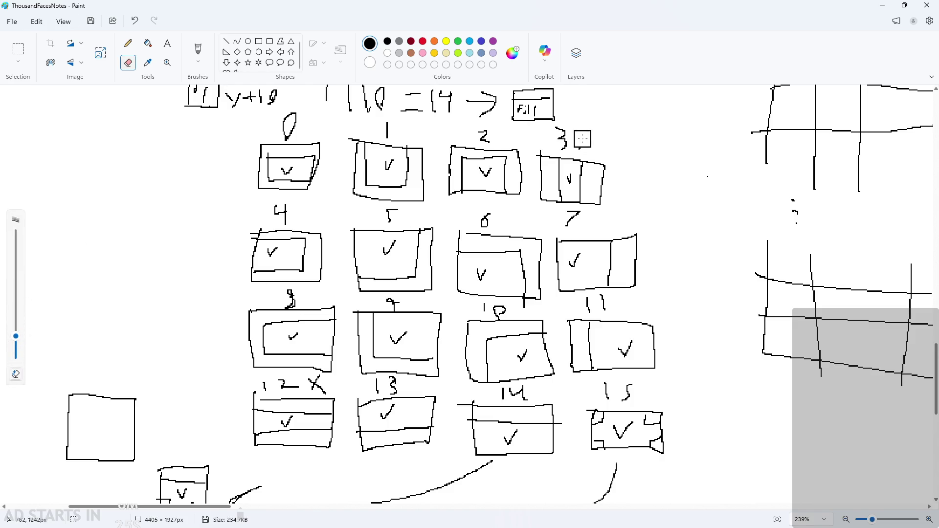
drag(308, 387, 324, 389)
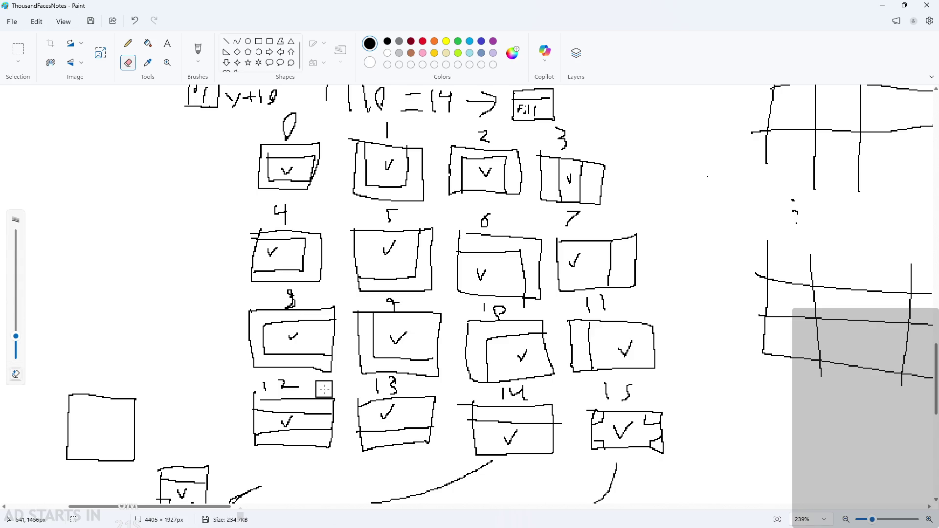
click(128, 44)
scroll(362, 317, down, 8)
scroll(444, 262, down, 1)
scroll(603, 332, down, 2)
scroll(544, 269, up, 8)
scroll(544, 269, up, 3)
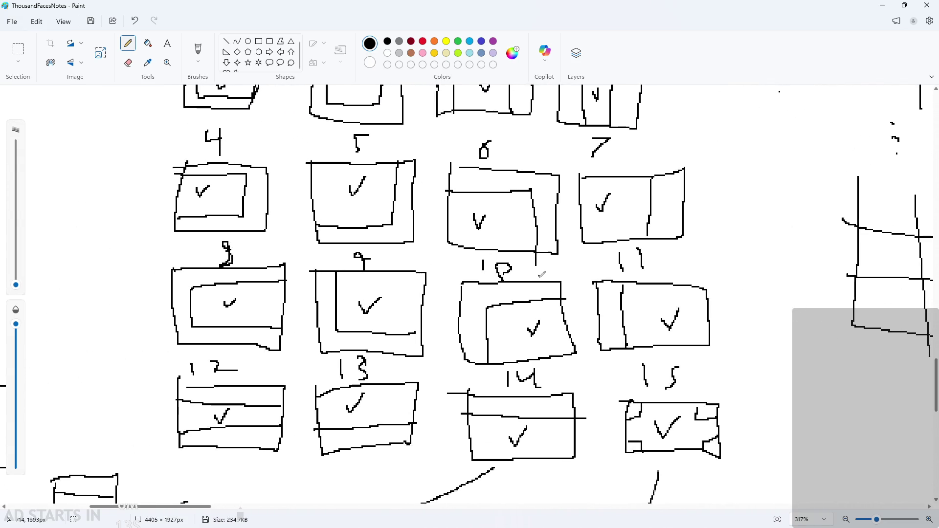
scroll(635, 205, up, 2)
scroll(735, 145, down, 2)
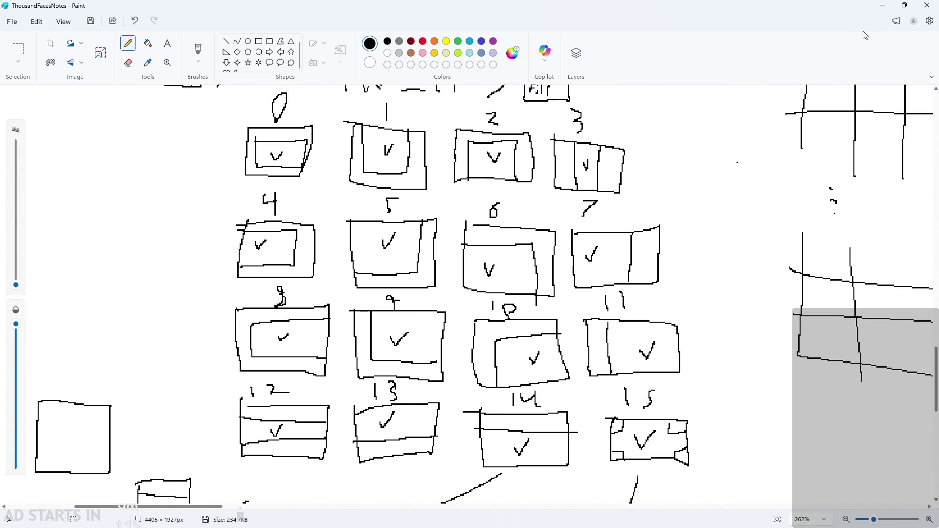
Review the temple tiles' Auto Tile templates, then build the game and start it
key(alt+Tab)
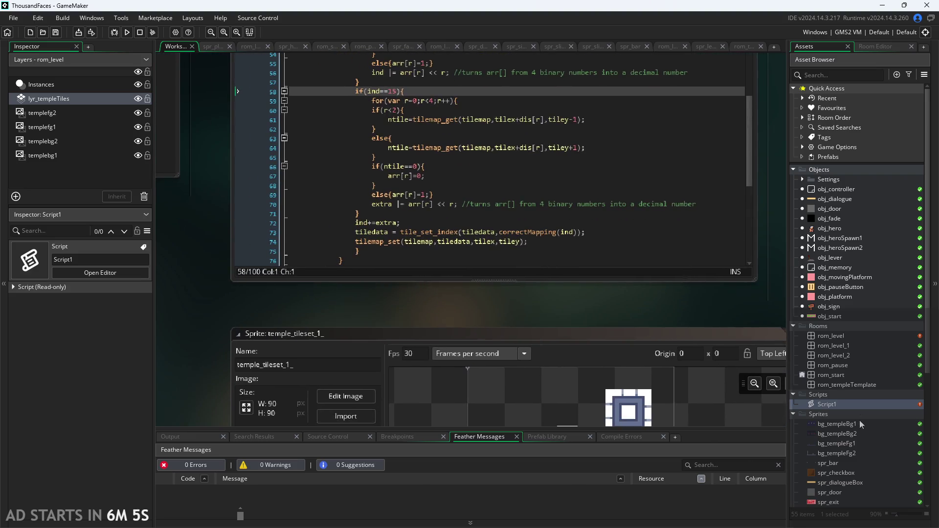
scroll(673, 313, down, 3)
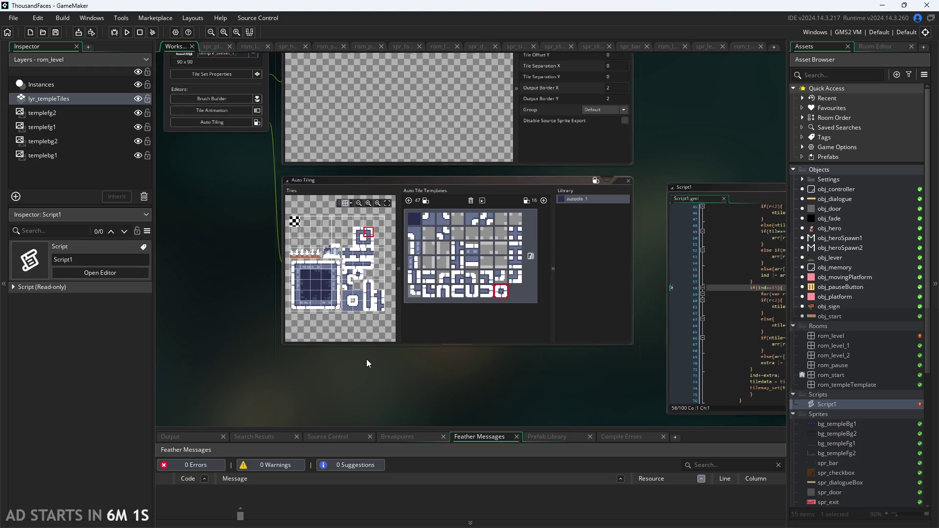
scroll(366, 357, up, 3)
scroll(457, 371, up, 2)
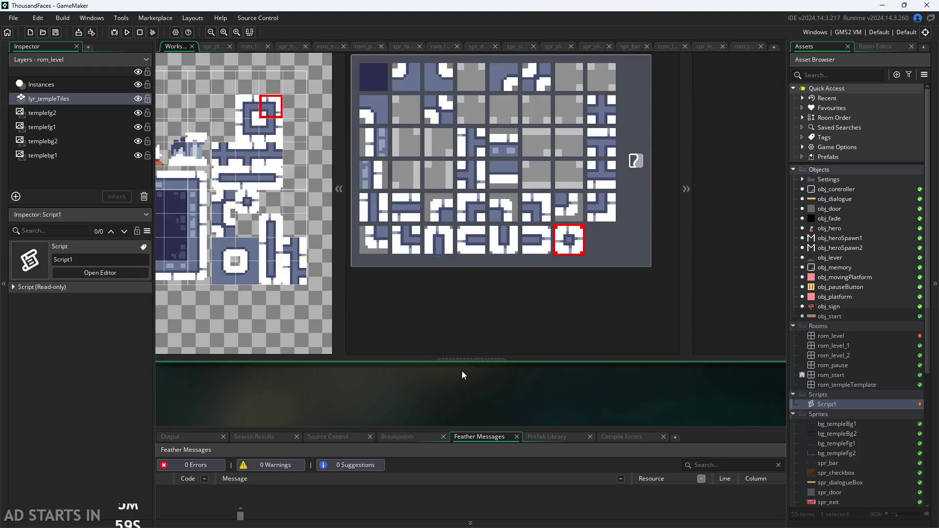
scroll(462, 375, down, 1)
scroll(473, 406, down, 1)
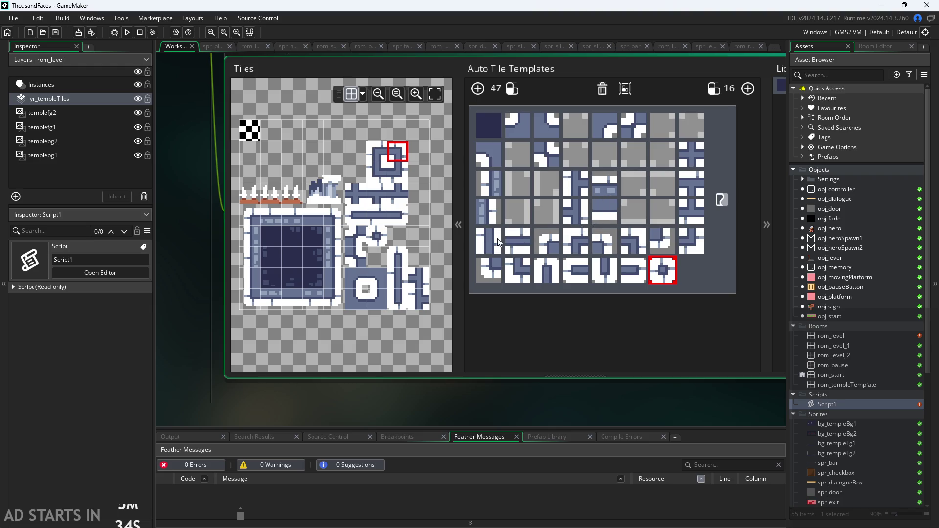
drag(600, 391, 532, 375)
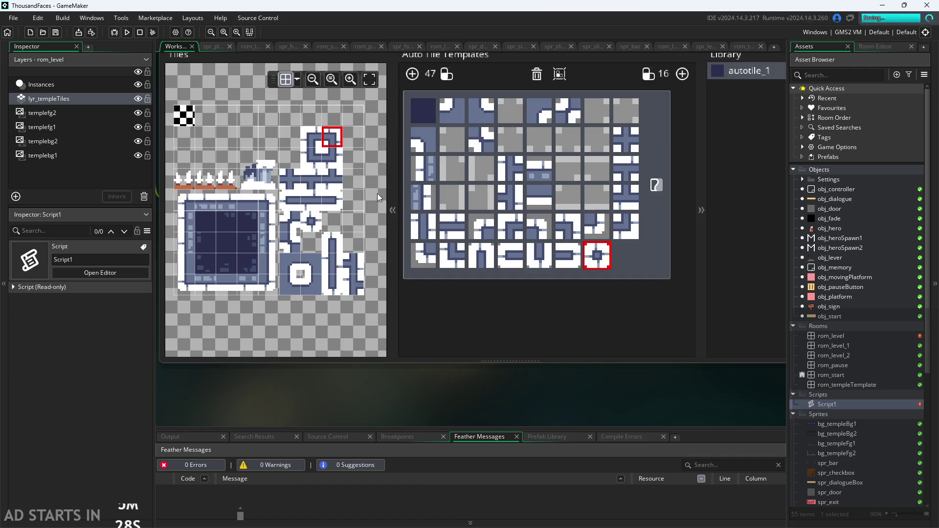
click(116, 33)
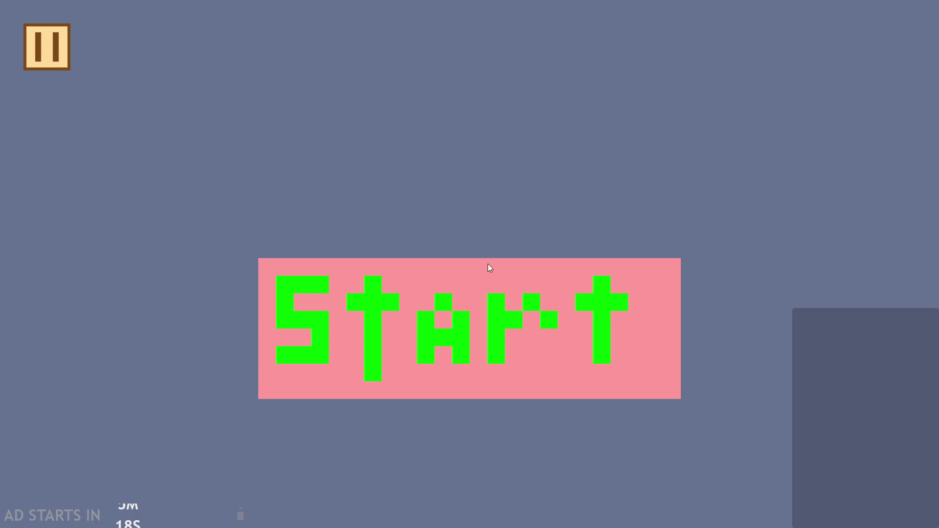
click(489, 267)
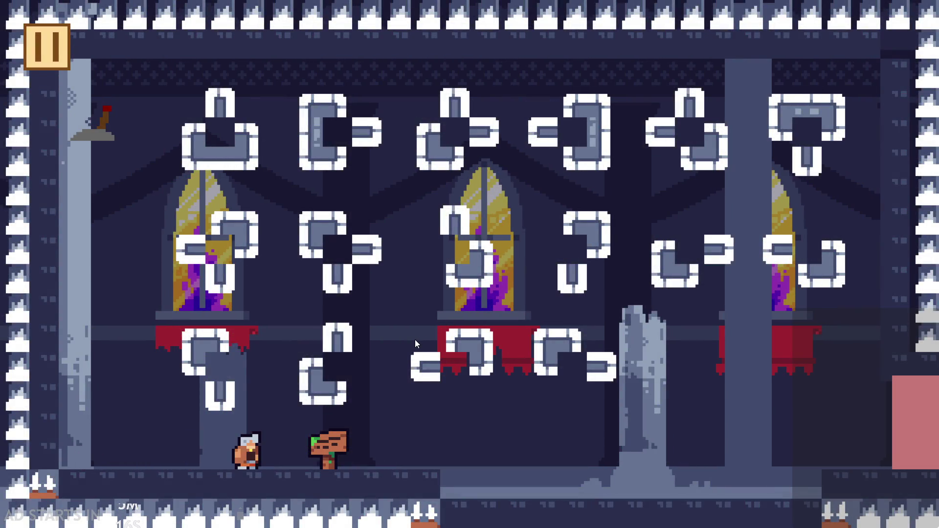
Run and jump with the arrow keys around the left wall and window ledge
key(Left)
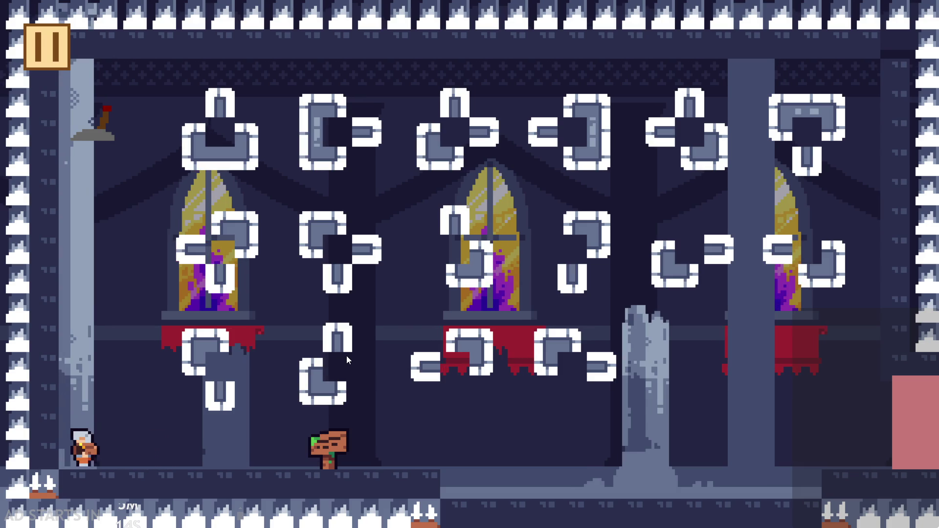
key(Up)
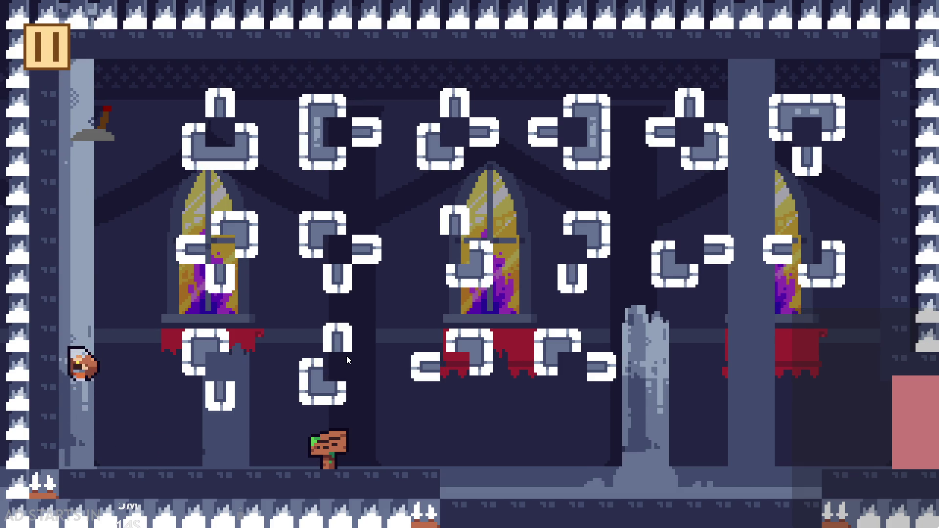
key(Right)
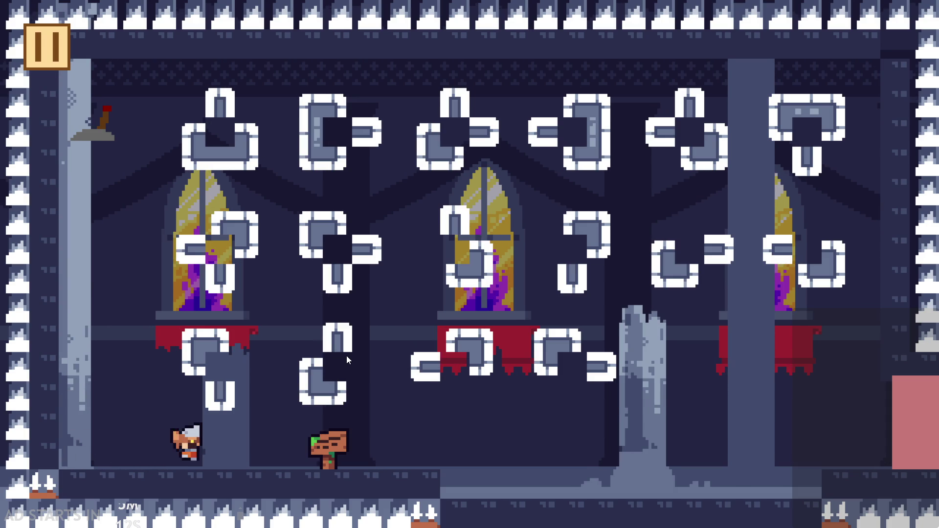
key(Left)
key(Up)
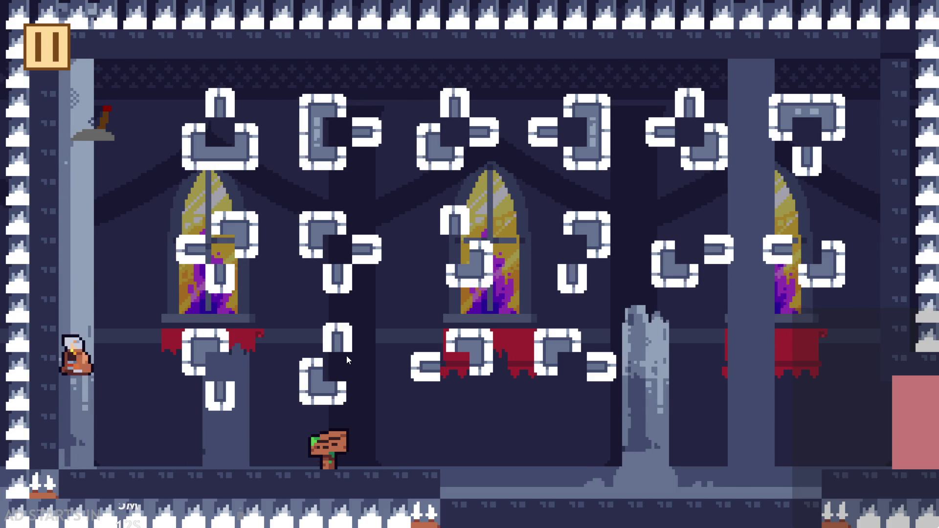
key(Up)
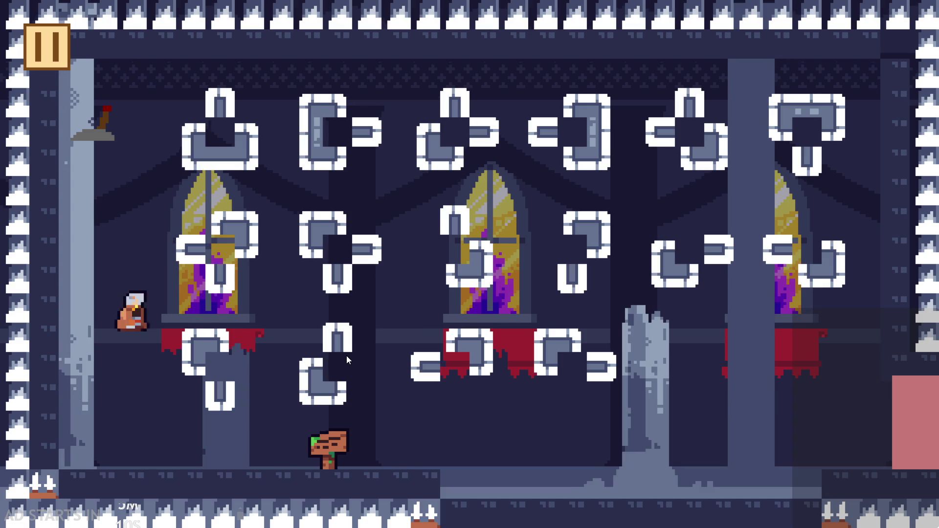
key(Right)
key(Up)
key(Left)
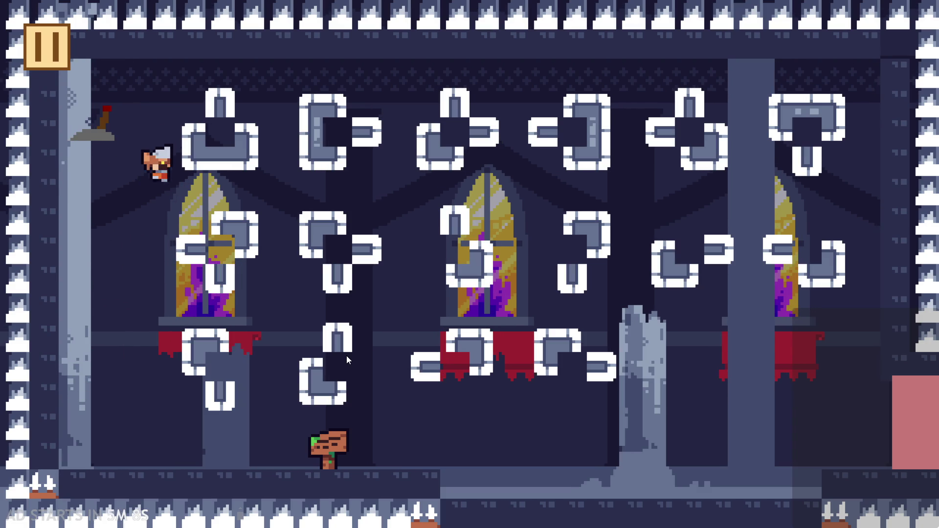
key(Up)
key(Right)
key(Left)
key(Up)
Wall-jump off the left wall and land on the left window ledge
key(Up)
key(Right)
key(Up)
key(Left)
key(Right)
key(Left)
key(Up)
key(Right)
key(Left)
key(Right)
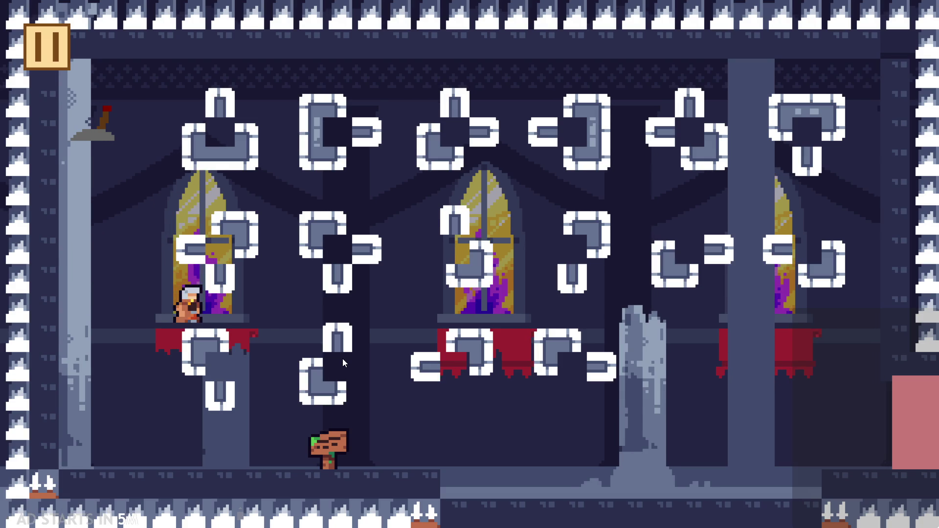
Jump and wall-jump off the left wall using Space
key(space)
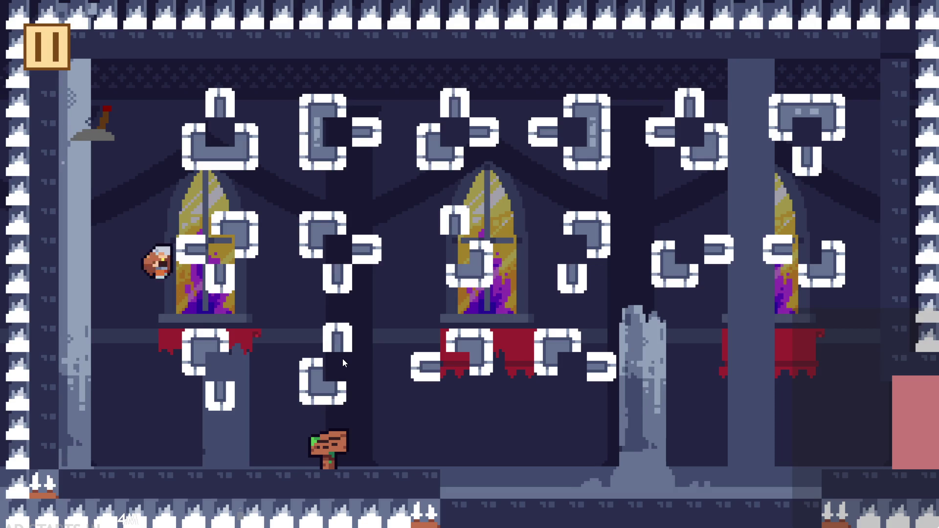
key(space)
key(Left)
key(space)
key(space)
key(Left)
key(space)
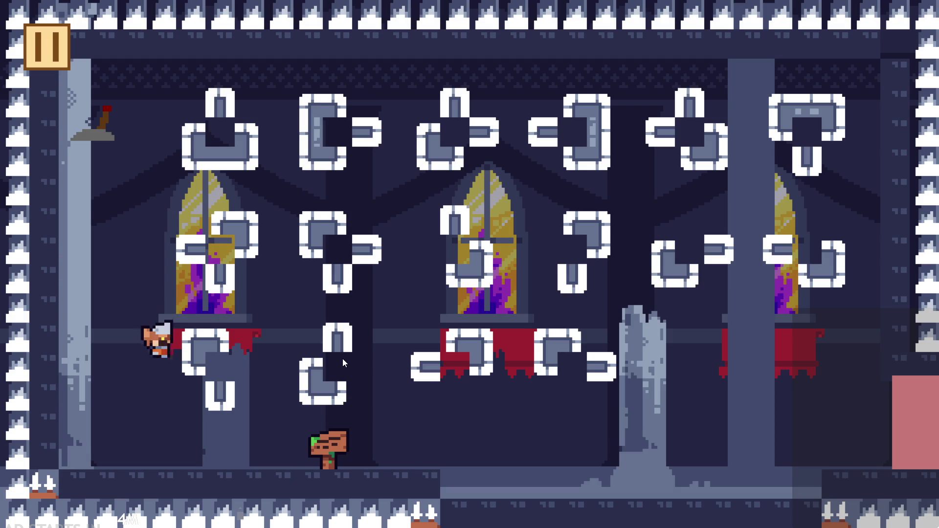
Walk the player back and forth until standing beside the wooden sign
key(Right)
key(Left)
key(Right)
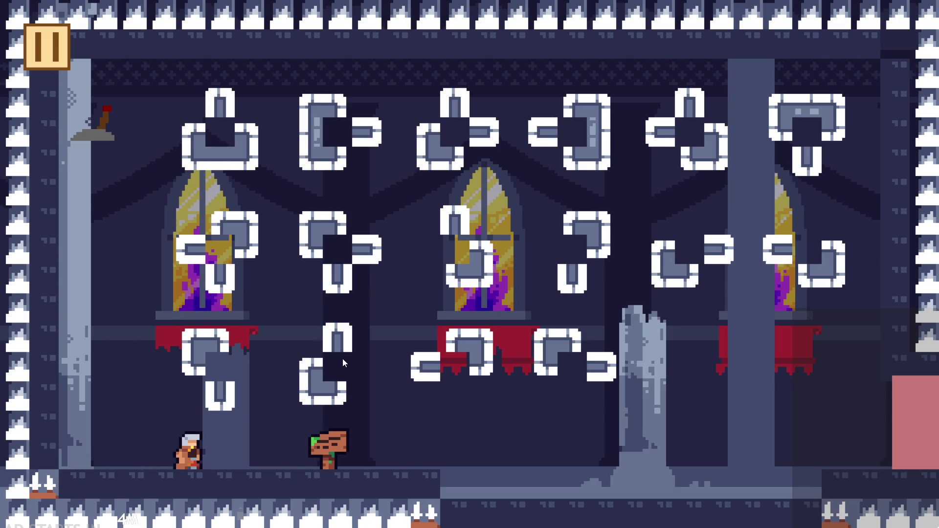
key(Right)
key(Left)
key(Right)
key(Left)
key(Right)
Wall-jump beside the pillar, then quit via the pause menu's Exit
key(Left)
key(space)
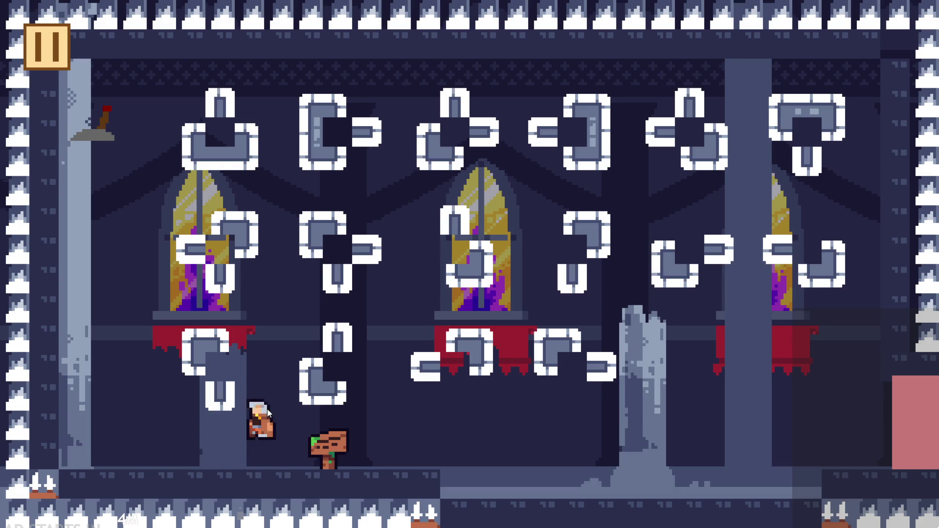
key(space)
key(Right)
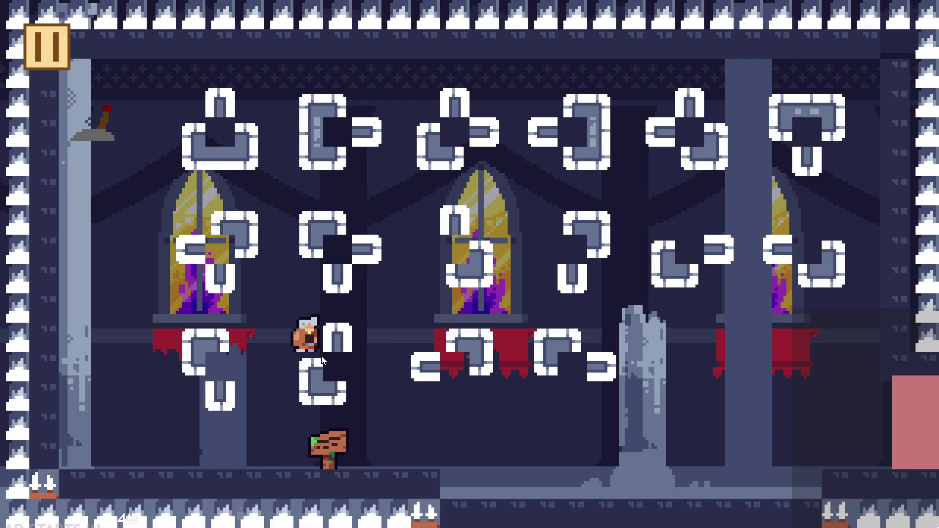
key(space)
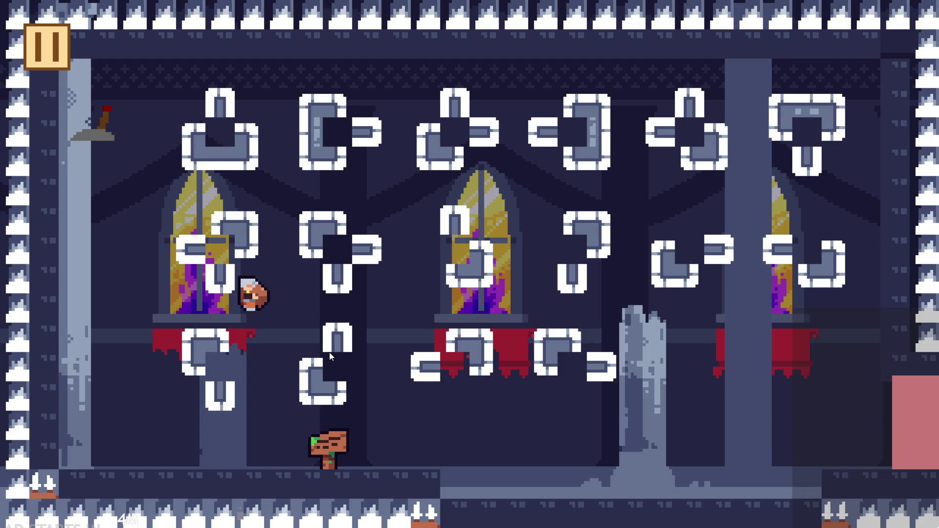
key(Escape)
click(780, 455)
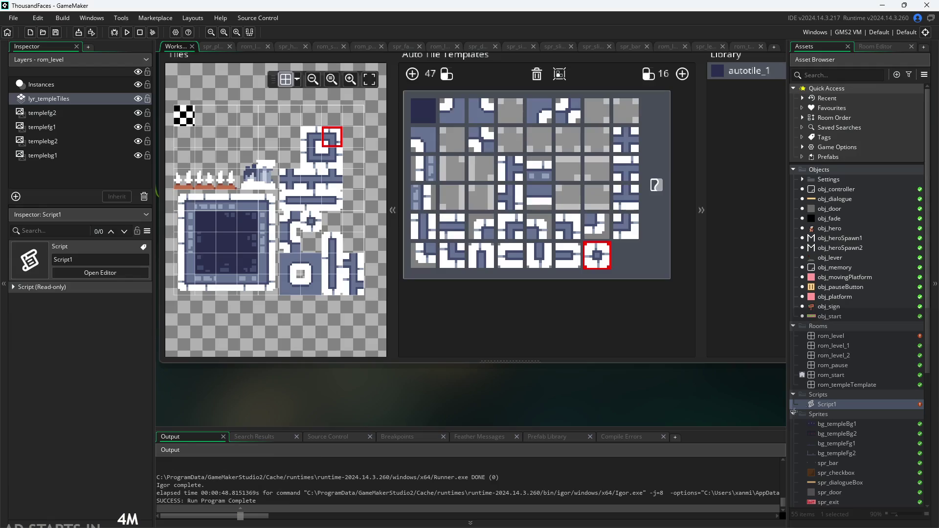
Set temple_tileset_1_'s collision mask type to Precise (Slow)
scroll(838, 440, down, 6)
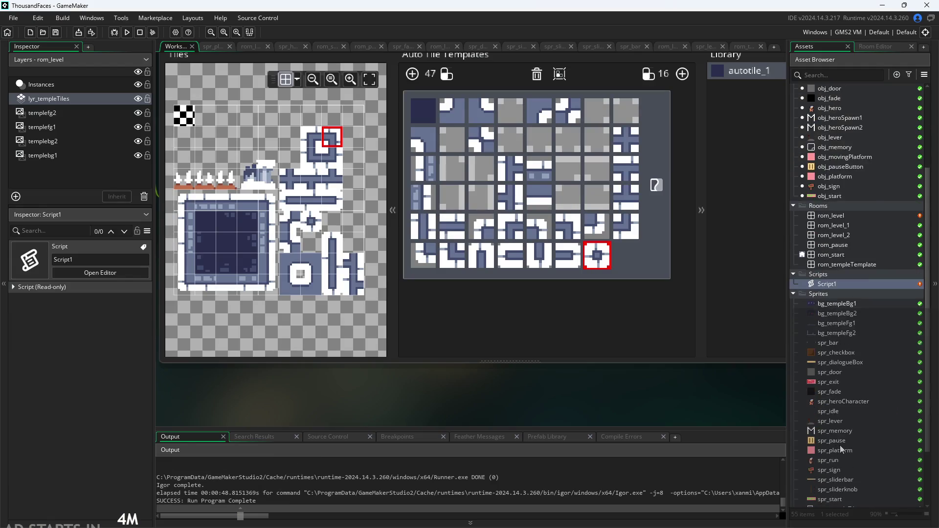
click(851, 472)
double_click(851, 472)
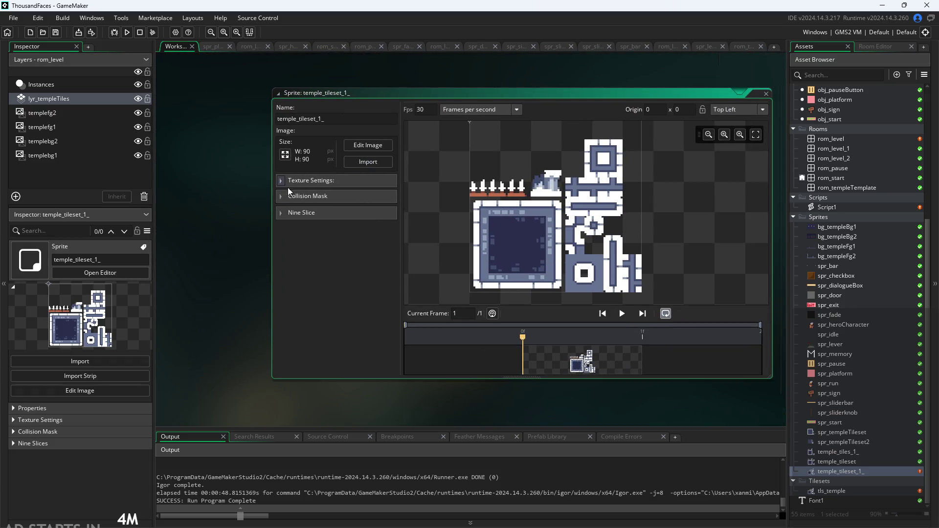
click(294, 196)
click(374, 228)
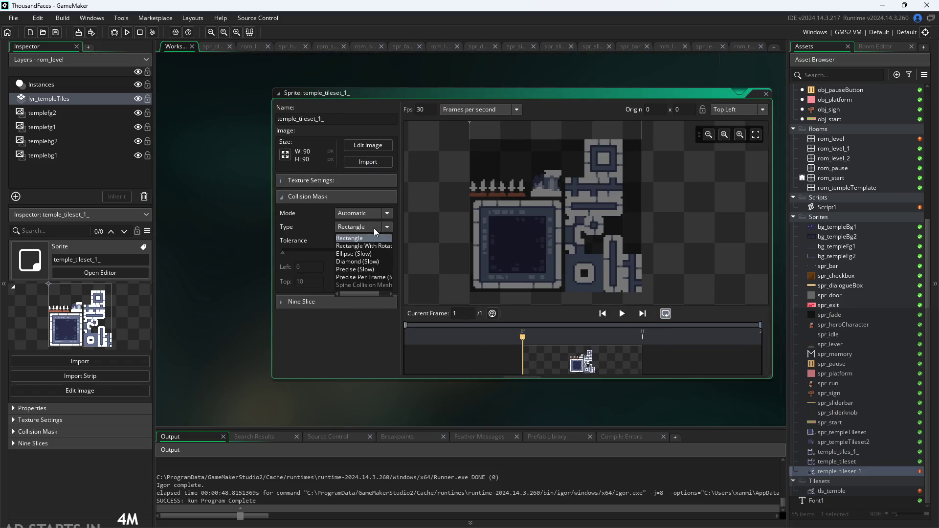
click(369, 269)
Rebuild the game and start it from the title screen
drag(502, 413, 447, 402)
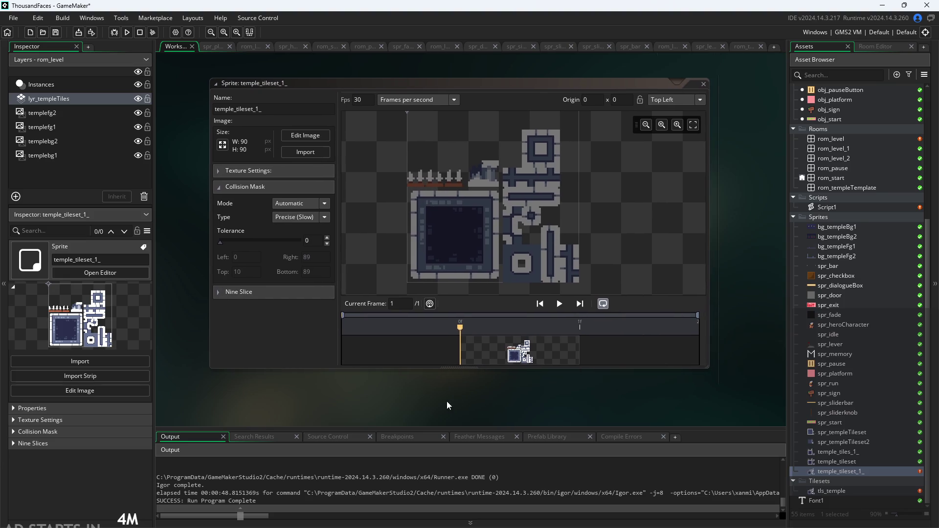
click(126, 32)
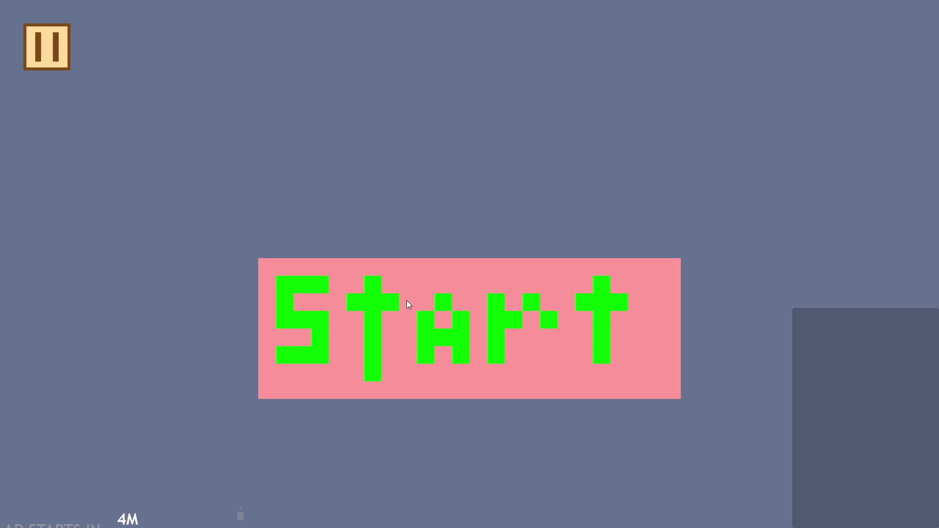
click(406, 300)
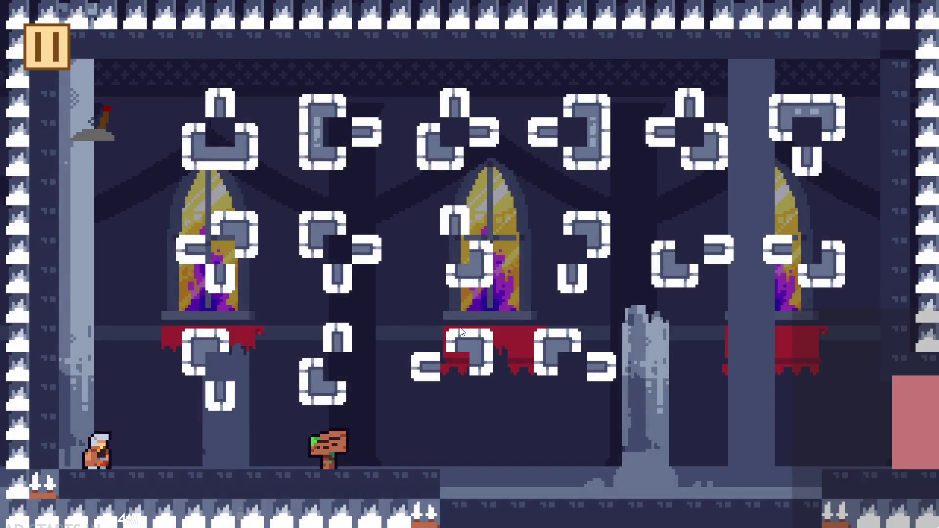
Run and jump the player between the floor and the left window ledge
key(Right)
key(space)
key(Left)
key(space)
key(Left)
key(Right)
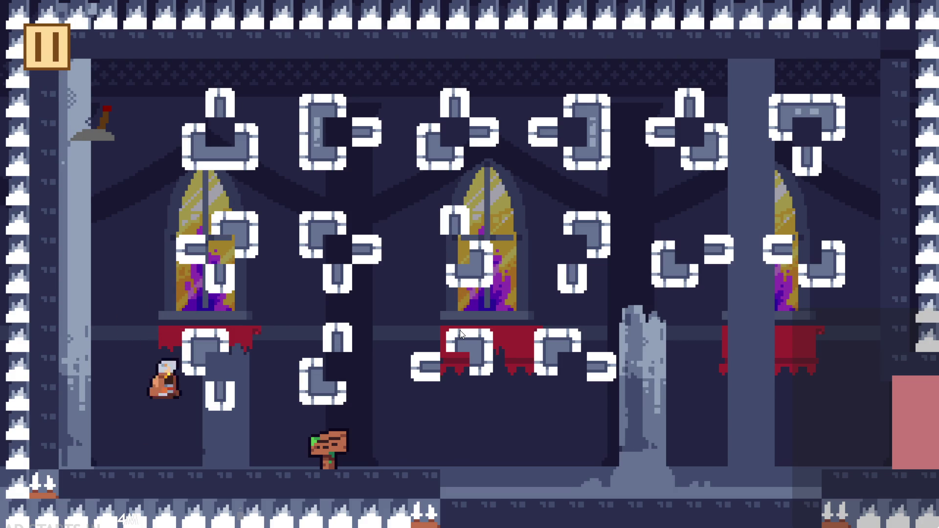
key(space)
key(Right)
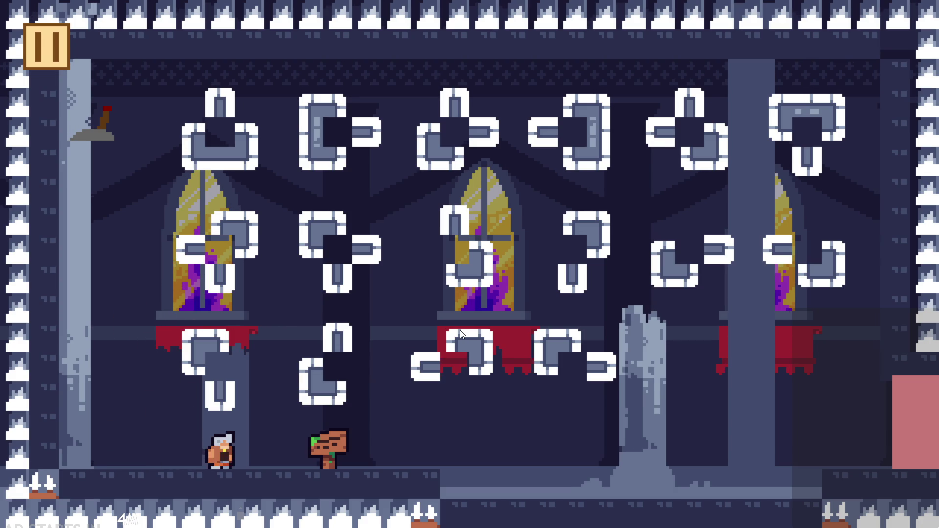
key(Right)
key(Left)
key(space)
key(Right)
key(Left)
key(space)
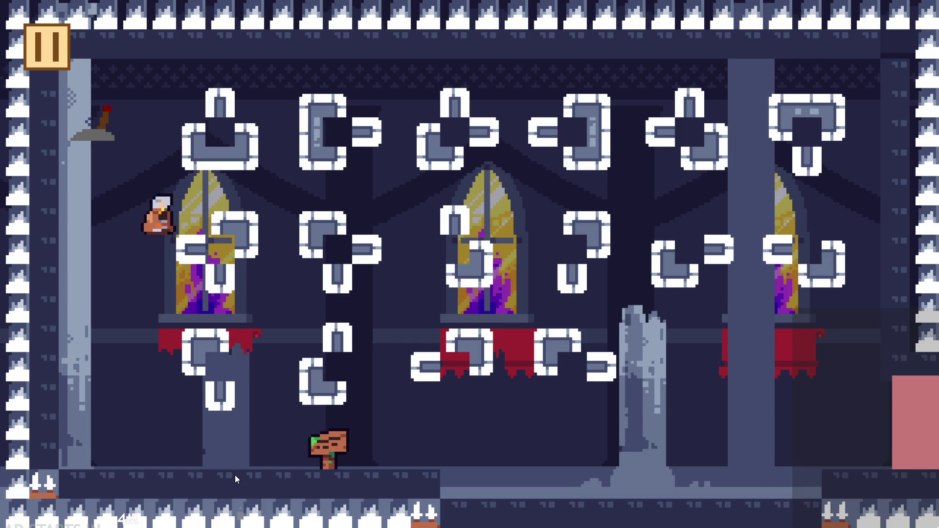
key(Left)
key(space)
key(space)
key(Left)
key(space)
Climb the left wall and ledges with debug stats showing, then pause again with Escape
key(space)
key(Left)
key(space)
key(Right)
Pause the game, tick Debug Stats and Pause Button on Right Side, and resume
click(49, 61)
click(187, 142)
click(206, 230)
click(897, 41)
key(Left)
key(Right)
key(space)
key(space)
key(Right)
key(Left)
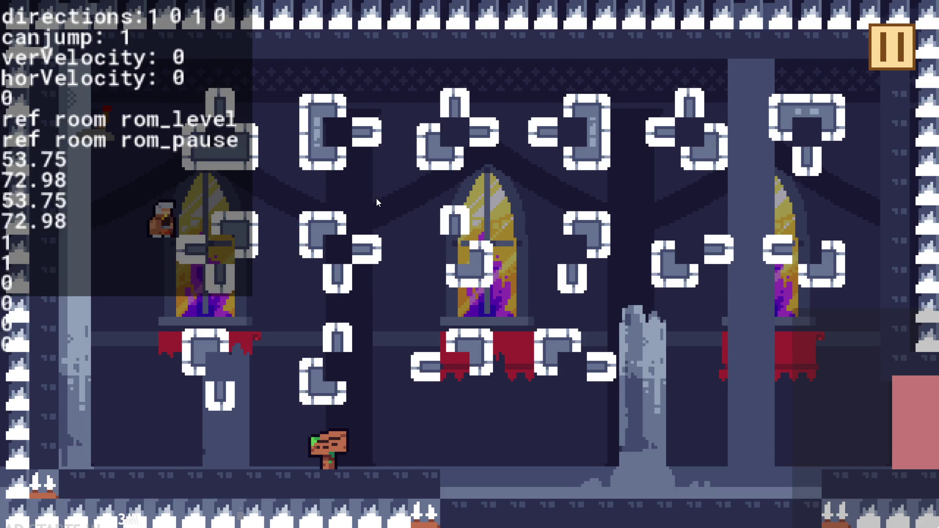
key(space)
key(space)
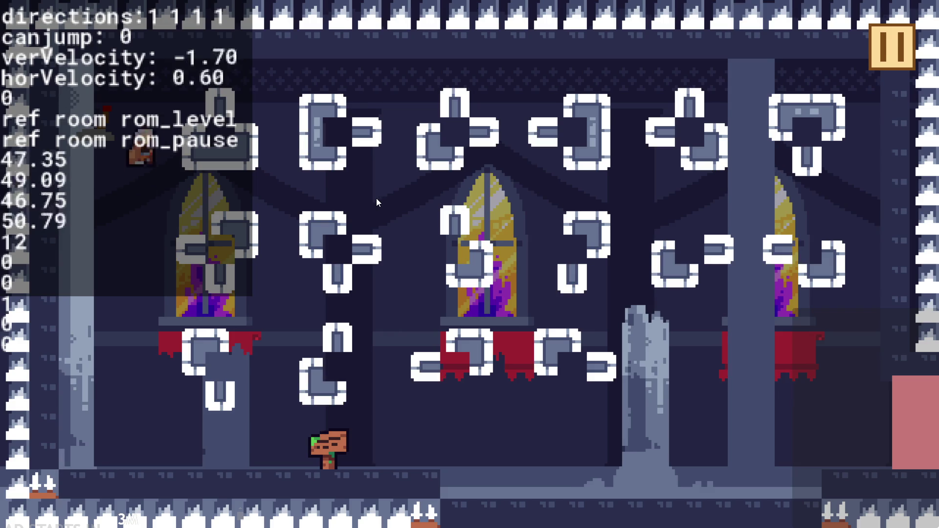
key(Left)
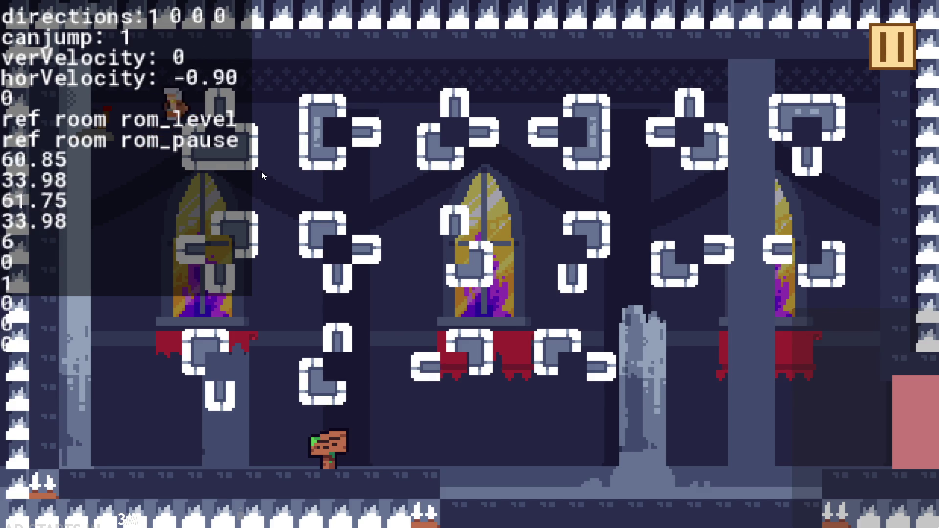
key(Right)
key(Escape)
Untick Debug Stats, resume, and jump between the floor and the platform ledge
click(188, 141)
click(892, 47)
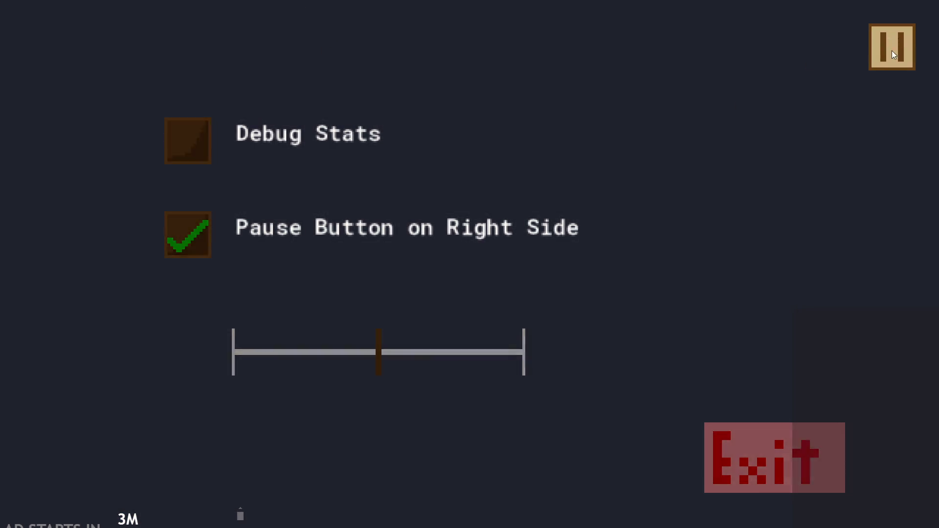
key(Right)
key(Left)
key(space)
key(Left)
key(space)
key(Right)
key(space)
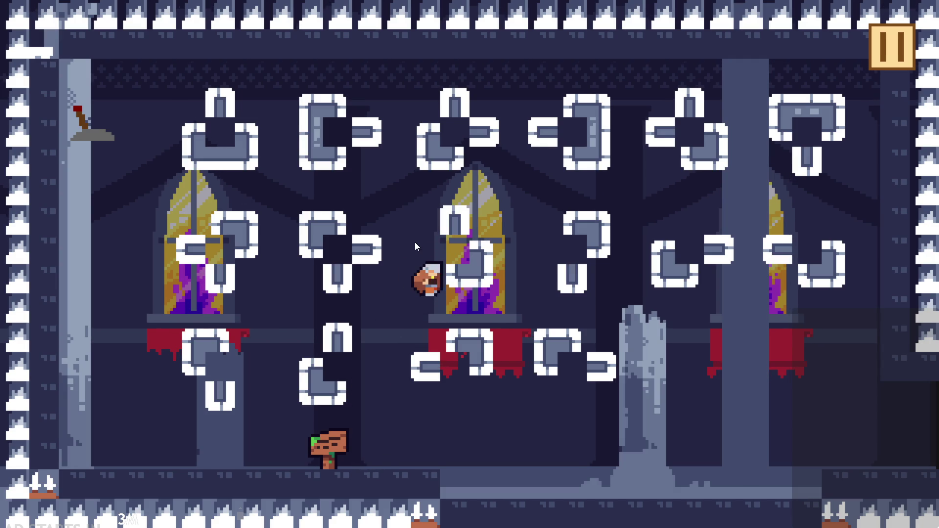
key(space)
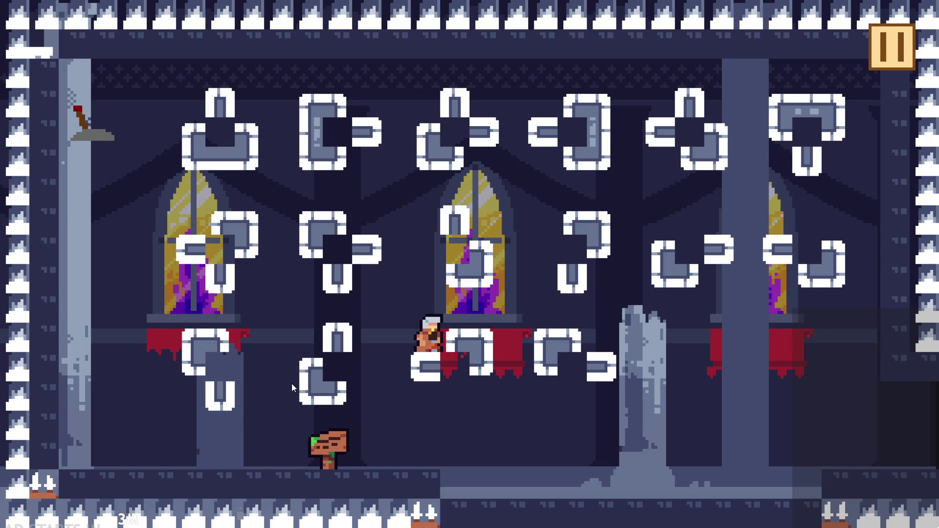
Walk off the platform, jump beside the signpost, and reopen the pause menu
key(Left)
key(Right)
key(Up)
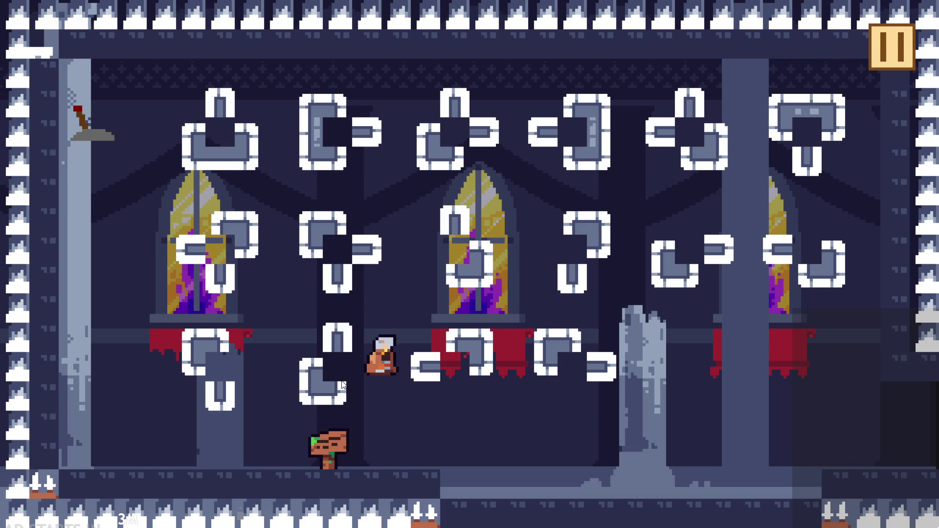
key(Left)
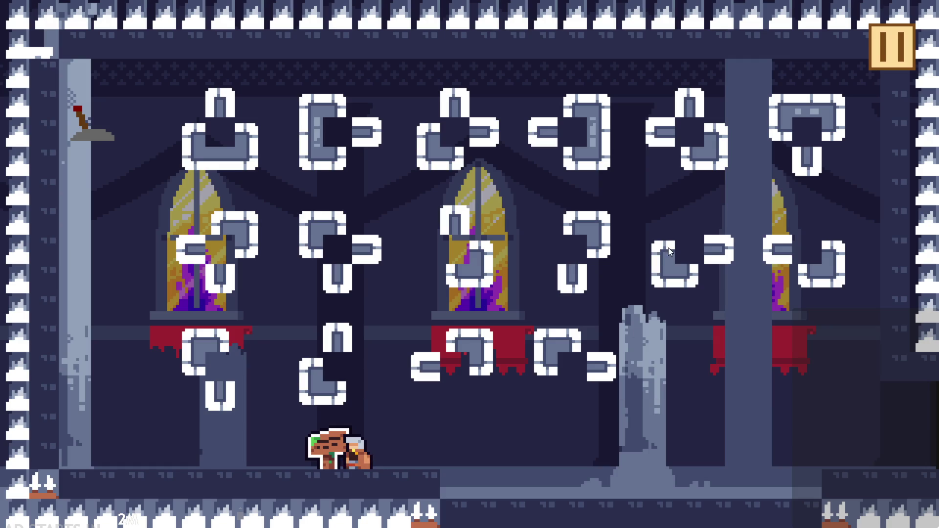
click(902, 51)
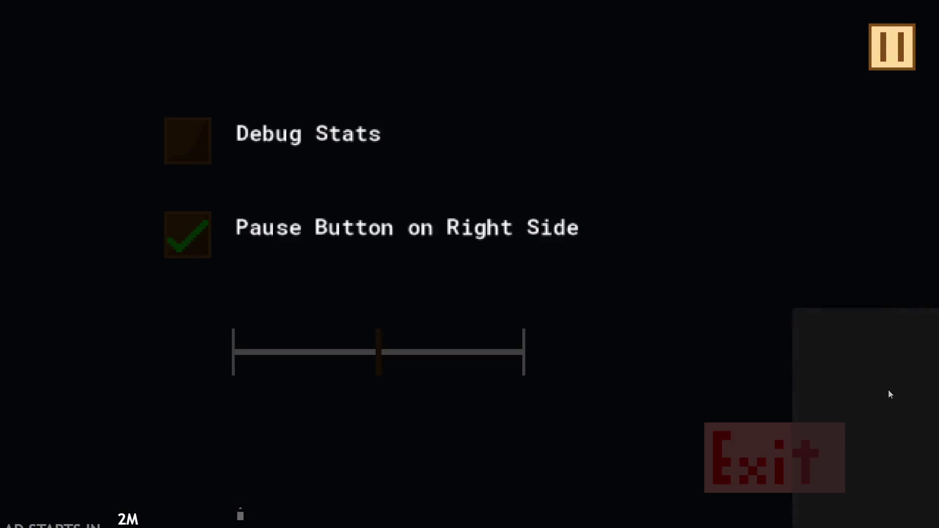
Quit the game back to the editor and open the rom_level room
mouse_move(384, 355)
mouse_down()
mouse_move(601, 347)
mouse_move(33, 309)
mouse_move(804, 308)
mouse_move(100, 265)
mouse_move(408, 254)
mouse_up()
click(807, 455)
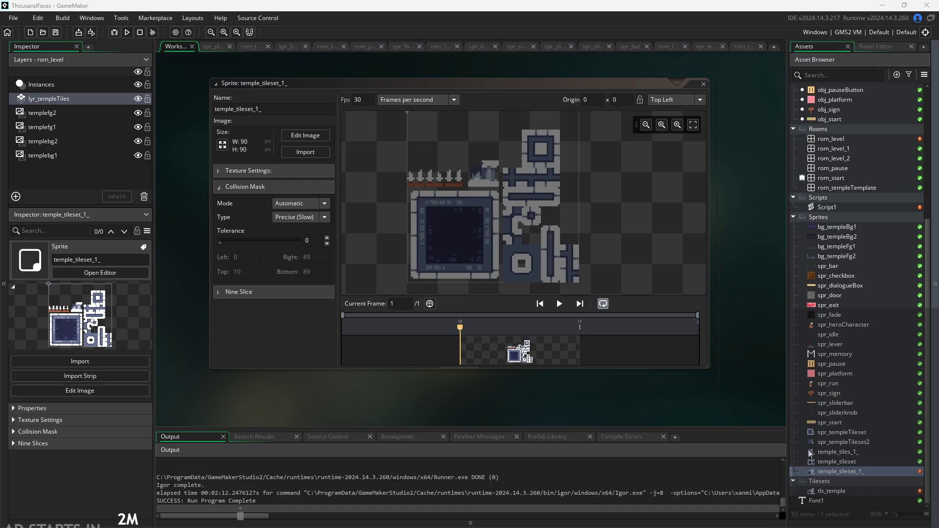
scroll(609, 393, down, 2)
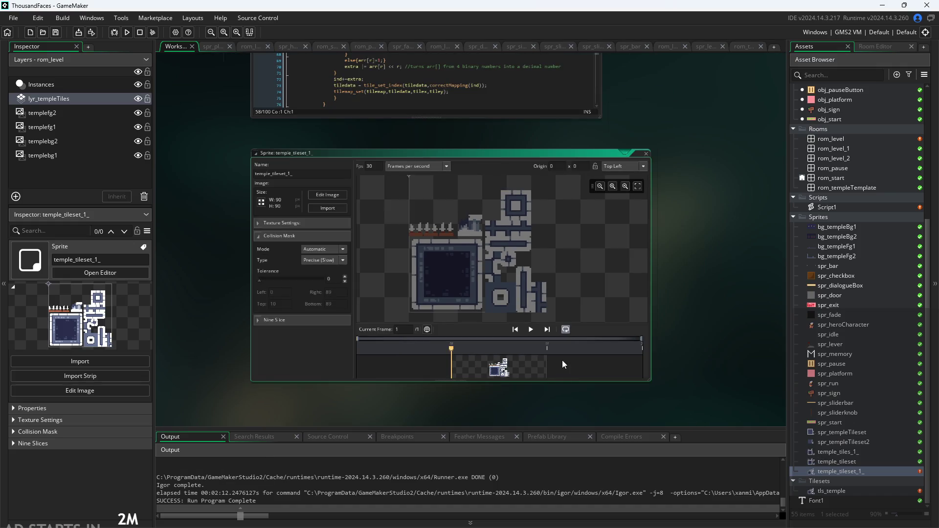
scroll(584, 405, up, 2)
scroll(606, 359, down, 2)
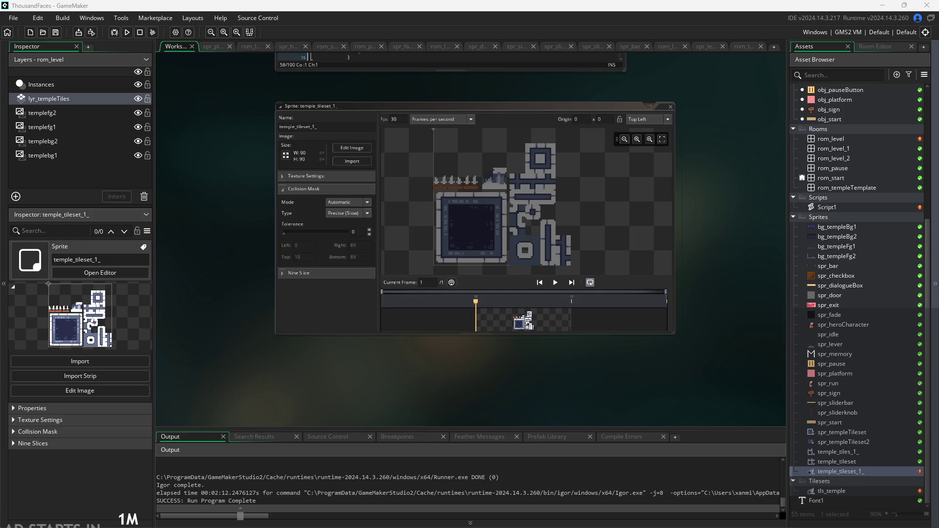
scroll(719, 392, up, 3)
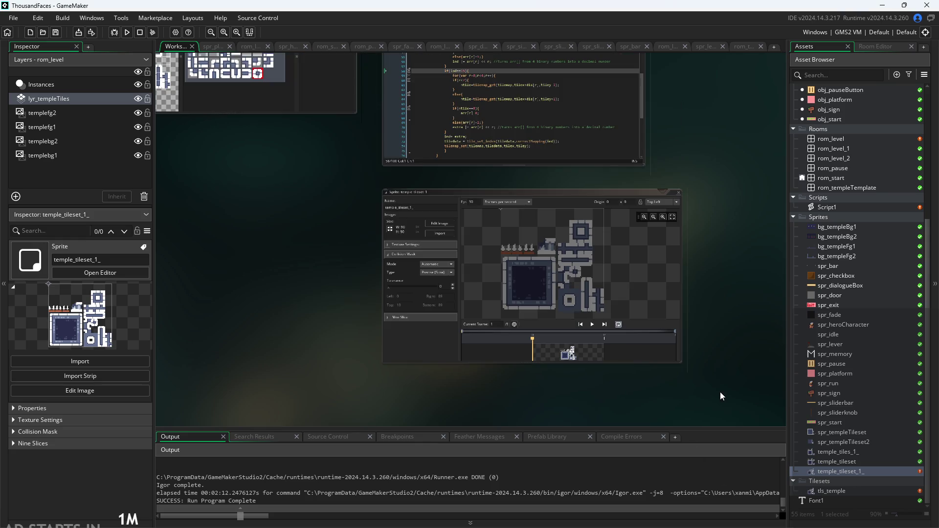
scroll(732, 383, down, 4)
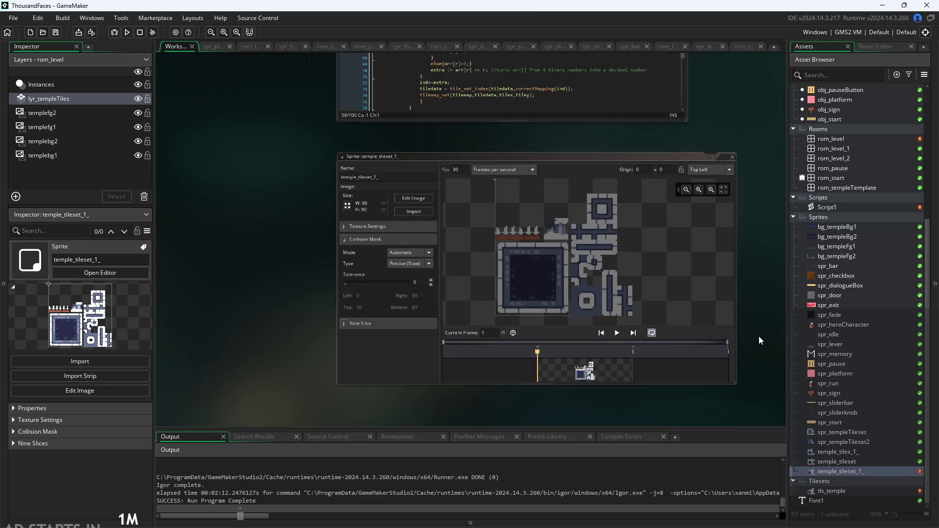
double_click(830, 138)
scroll(551, 238, down, 2)
scroll(550, 238, up, 2)
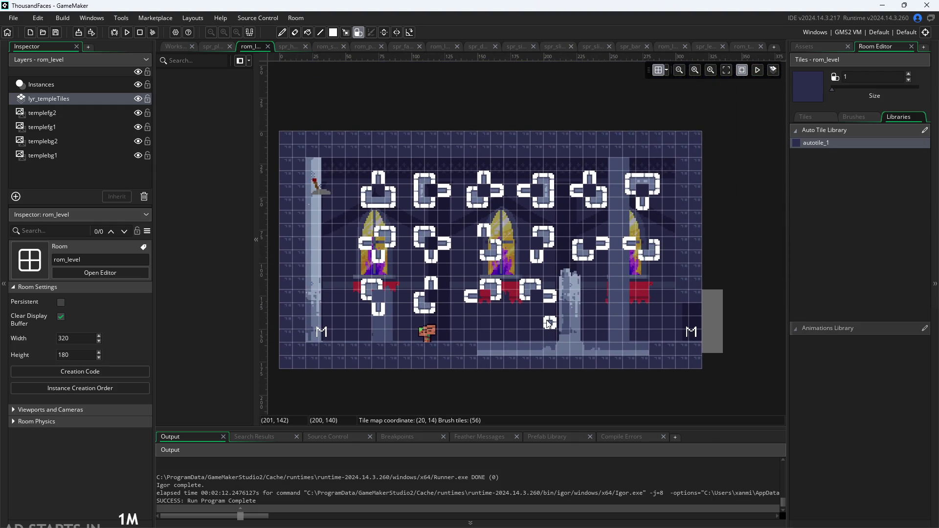
Erase the trial autotile walls using a size-12 tile brush
right_click(521, 289)
mouse_move(521, 294)
mouse_down()
mouse_move(399, 305)
mouse_move(342, 298)
mouse_move(364, 215)
mouse_up()
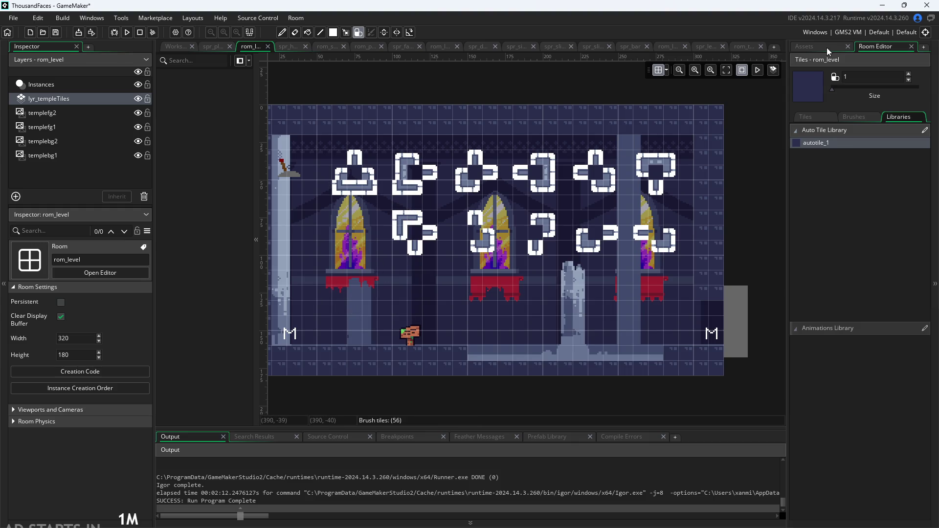
drag(832, 90, 856, 94)
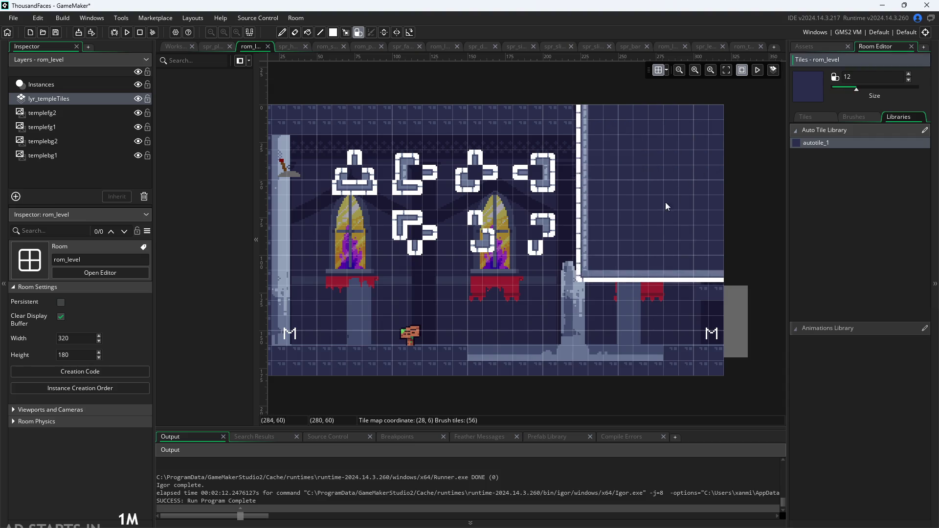
drag(609, 253, 431, 249)
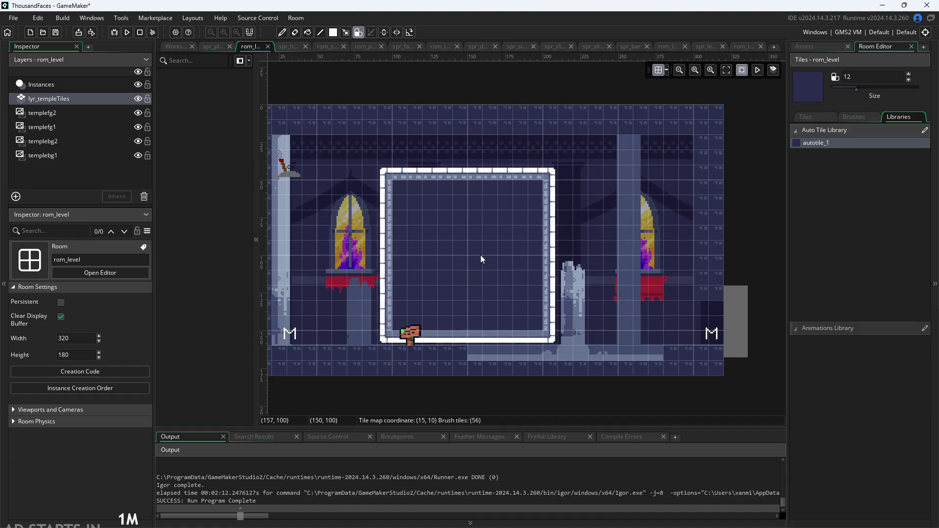
click(500, 246)
key(ctrl+z)
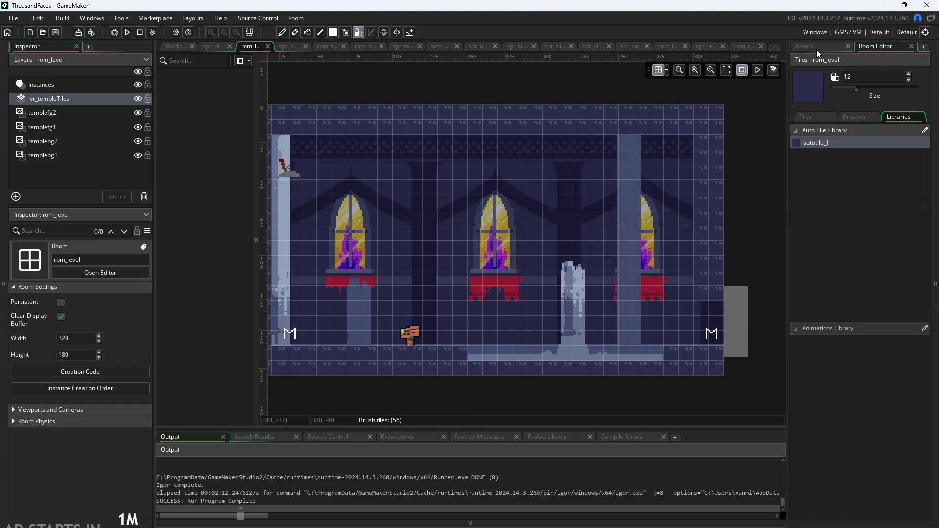
click(817, 47)
click(876, 46)
Reset the brush to size 1, test autotile walls between the windows, then undo and erase them
drag(856, 90, 832, 90)
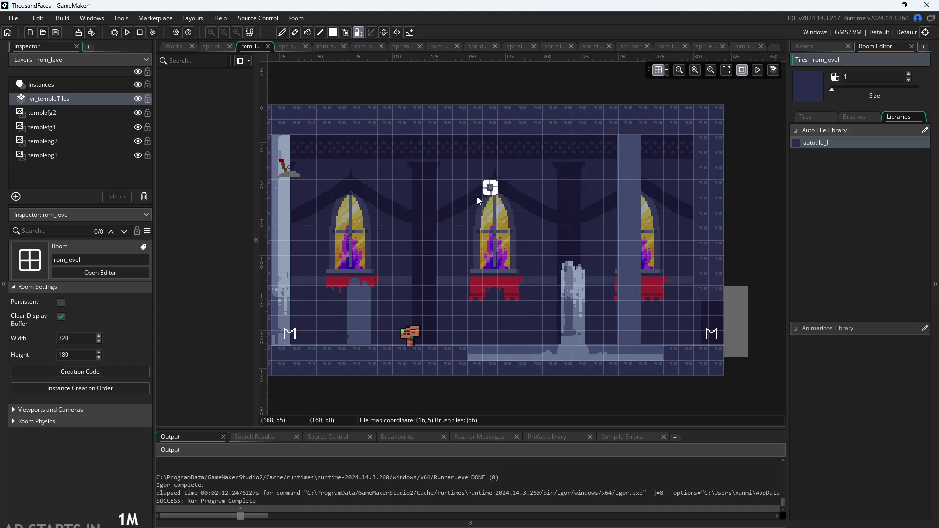
scroll(398, 248, up, 4)
mouse_move(396, 255)
mouse_down()
mouse_move(439, 215)
mouse_move(416, 273)
mouse_move(477, 247)
mouse_move(482, 184)
mouse_move(563, 230)
mouse_up()
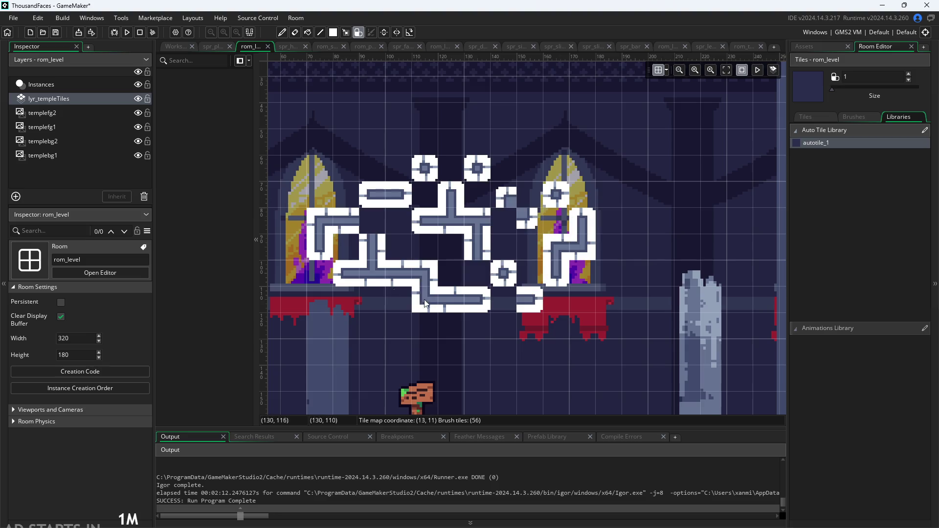
key(ctrl+z)
scroll(538, 269, down, 2)
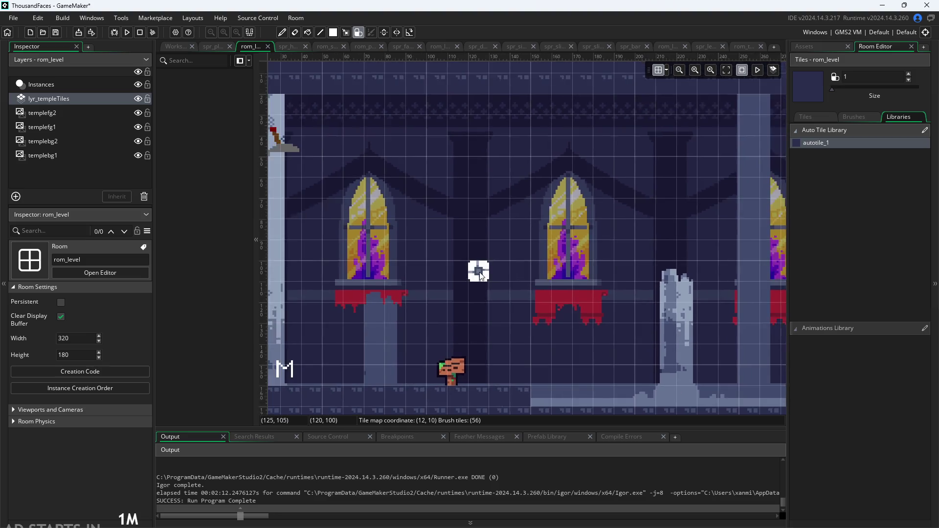
scroll(437, 226, up, 3)
mouse_move(430, 226)
mouse_down()
mouse_move(606, 210)
mouse_move(609, 297)
mouse_move(518, 137)
mouse_move(694, 284)
mouse_move(415, 274)
mouse_move(349, 245)
mouse_up()
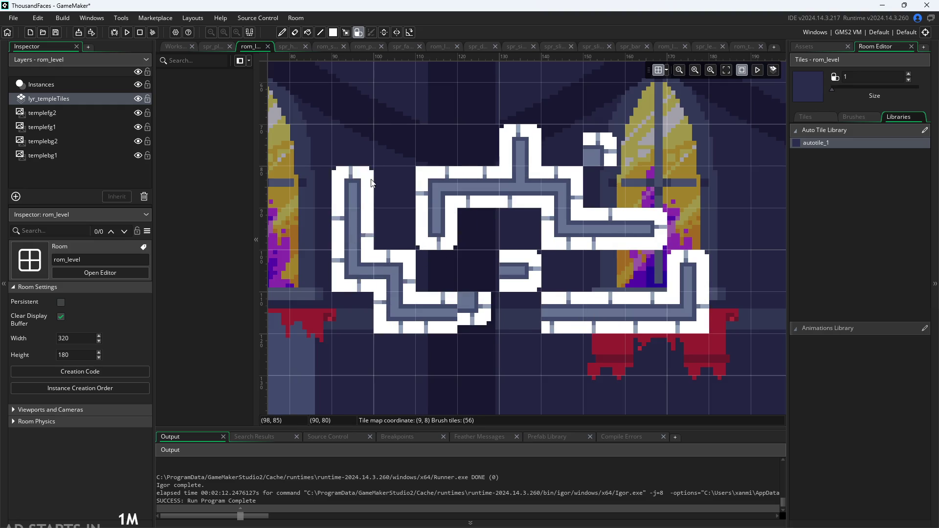
key(ctrl+z)
key(ctrl+z)
key(ctrl+z)
mouse_move(391, 167)
mouse_down()
mouse_move(600, 152)
mouse_move(680, 263)
mouse_move(540, 292)
mouse_up()
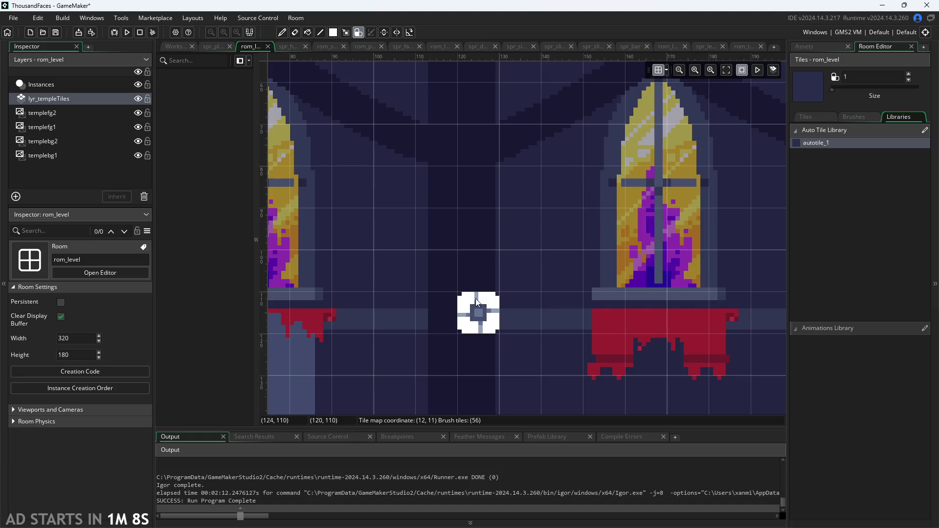
Paint a bar and a cross-shaped autotile wall, then undo its top row
scroll(450, 293, up, 1)
drag(403, 254, 421, 254)
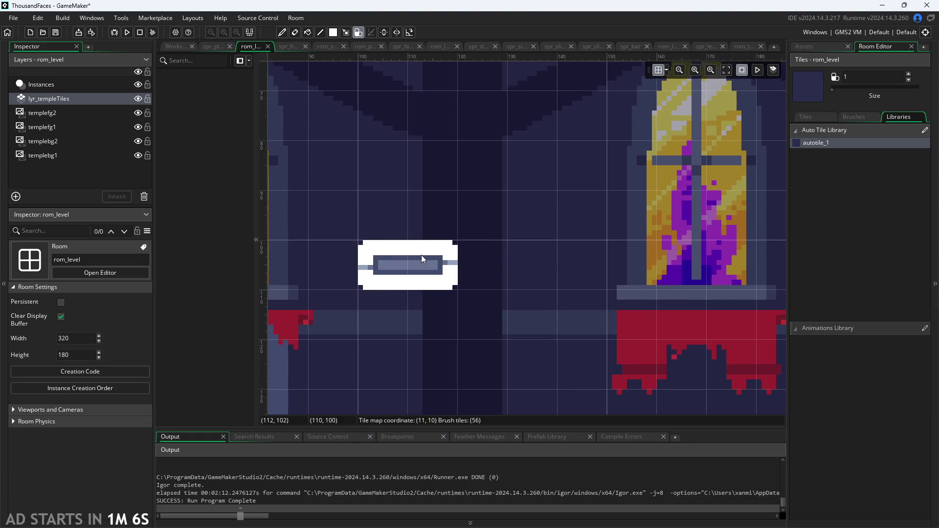
mouse_move(492, 220)
mouse_down()
mouse_move(533, 215)
mouse_move(483, 304)
mouse_up()
click(569, 291)
key(ctrl+z)
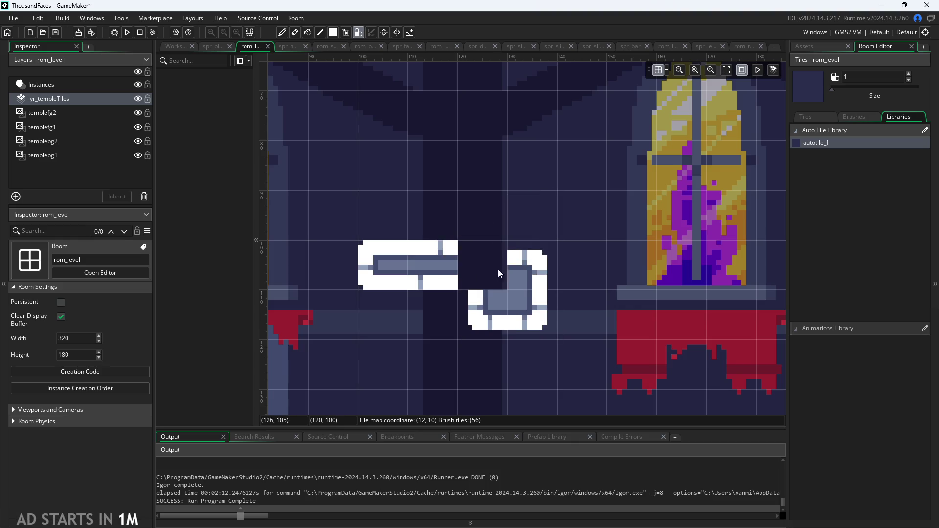
Switch from the autotile library to the tileset and paint a row along the floor
scroll(657, 306, up, 1)
scroll(657, 305, up, 4)
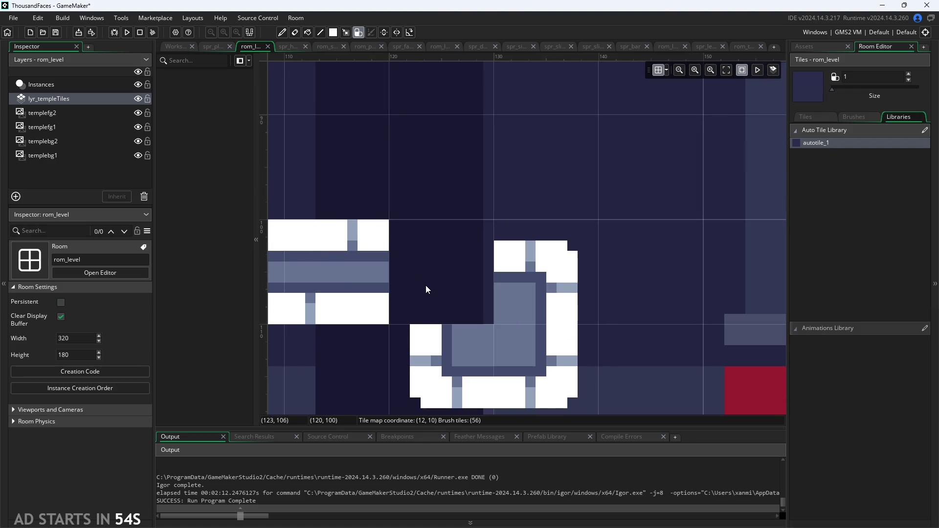
scroll(440, 156, down, 2)
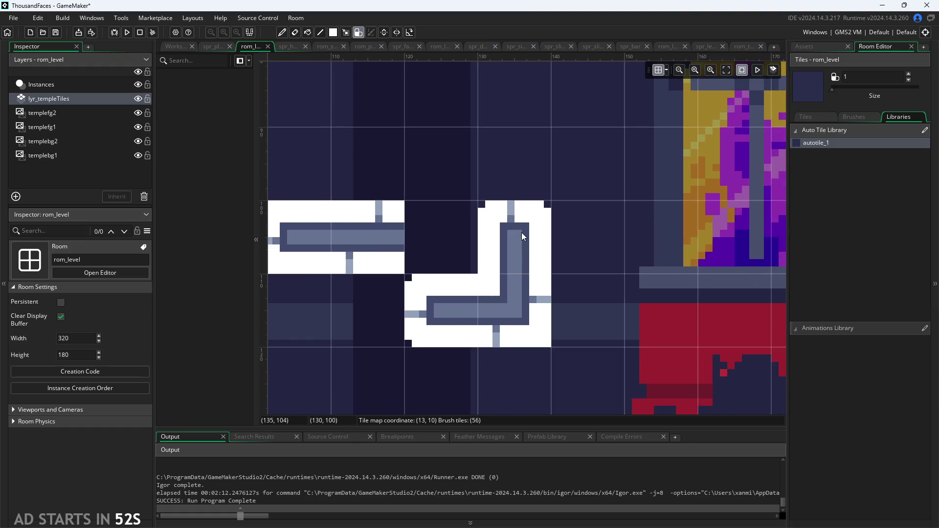
scroll(538, 229, down, 2)
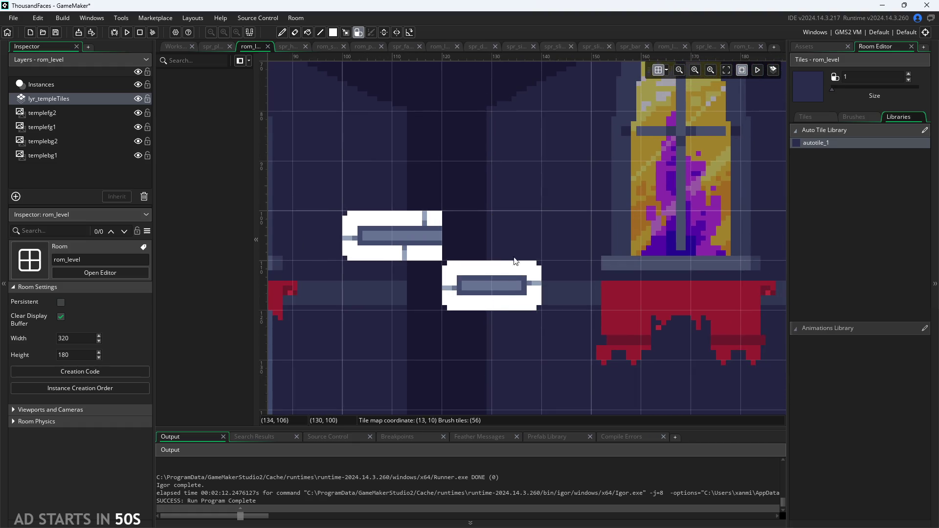
scroll(464, 251, down, 3)
scroll(463, 251, down, 3)
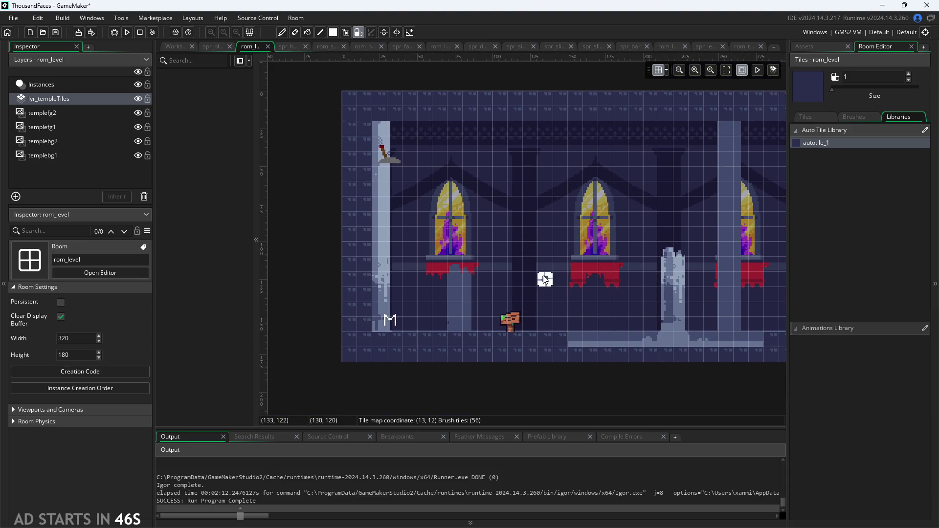
drag(574, 339, 448, 289)
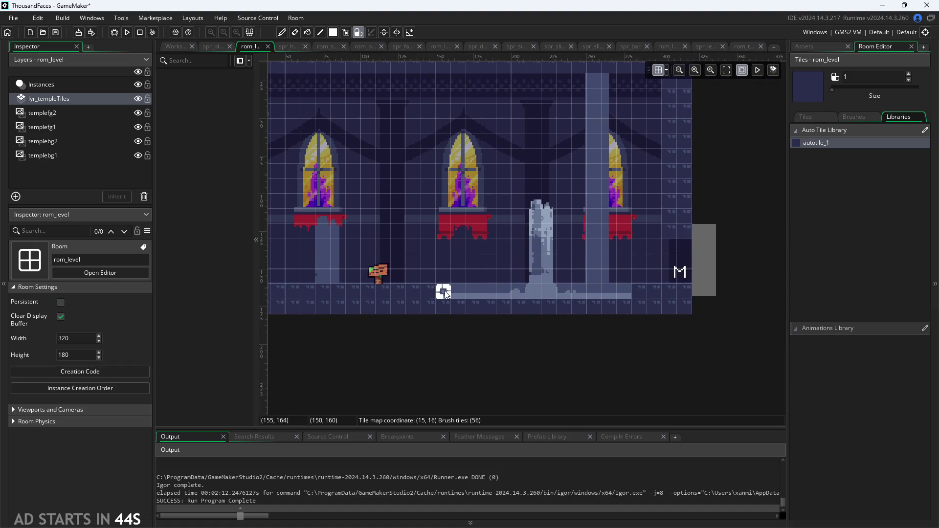
click(851, 119)
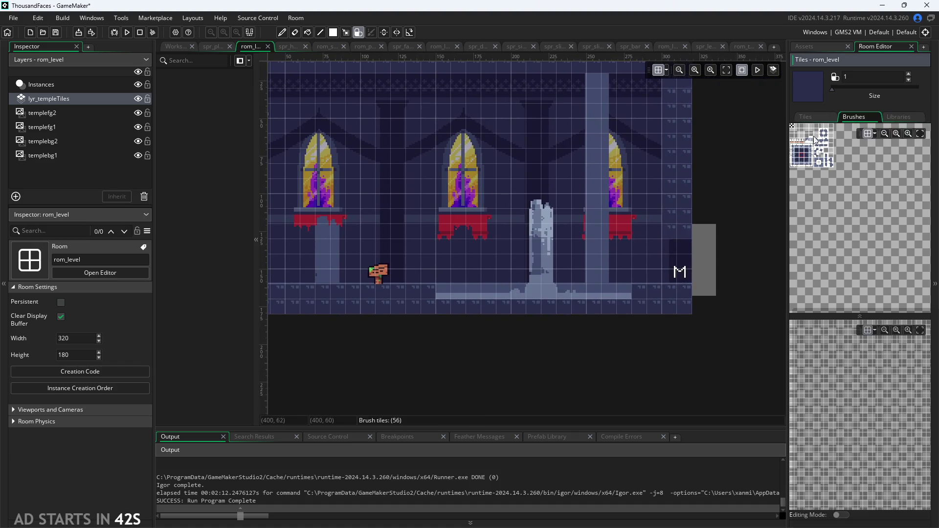
click(808, 118)
drag(440, 291, 538, 291)
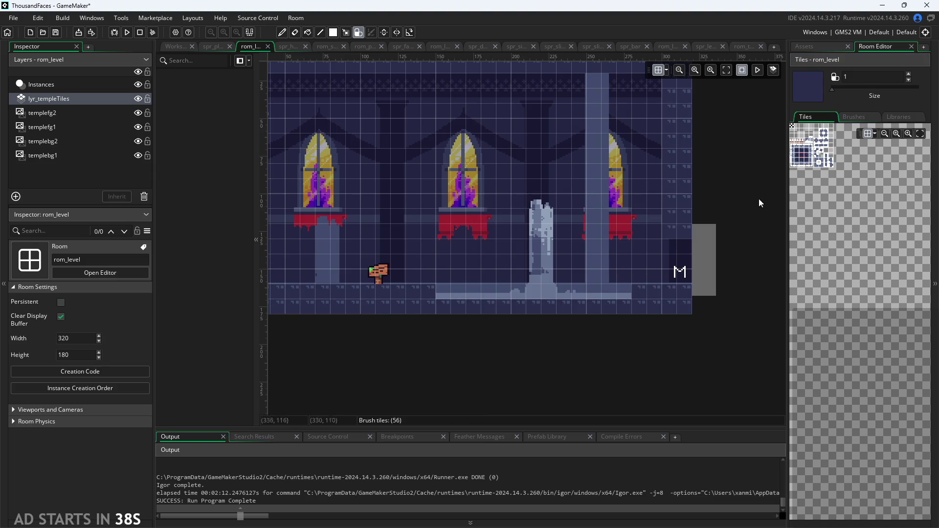
Repaint the floor strip with the top-middle temple floor tile
click(803, 159)
drag(447, 290, 512, 291)
scroll(812, 176, up, 5)
scroll(826, 339, down, 2)
click(857, 215)
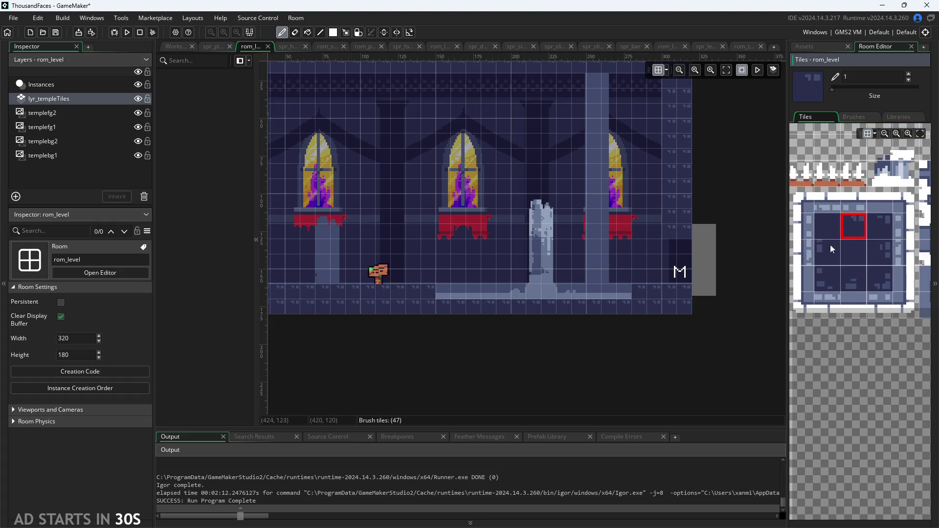
drag(422, 291, 568, 292)
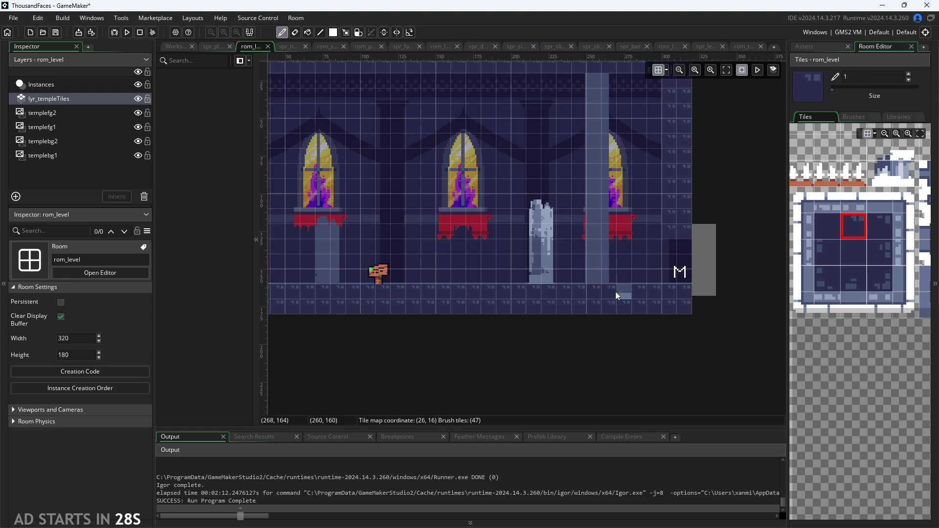
scroll(543, 354, down, 2)
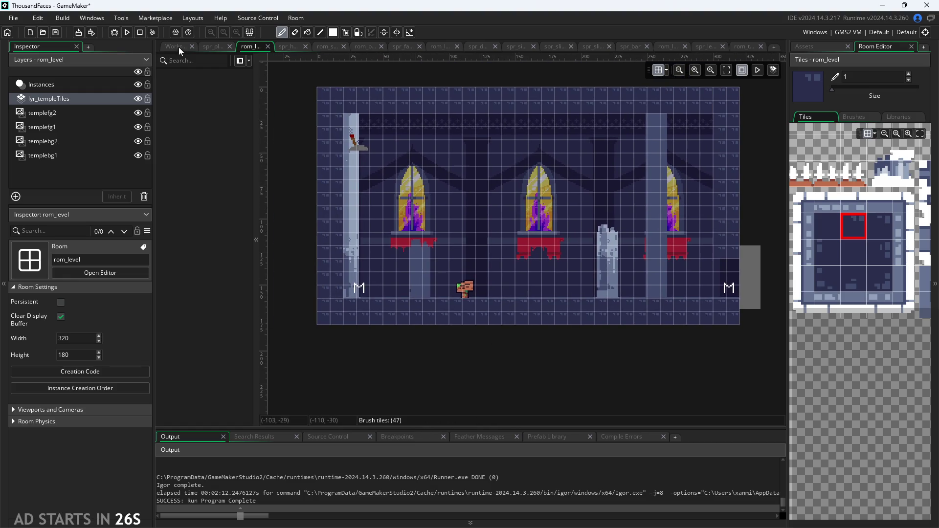
click(179, 49)
Scroll Script1 to the correctMapping function, then bring Paint's ThousandFacesNotes sketch forward
scroll(696, 197, up, 1)
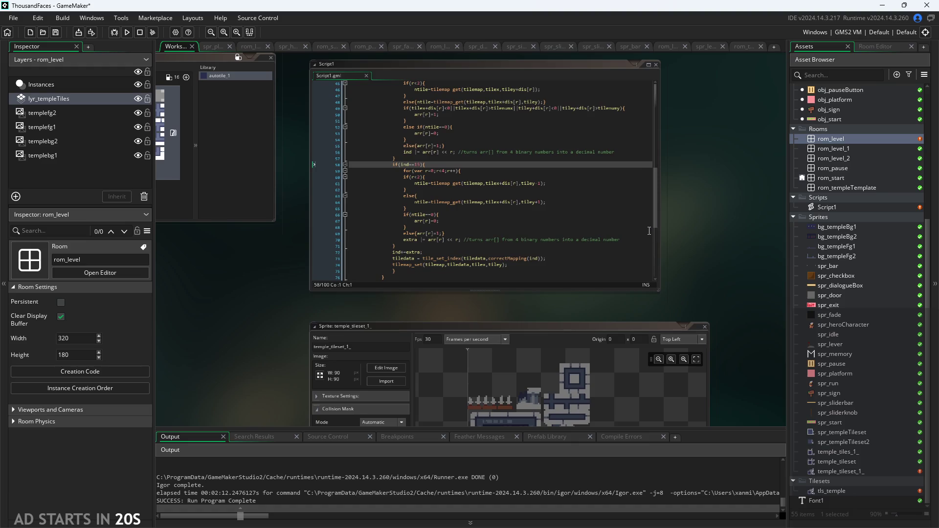
scroll(695, 197, up, 3)
scroll(477, 293, down, 1)
scroll(476, 308, down, 5)
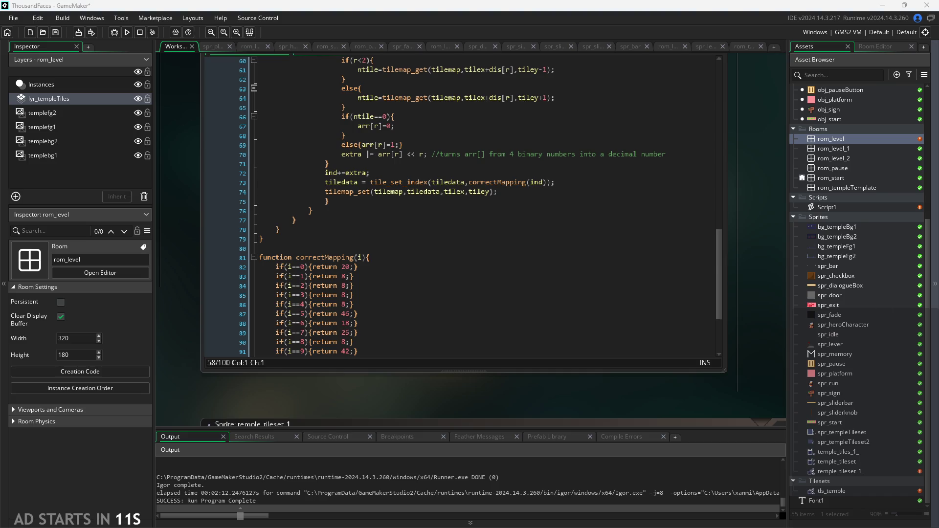
ctrl+scroll(761, 338, down, 2)
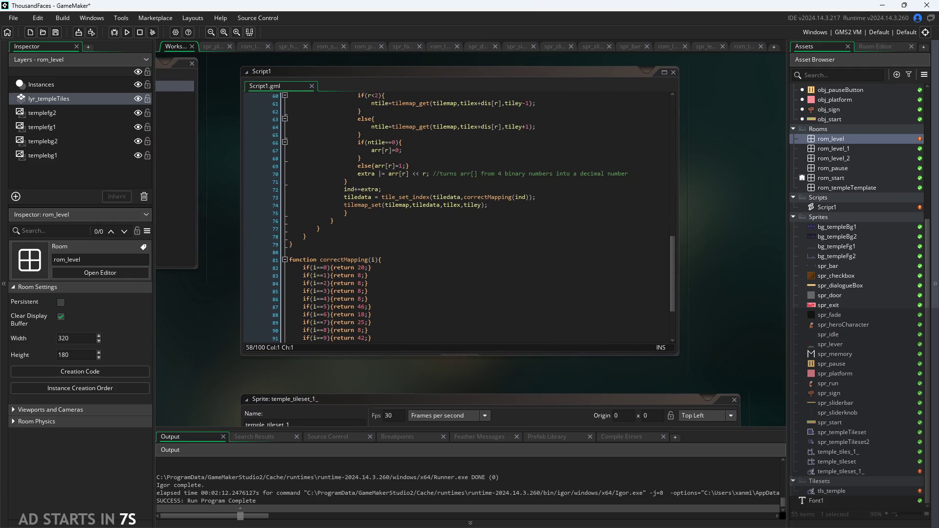
key(alt+Tab)
scroll(169, 273, up, 3)
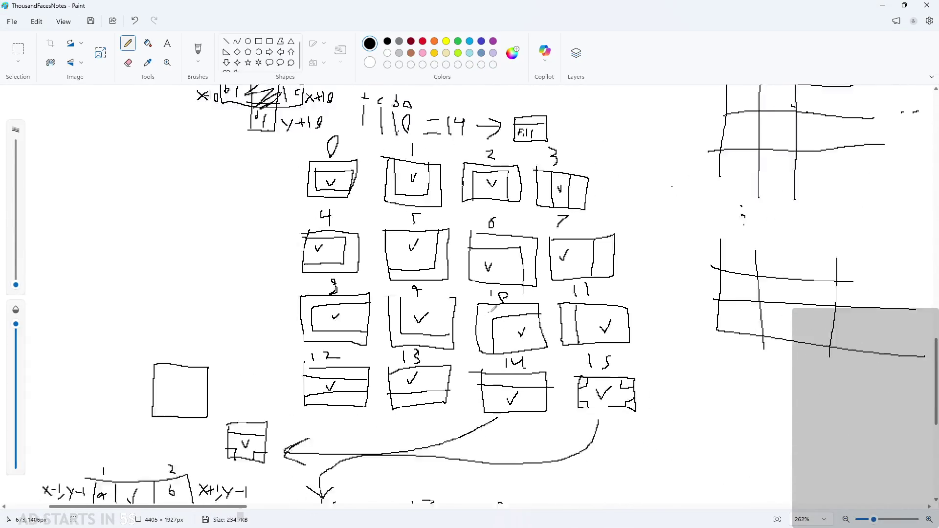
Pencil a rectangle split by two horizontal and two vertical lines into a 3x3 grid
scroll(205, 211, up, 2)
mouse_move(202, 197)
mouse_down()
mouse_move(215, 345)
mouse_move(450, 335)
mouse_move(183, 185)
mouse_up()
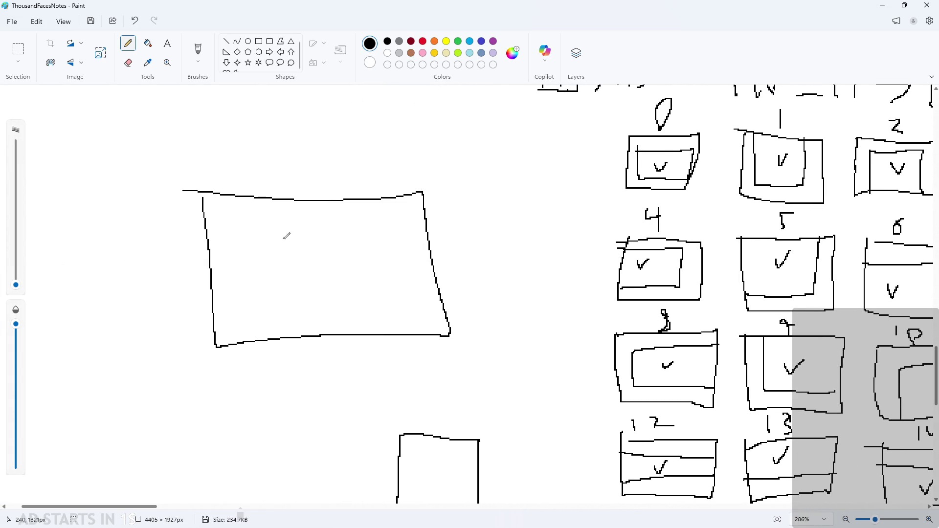
scroll(283, 237, up, 2)
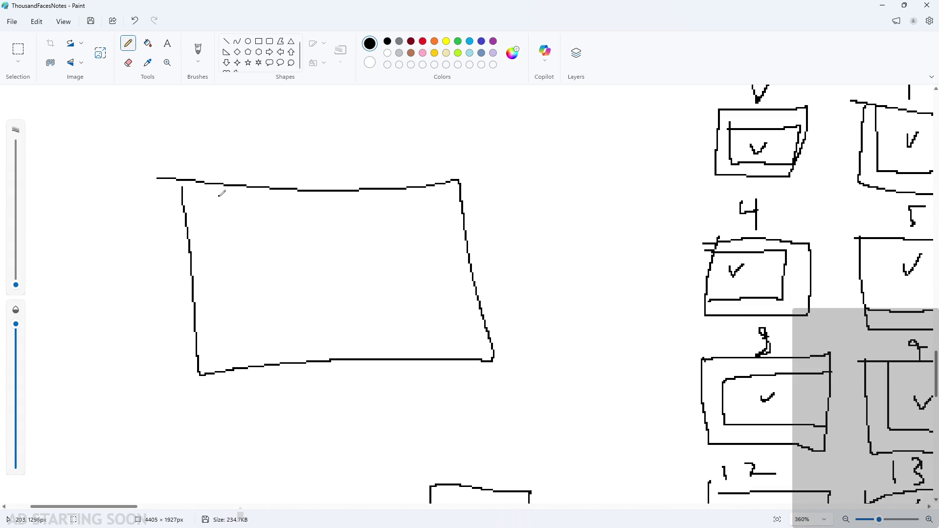
drag(188, 235, 464, 240)
mouse_move(195, 314)
mouse_down()
mouse_move(288, 300)
mouse_move(481, 297)
mouse_up()
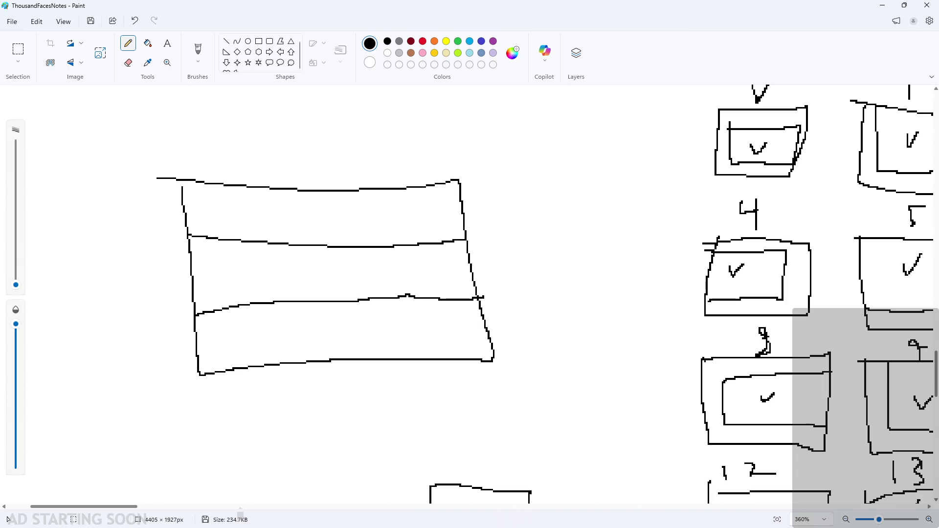
drag(270, 189, 295, 379)
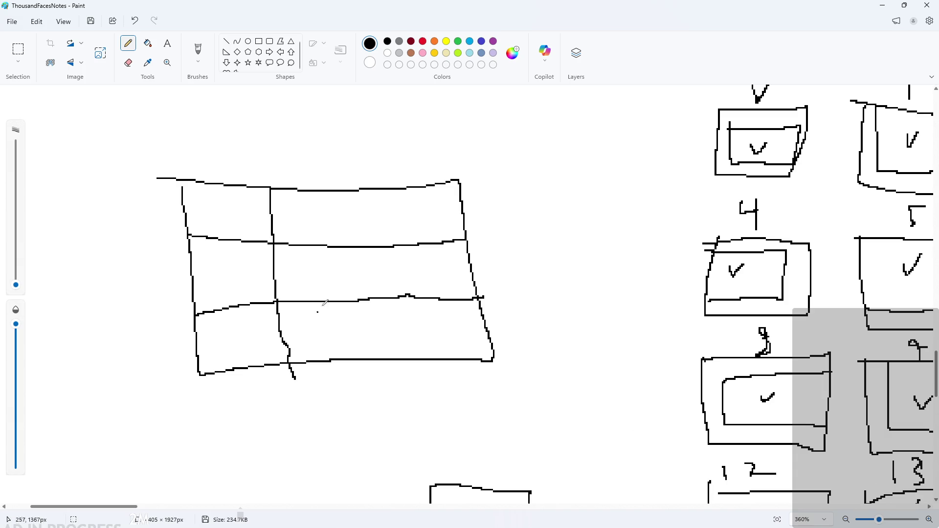
drag(370, 189, 377, 366)
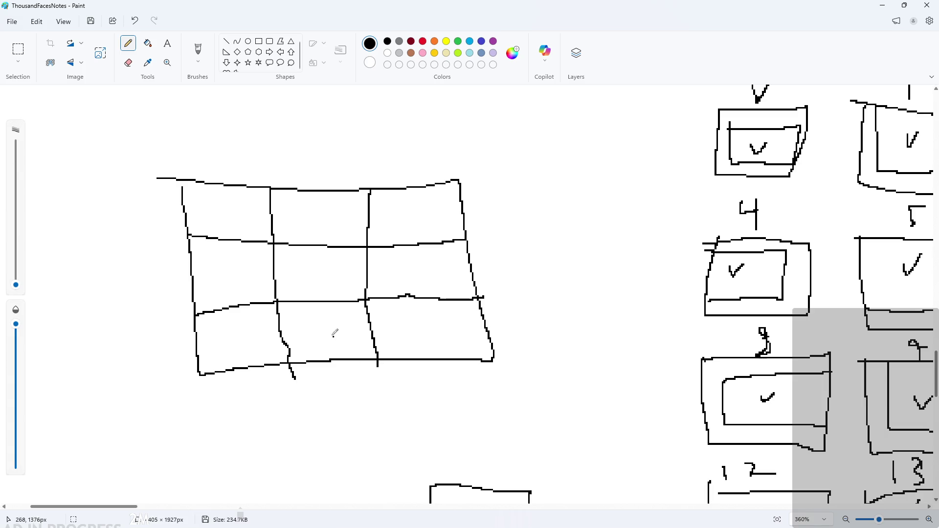
mouse_move(289, 248)
mouse_down()
mouse_move(279, 259)
mouse_move(337, 250)
mouse_up()
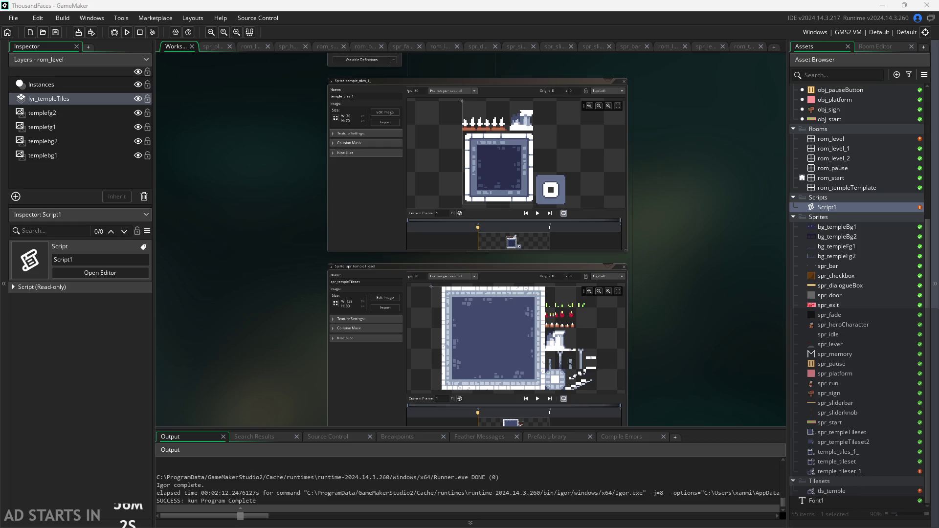
Open obj_controller's Create event code for editing
scroll(737, 285, up, 2)
scroll(847, 301, up, 7)
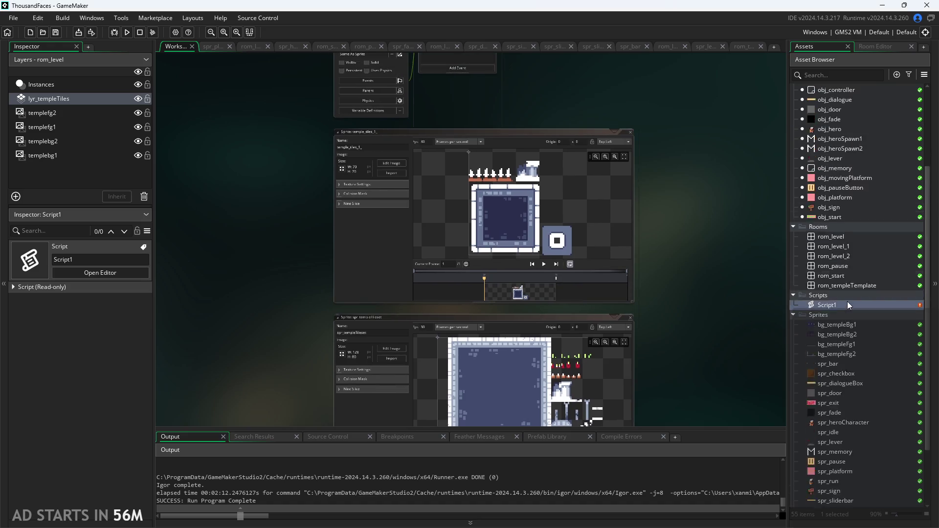
scroll(807, 315, down, 1)
scroll(693, 308, up, 1)
scroll(690, 305, down, 1)
scroll(680, 244, down, 3)
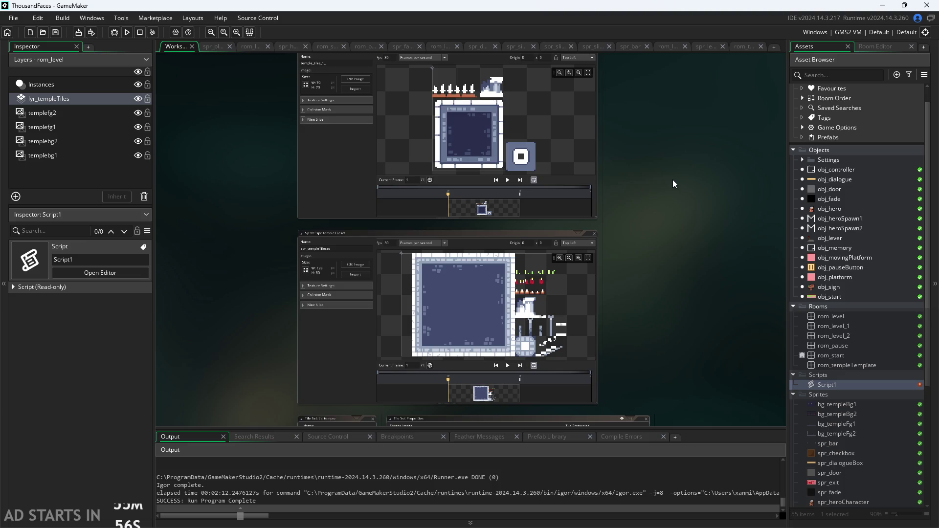
double_click(817, 170)
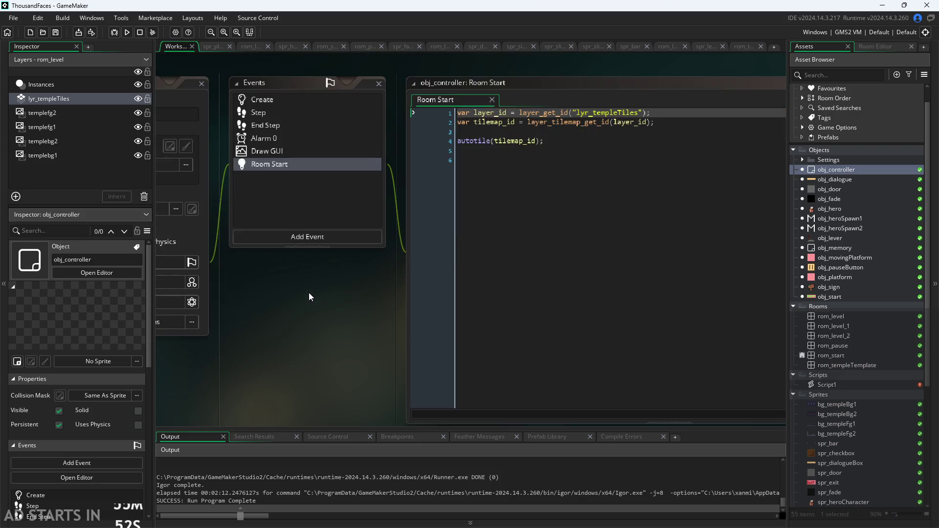
click(275, 102)
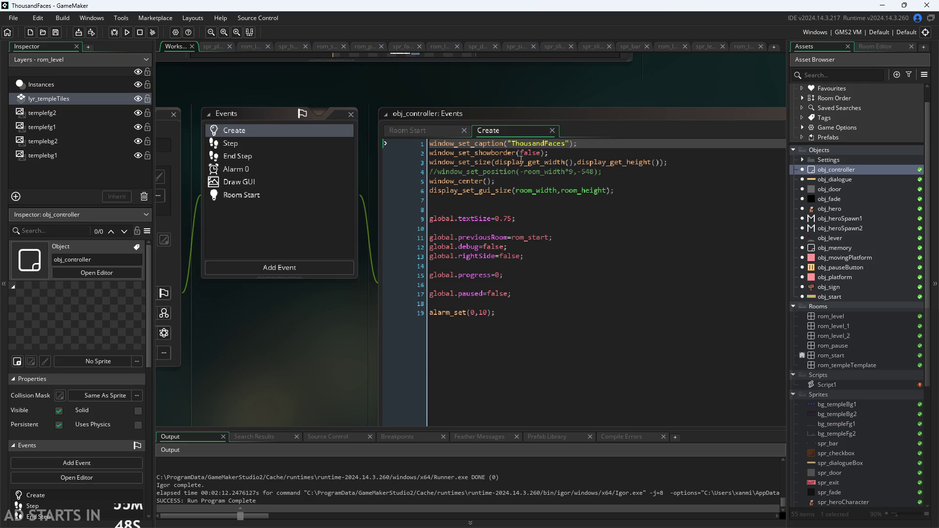
click(637, 190)
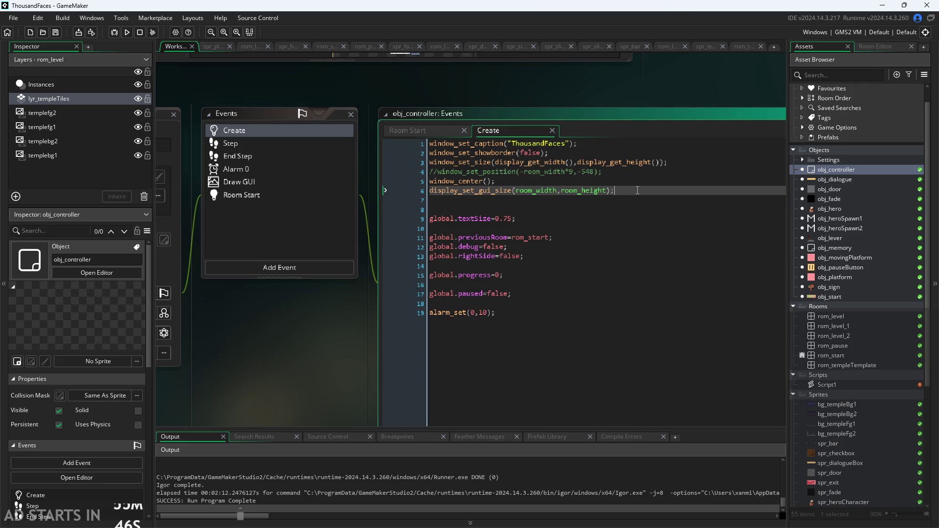
Add global.playerHealth=5 on a new line and save with Ctrl+S
key(Down)
key(Down)
key(Down)
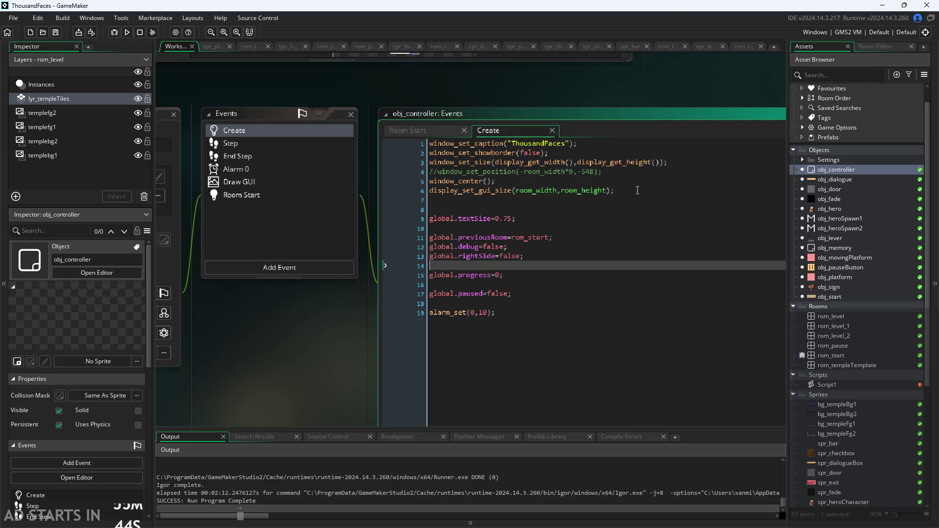
key(Return)
key(Return)
key(Up)
text(g)
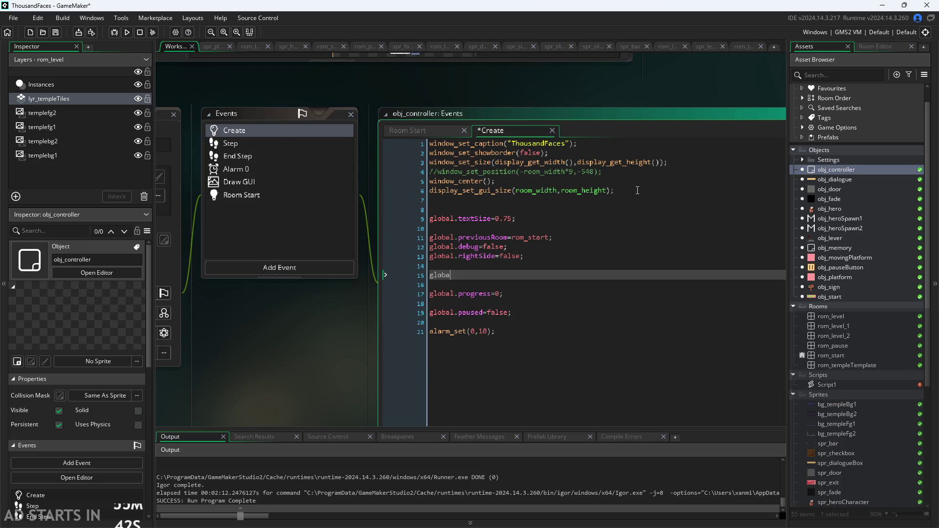
text(lobal.playerHealth=5;)
ctrl+scroll(319, 345, down, 3)
key(ctrl+s)
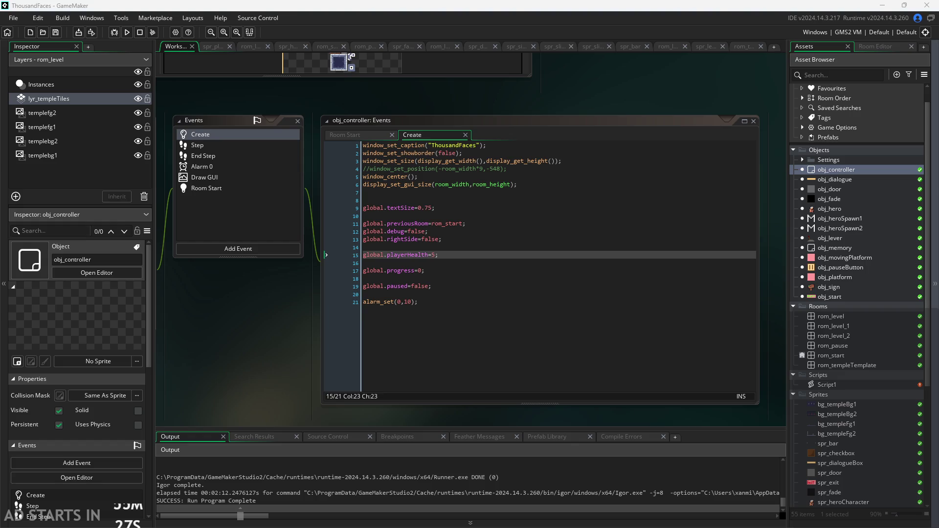
drag(265, 339, 256, 308)
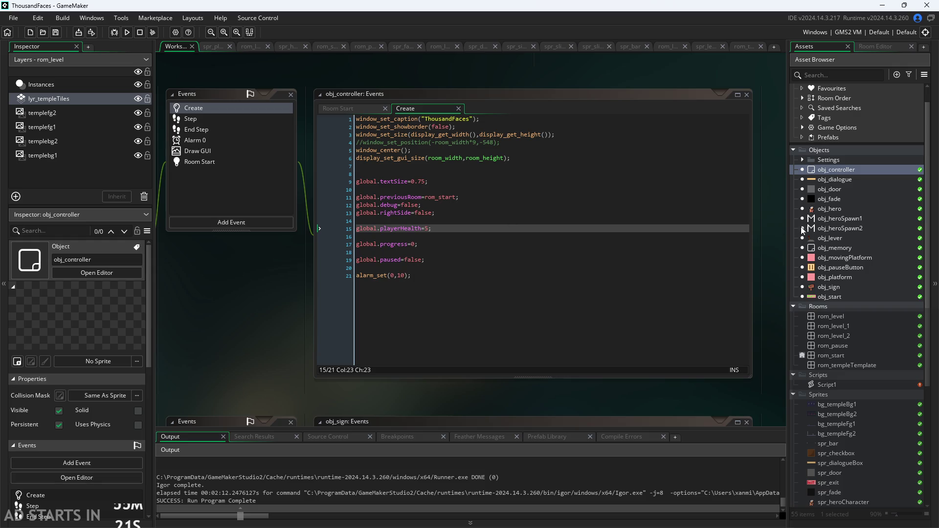
double_click(861, 209)
Review obj_hero's End Step collision code, then its Create event variables
mouse_move(366, 308)
mouse_down()
mouse_move(307, 304)
mouse_move(312, 282)
mouse_up()
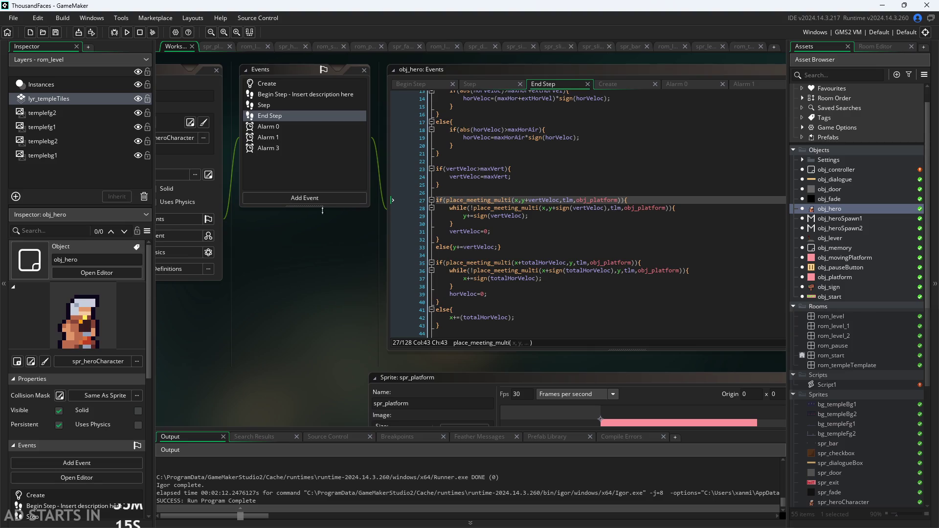
ctrl+scroll(417, 263, up, 3)
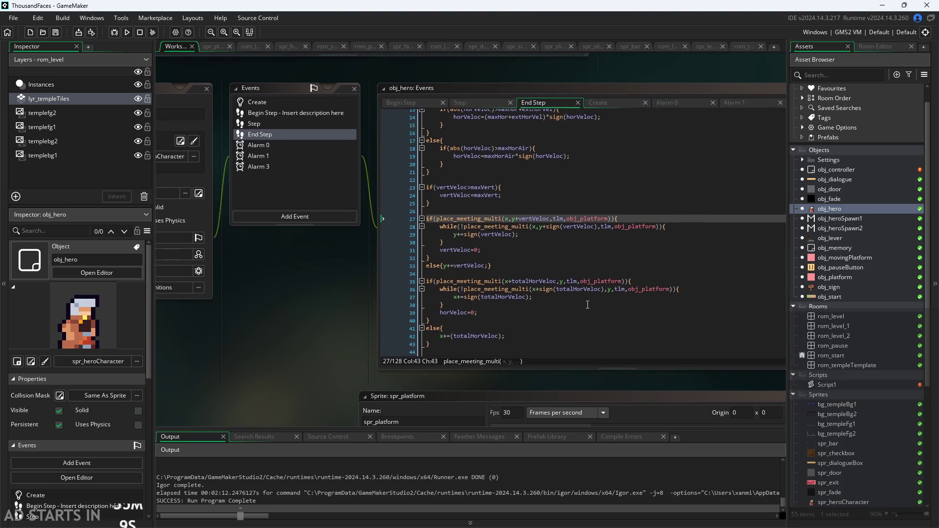
scroll(587, 302, up, 4)
drag(359, 288, 297, 289)
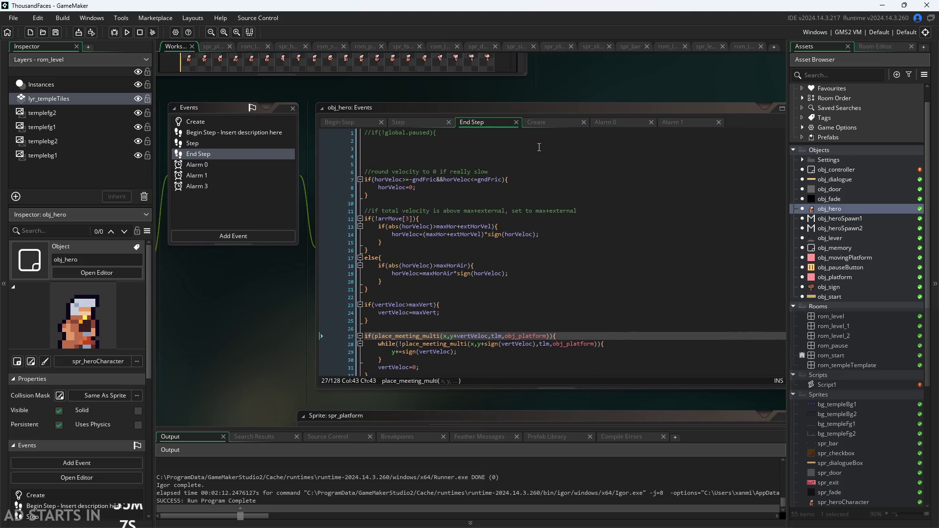
click(555, 123)
scroll(391, 266, down, 4)
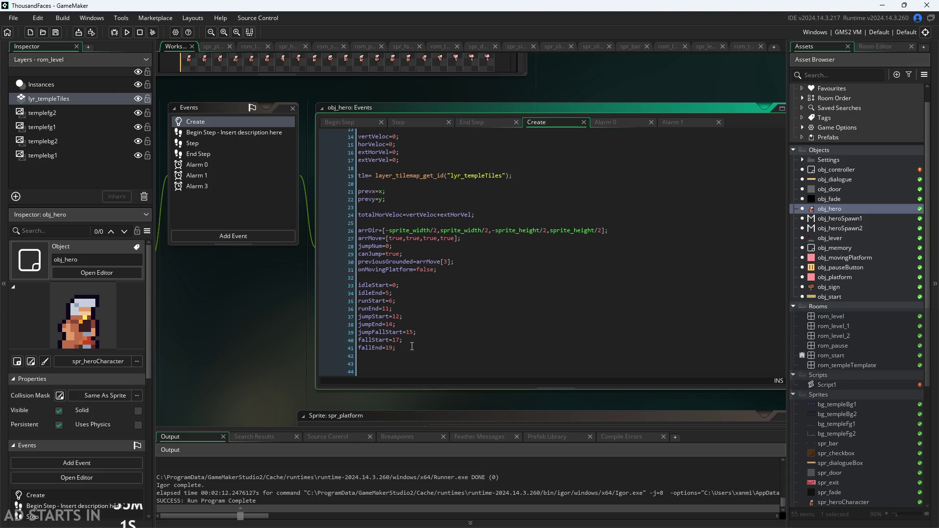
mouse_move(224, 326)
mouse_down()
mouse_move(271, 311)
mouse_move(250, 313)
mouse_up()
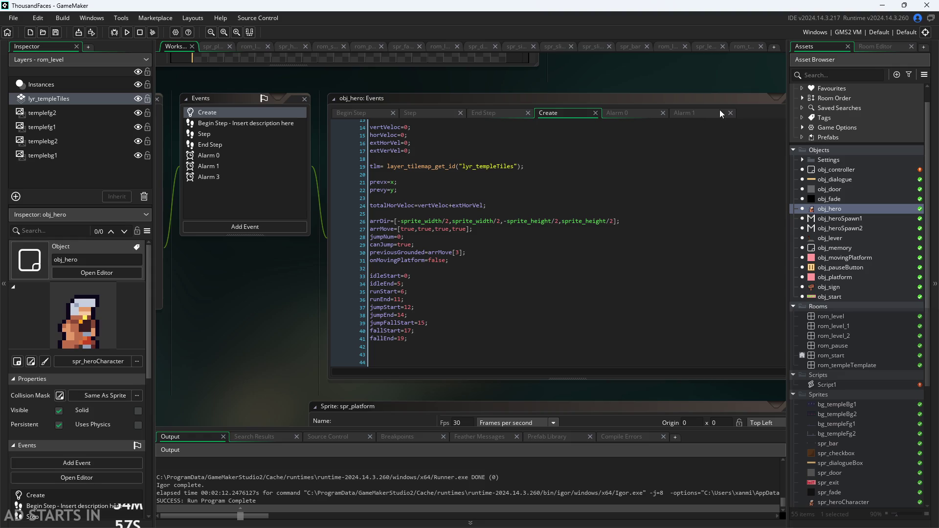
click(233, 191)
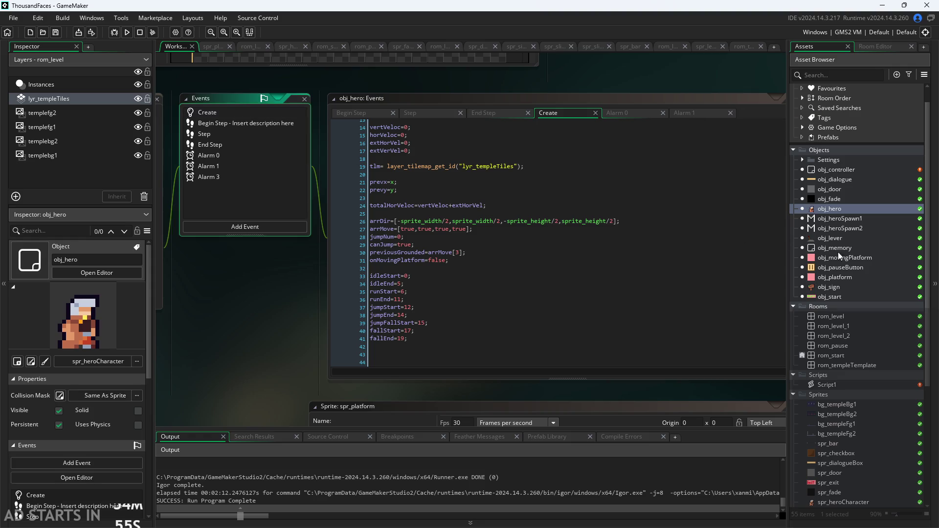
double_click(832, 169)
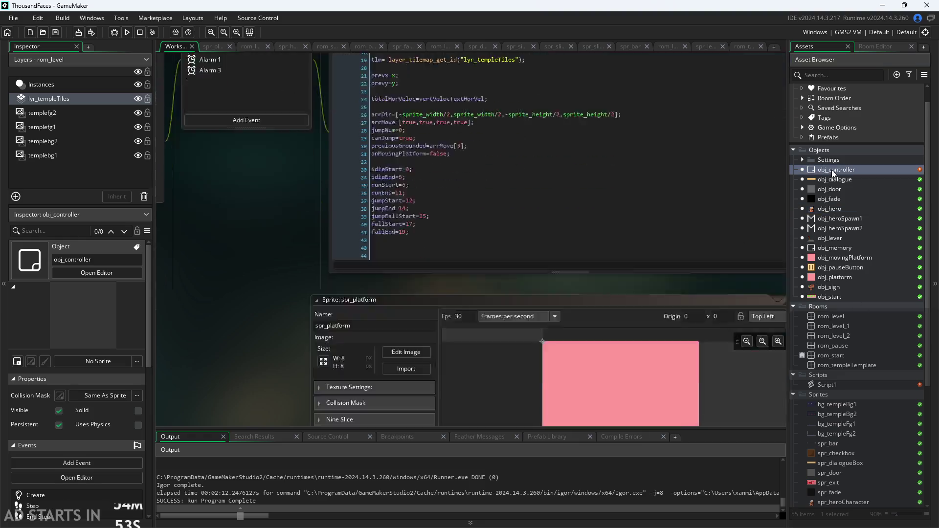
Bring obj_controller's Create code with global.playerHealth=5 into view, then switch to the ThousandFacesNotes sketch
scroll(335, 288, up, 1)
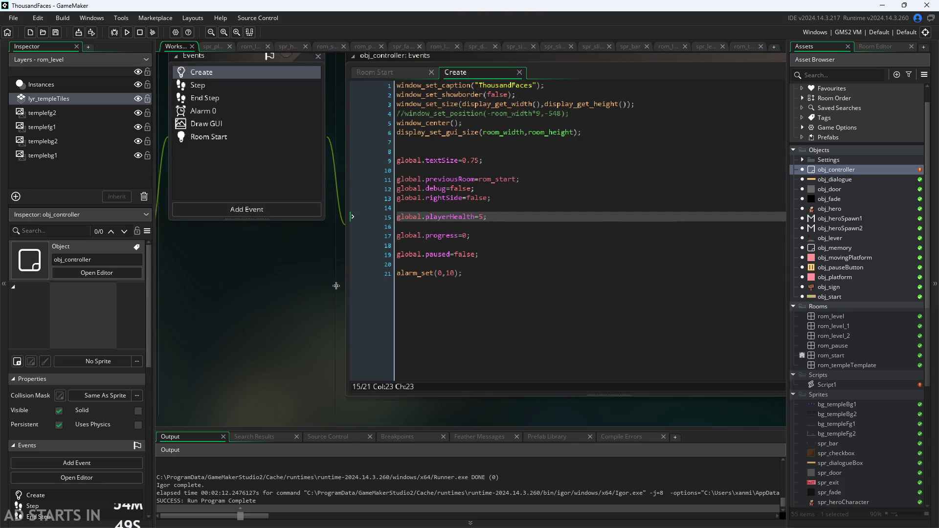
drag(273, 285, 309, 296)
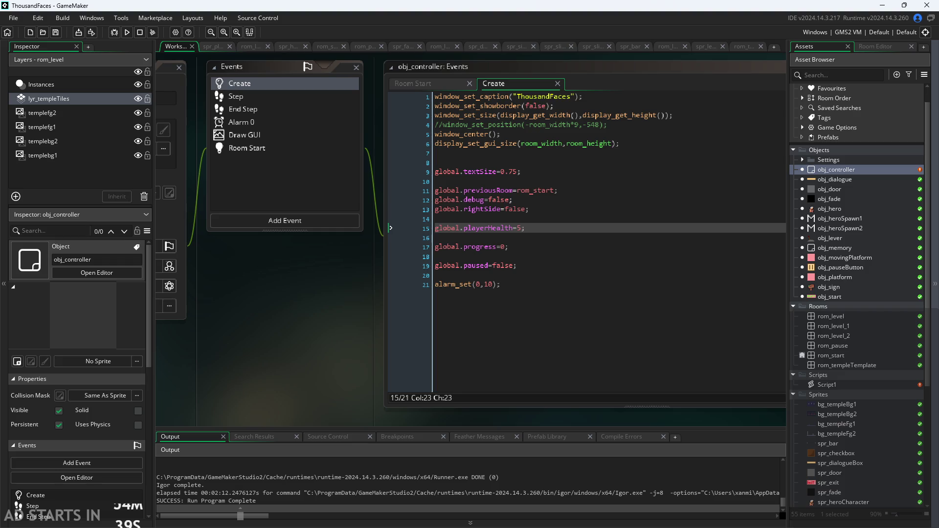
key(alt+Tab)
scroll(498, 349, down, 5)
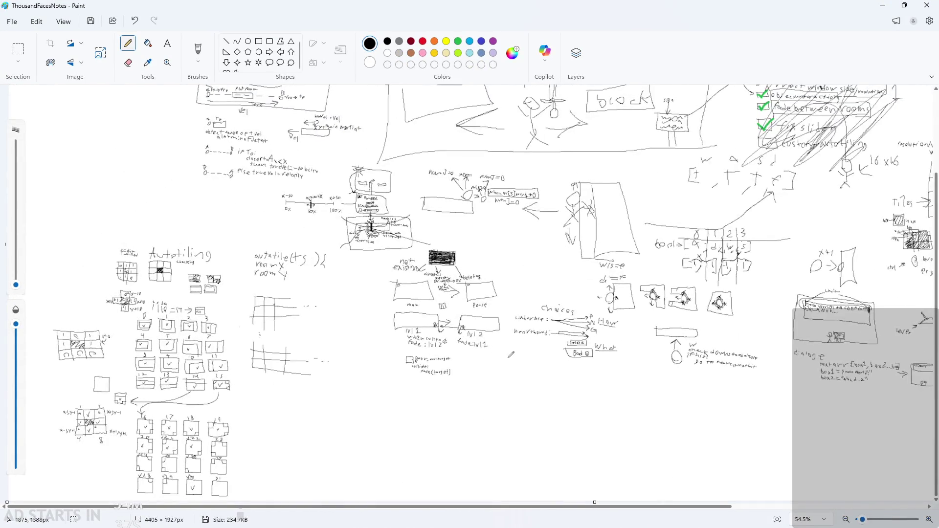
Pencil a large game-screen rectangle in a blank area, with a long health-bar outline inside
scroll(466, 458, up, 3)
scroll(466, 457, up, 5)
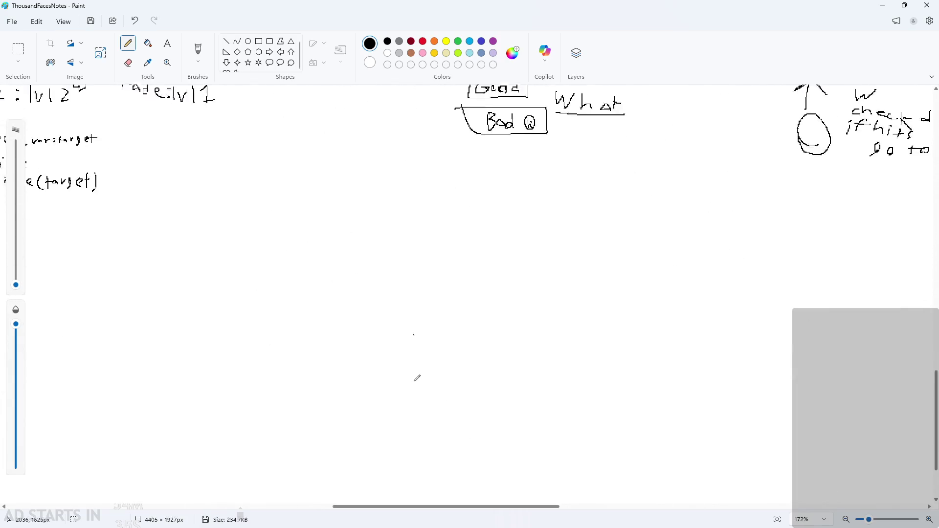
mouse_move(239, 175)
mouse_down()
mouse_move(237, 391)
mouse_move(594, 392)
mouse_move(597, 203)
mouse_move(215, 169)
mouse_up()
scroll(259, 199, up, 2)
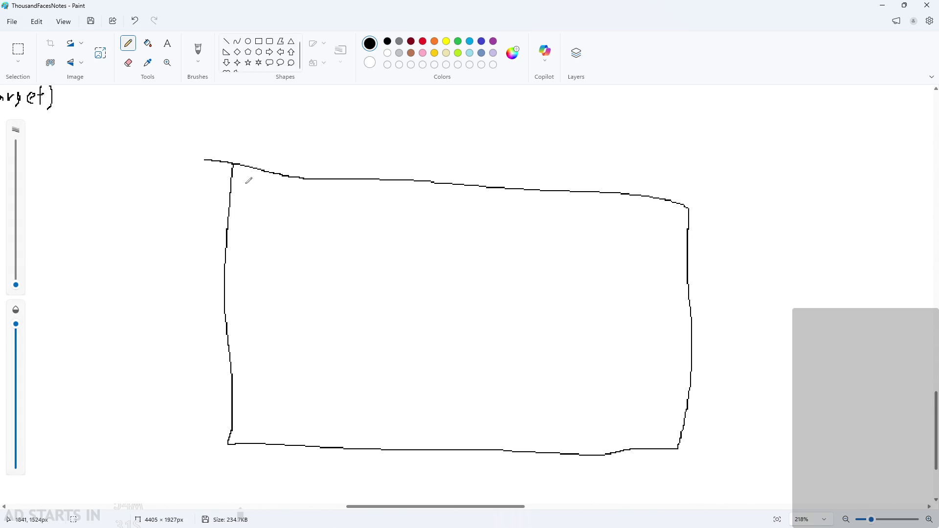
scroll(249, 181, up, 1)
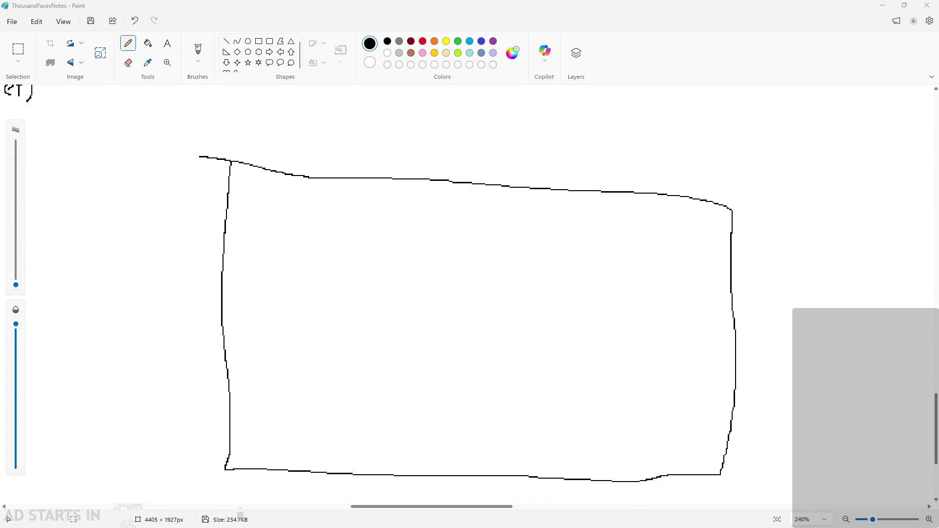
ctrl+scroll(639, 225, down, 1)
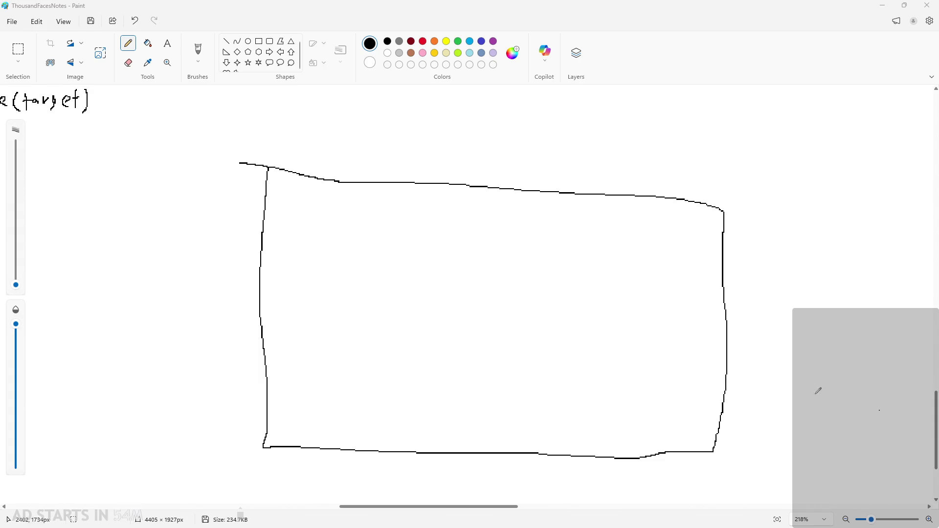
ctrl+scroll(636, 357, up, 1)
mouse_move(249, 170)
mouse_down()
mouse_move(352, 185)
mouse_move(273, 164)
mouse_move(246, 165)
mouse_move(243, 189)
mouse_move(375, 201)
mouse_move(284, 156)
mouse_move(223, 158)
mouse_move(283, 182)
mouse_move(359, 189)
mouse_up()
Mark the health bar's segments in red, including the last rounded one, then return to black
ctrl+scroll(266, 168, up, 2)
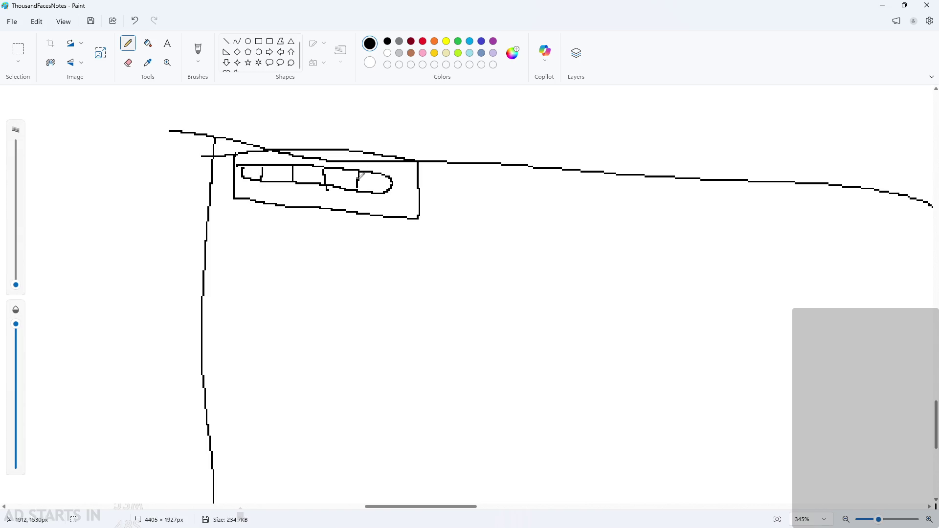
click(423, 41)
drag(303, 172, 309, 175)
drag(370, 178, 342, 177)
ctrl+scroll(346, 283, down, 3)
scroll(417, 237, down, 1)
scroll(425, 292, up, 3)
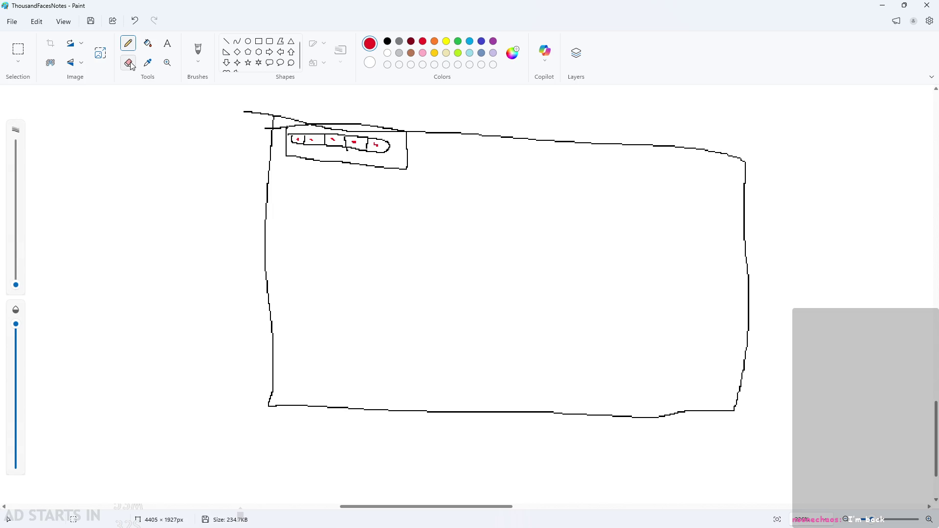
click(400, 52)
click(387, 42)
Draw a curved line rising from the bar to a large ellipse and divide it into segments
scroll(379, 155, up, 1)
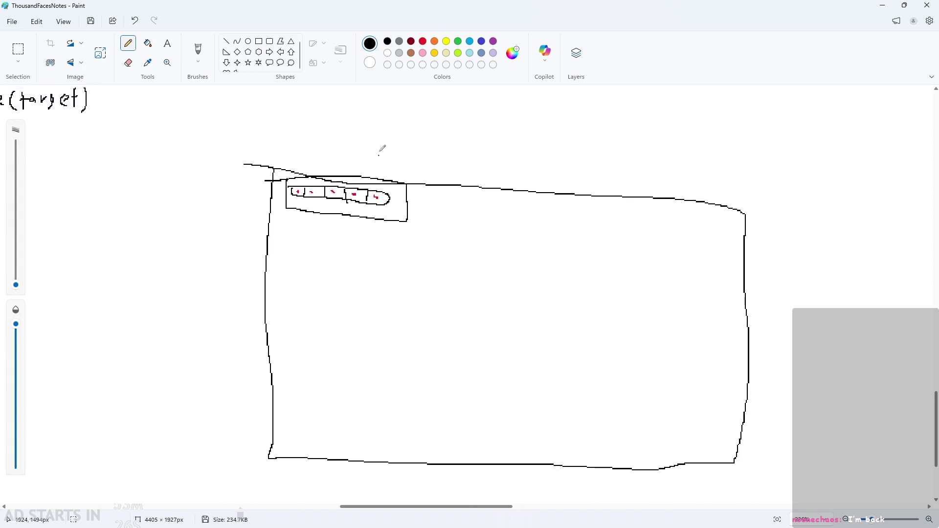
scroll(429, 209, up, 2)
scroll(455, 201, down, 2)
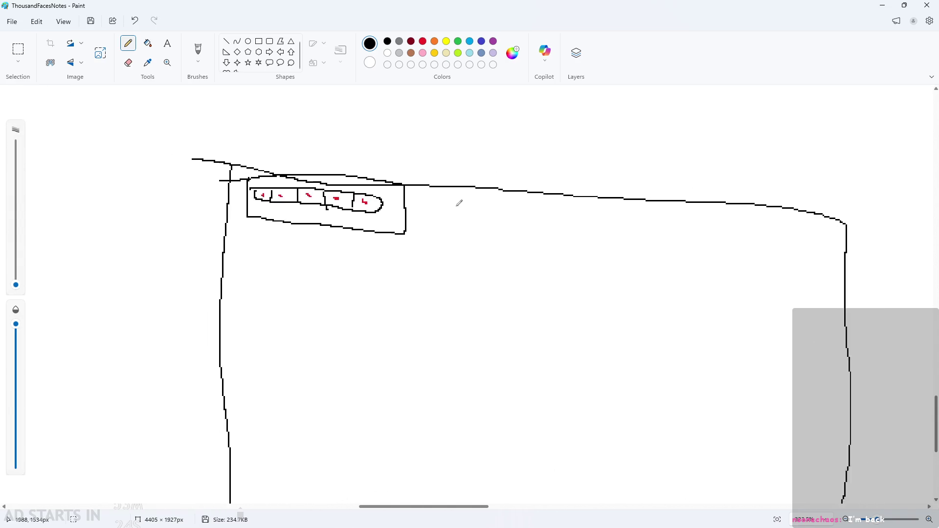
drag(383, 177, 494, 145)
scroll(587, 151, up, 2)
scroll(566, 149, up, 2)
drag(480, 176, 482, 195)
mouse_move(509, 185)
mouse_down()
mouse_move(466, 172)
mouse_move(702, 190)
mouse_move(501, 164)
mouse_move(504, 198)
mouse_up()
key(ctrl+z)
key(ctrl+z)
drag(551, 166, 555, 202)
drag(599, 171, 604, 199)
drag(646, 175, 648, 201)
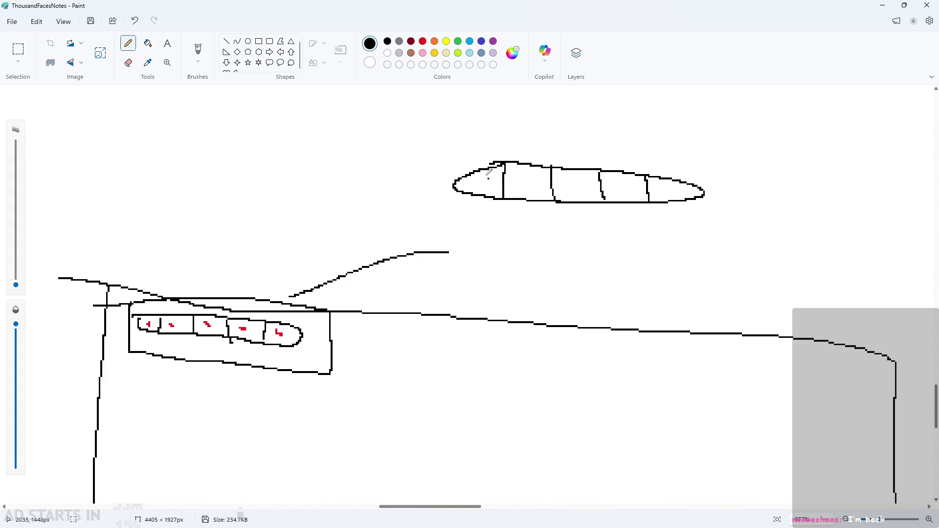
Add red marks inside the enlarged bar and cross out its last segment with an X
click(423, 41)
drag(510, 179, 669, 189)
click(387, 41)
drag(647, 143, 645, 217)
drag(601, 143, 602, 227)
drag(560, 143, 549, 226)
drag(504, 128, 504, 198)
key(ctrl+z)
key(ctrl+z)
key(ctrl+z)
drag(637, 145, 666, 176)
drag(663, 153, 637, 173)
Draw a second, empty segmented bar below with an arrow pointing to it
mouse_move(500, 239)
mouse_down()
mouse_move(543, 282)
mouse_move(641, 244)
mouse_move(478, 243)
mouse_move(529, 293)
mouse_up()
drag(592, 248, 592, 288)
drag(636, 239, 648, 283)
drag(698, 249, 699, 278)
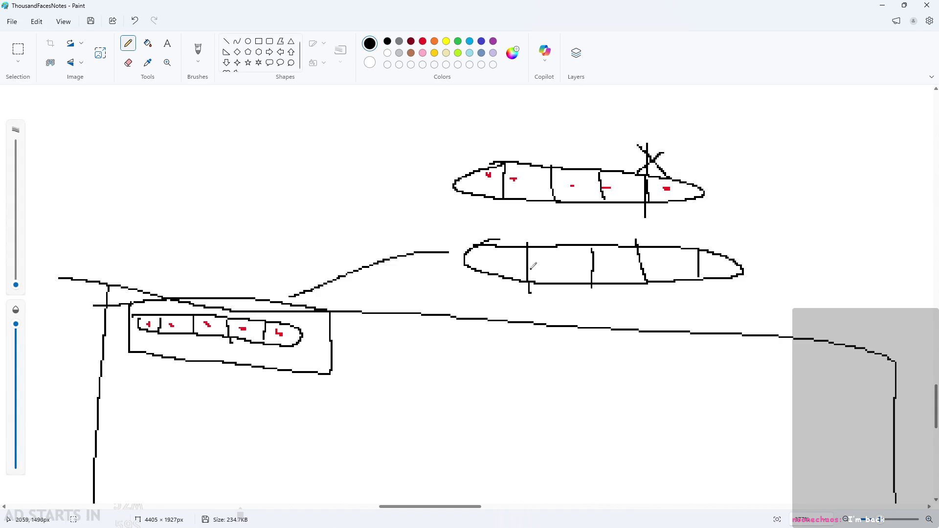
mouse_move(575, 206)
mouse_down()
mouse_move(584, 225)
mouse_move(597, 211)
mouse_up()
scroll(547, 193, up, 3)
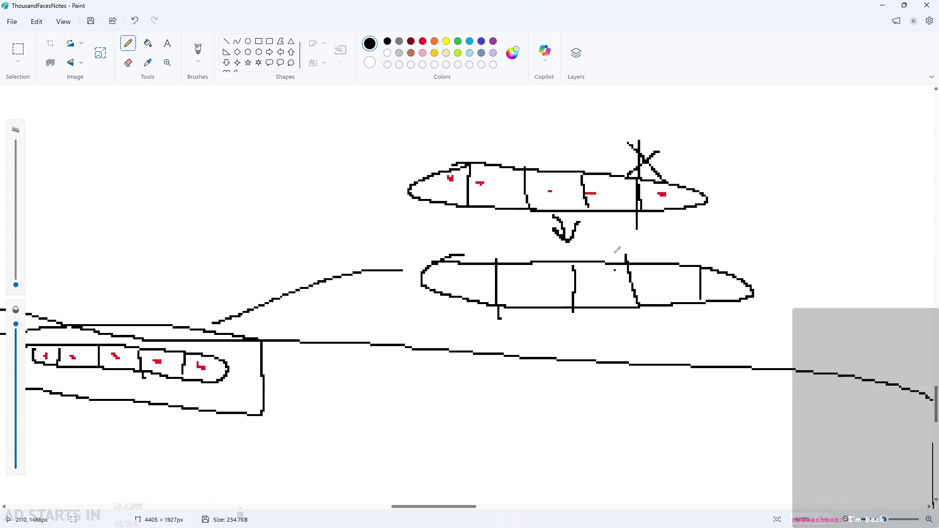
scroll(582, 284, up, 1)
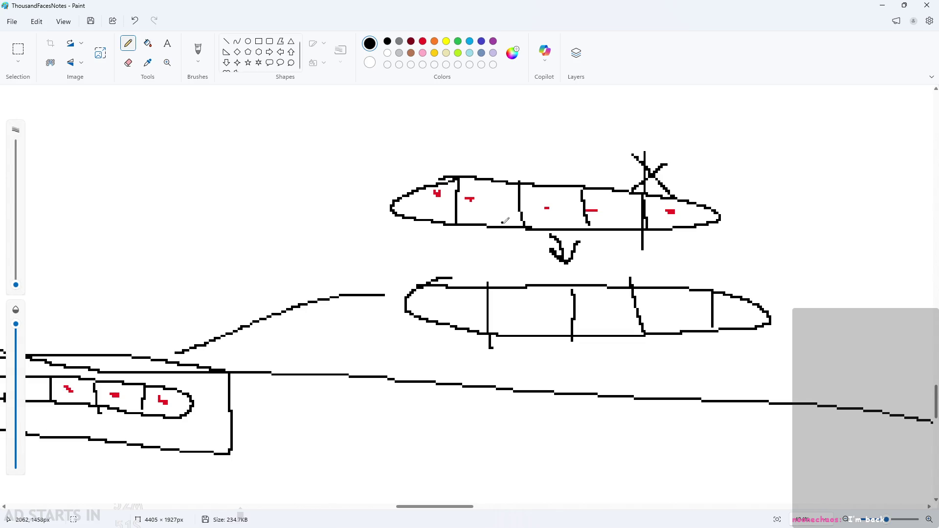
scroll(524, 201, down, 2)
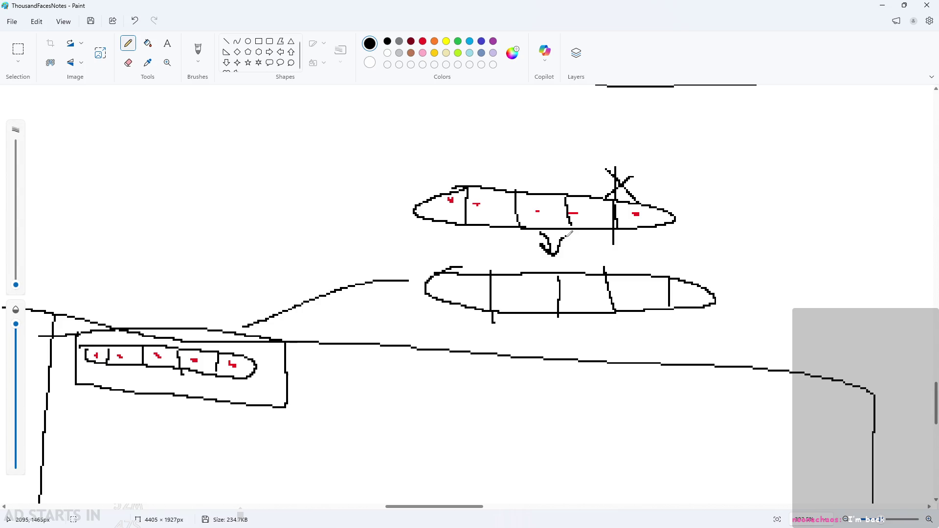
click(497, 219)
ctrl+scroll(499, 210, up, 1)
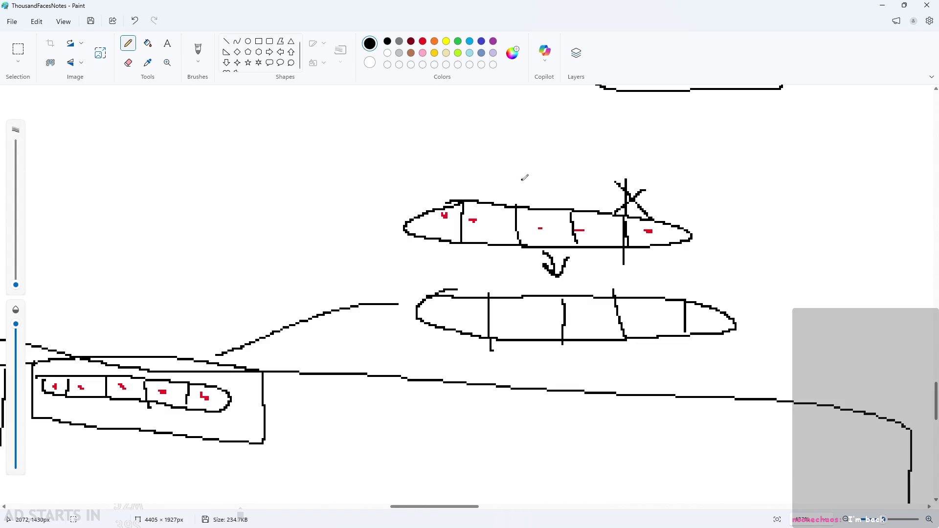
ctrl+scroll(535, 183, down, 2)
ctrl+scroll(724, 274, up, 3)
Handwrite the note 'hp = 0' beside the bars
drag(669, 285, 735, 262)
drag(470, 507, 495, 508)
key(ctrl+z)
mouse_move(479, 147)
mouse_down()
mouse_move(482, 191)
mouse_move(510, 183)
mouse_up()
mouse_move(517, 179)
mouse_down()
mouse_move(538, 179)
mouse_move(527, 197)
mouse_up()
mouse_move(563, 166)
mouse_down()
mouse_move(587, 168)
mouse_move(587, 181)
mouse_up()
mouse_move(615, 161)
mouse_down()
mouse_move(608, 182)
mouse_move(618, 188)
mouse_move(622, 157)
mouse_move(633, 182)
mouse_move(677, 209)
mouse_move(639, 223)
mouse_up()
scroll(714, 247, up, 1)
Draw an arrow from 'hp = 0' and handwrite 'pause', completing the note 'hp = 0 → pause'
mouse_move(696, 240)
mouse_down()
mouse_move(705, 218)
mouse_move(690, 251)
mouse_move(798, 213)
mouse_move(817, 246)
mouse_up()
click(729, 241)
scroll(861, 242, down, 1)
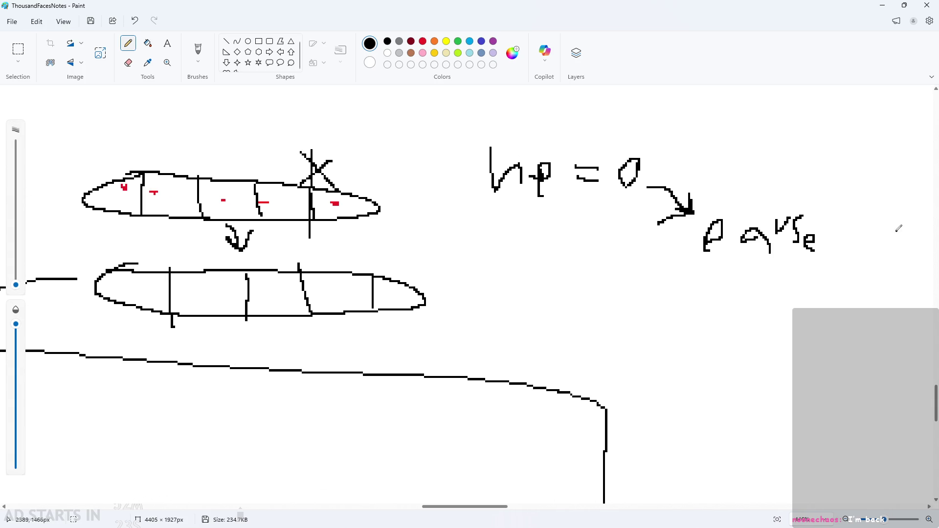
scroll(897, 227, down, 2)
drag(500, 508, 541, 509)
scroll(454, 246, up, 2)
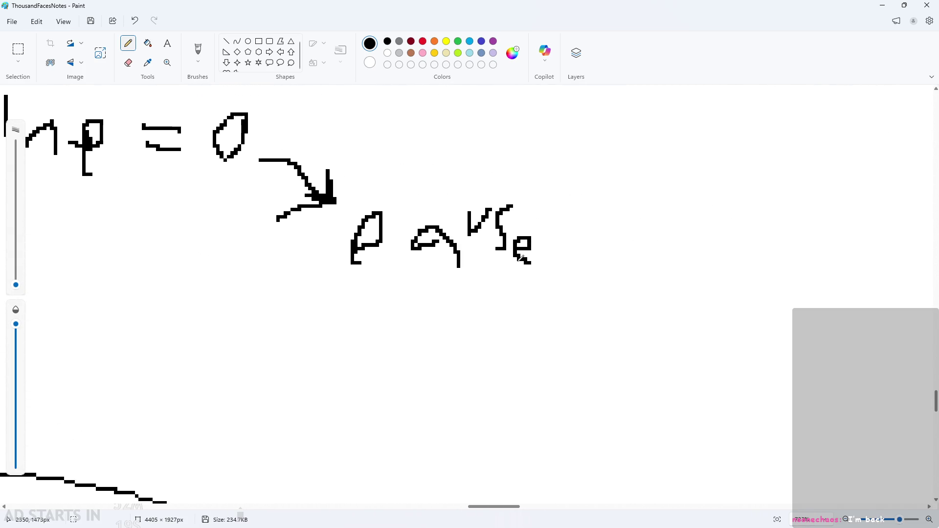
drag(349, 255, 352, 284)
scroll(602, 283, down, 3)
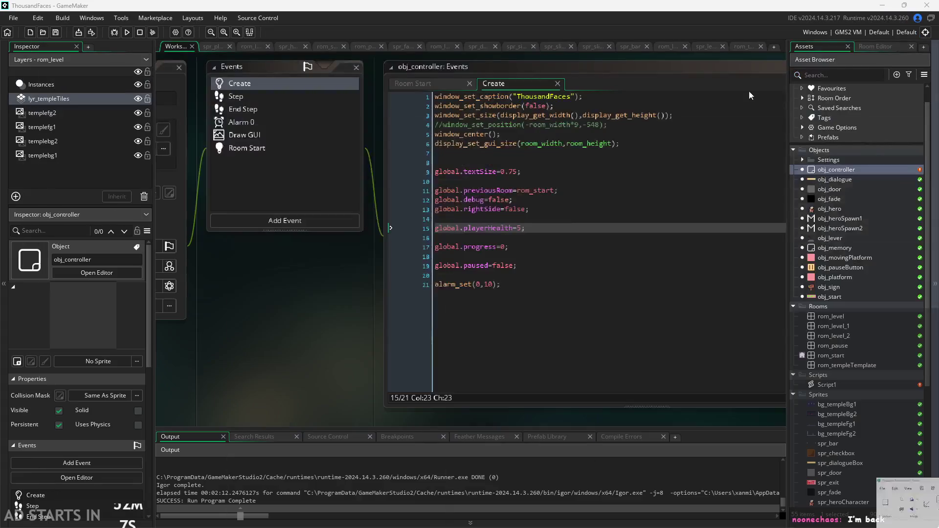
key(alt+Tab)
drag(306, 342, 389, 333)
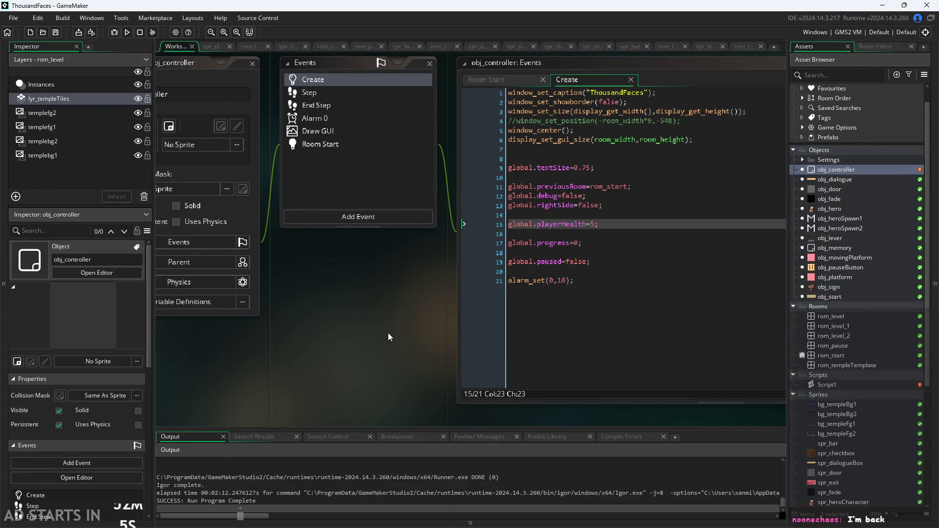
click(127, 32)
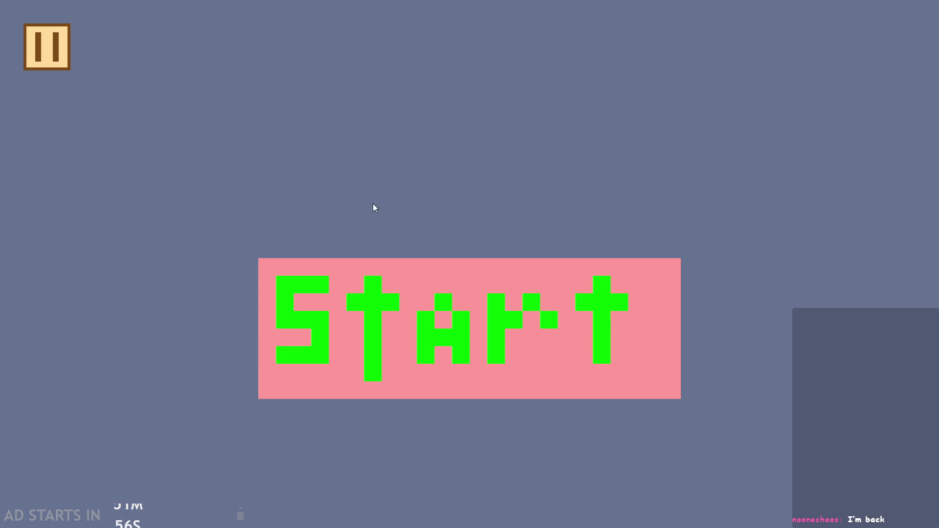
click(401, 306)
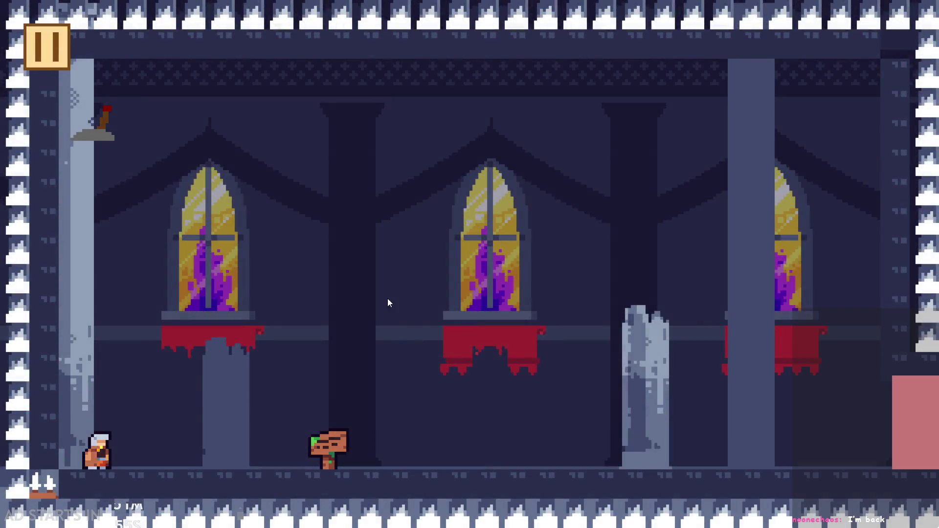
key(space)
click(51, 50)
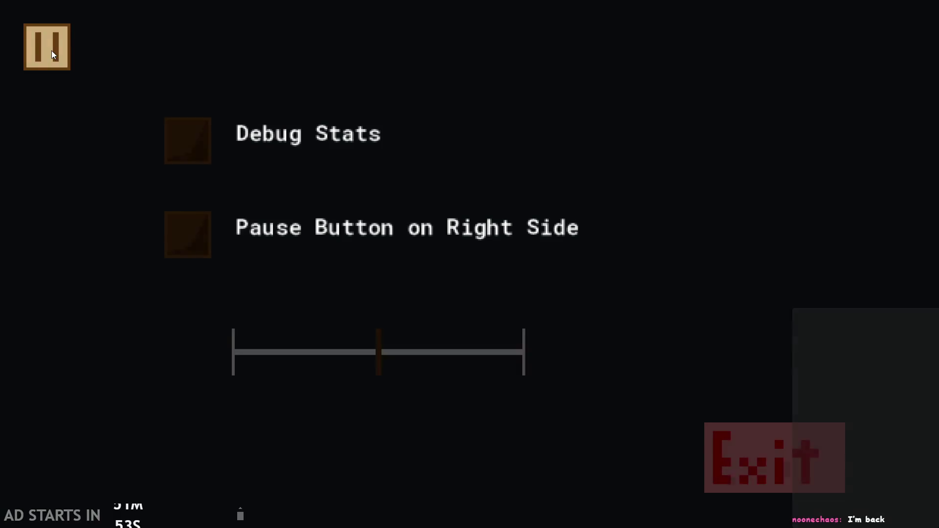
click(58, 61)
key(space)
key(Escape)
key(Escape)
key(space)
key(Escape)
click(55, 49)
key(space)
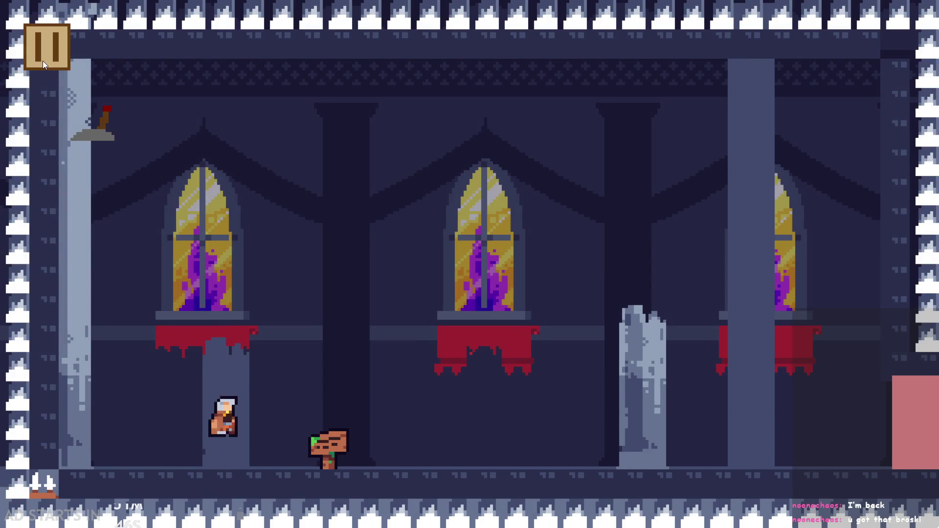
click(42, 61)
click(193, 141)
click(196, 242)
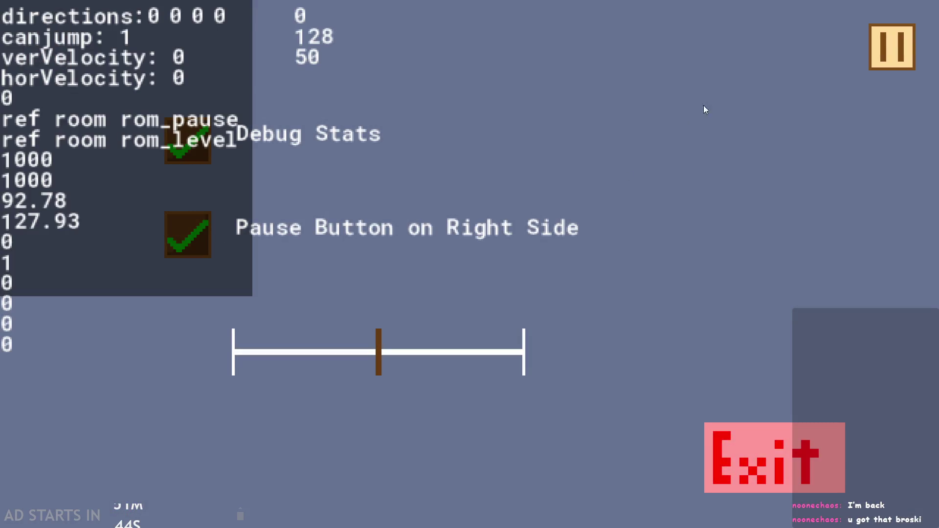
click(882, 63)
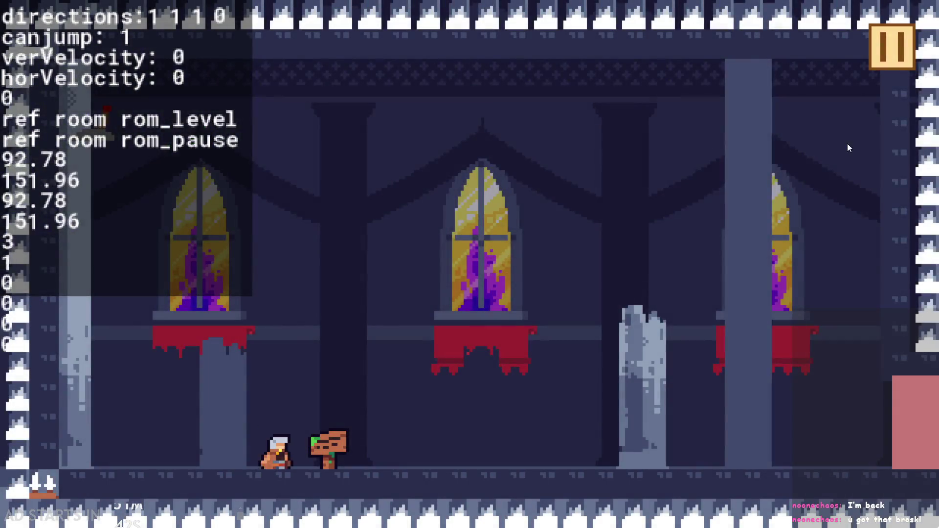
key(space)
key(space)
click(885, 51)
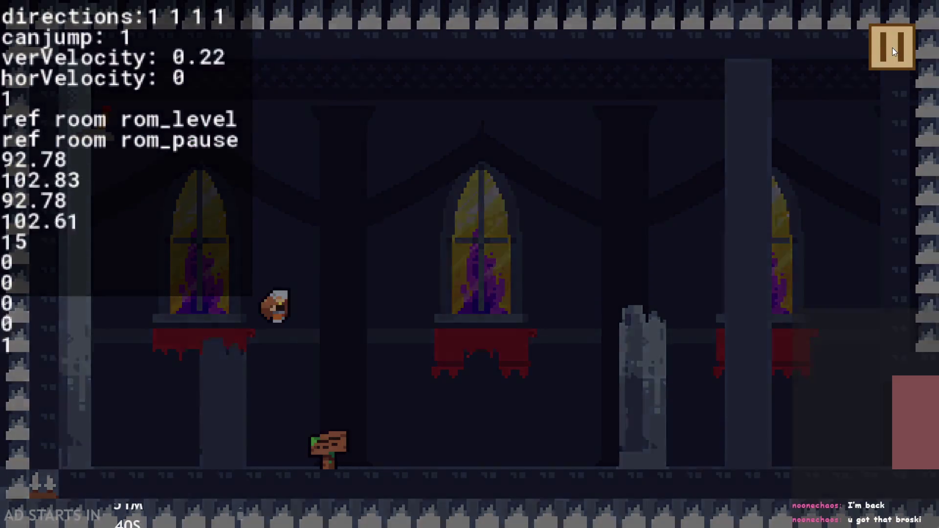
click(891, 48)
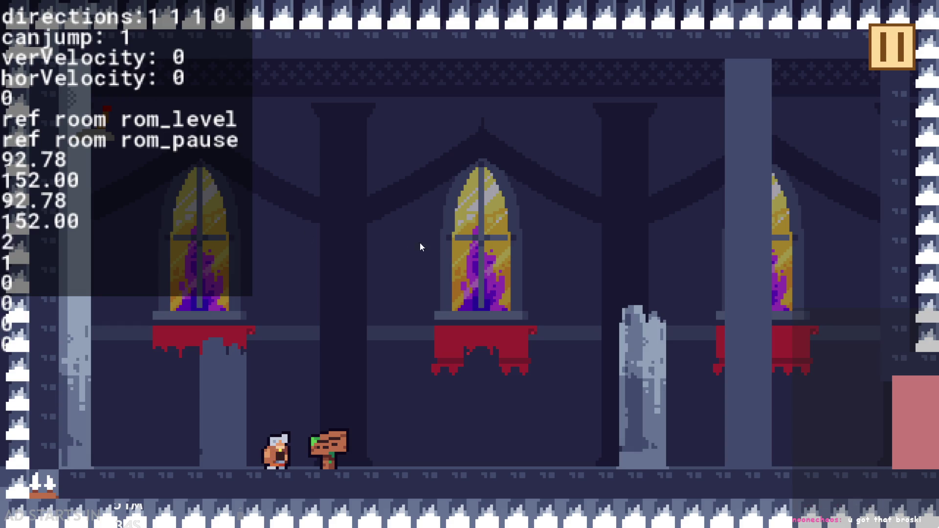
key(space)
click(888, 55)
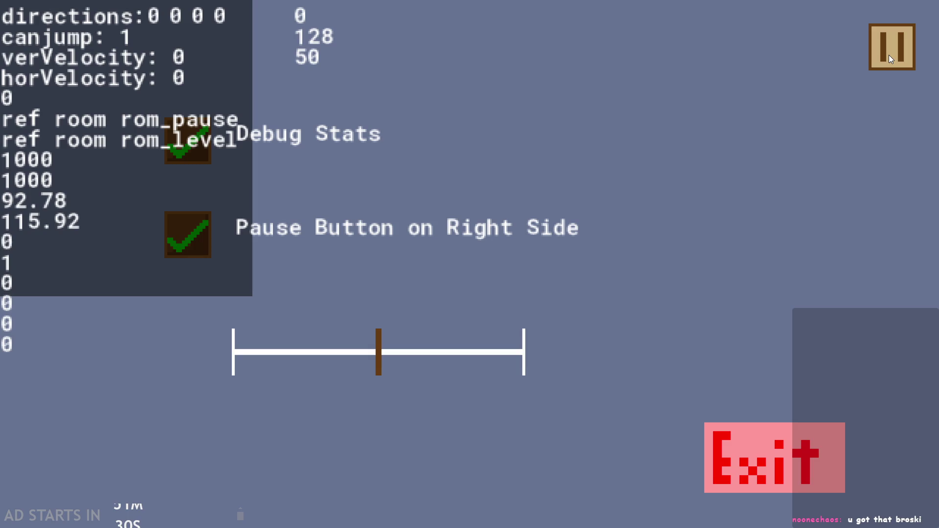
click(888, 55)
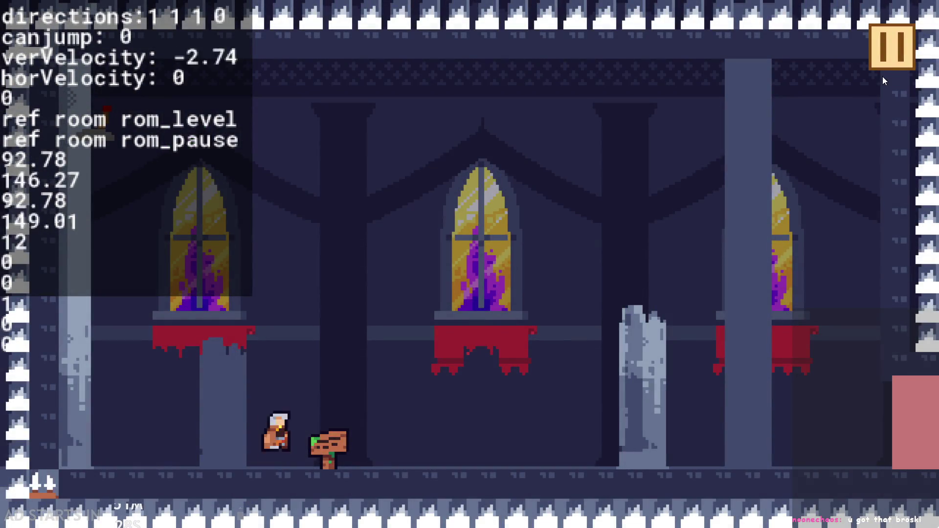
key(space)
click(896, 55)
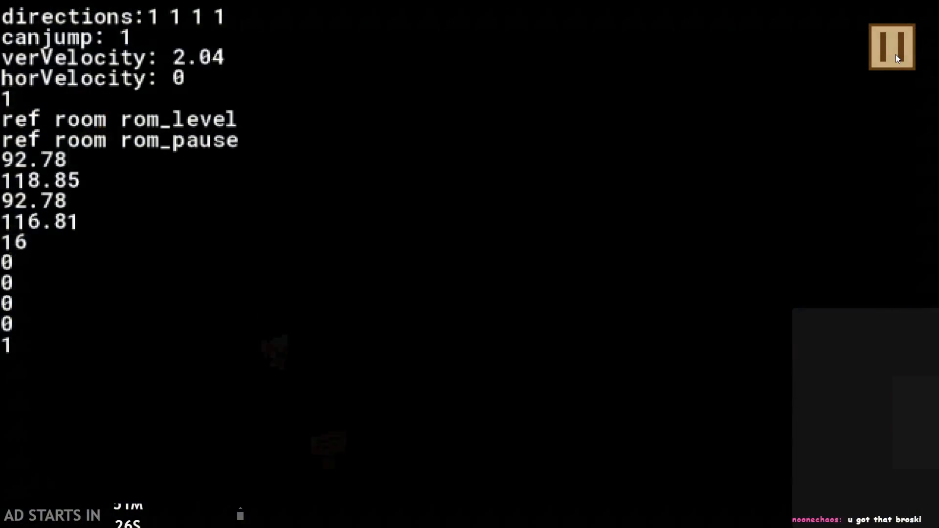
click(895, 52)
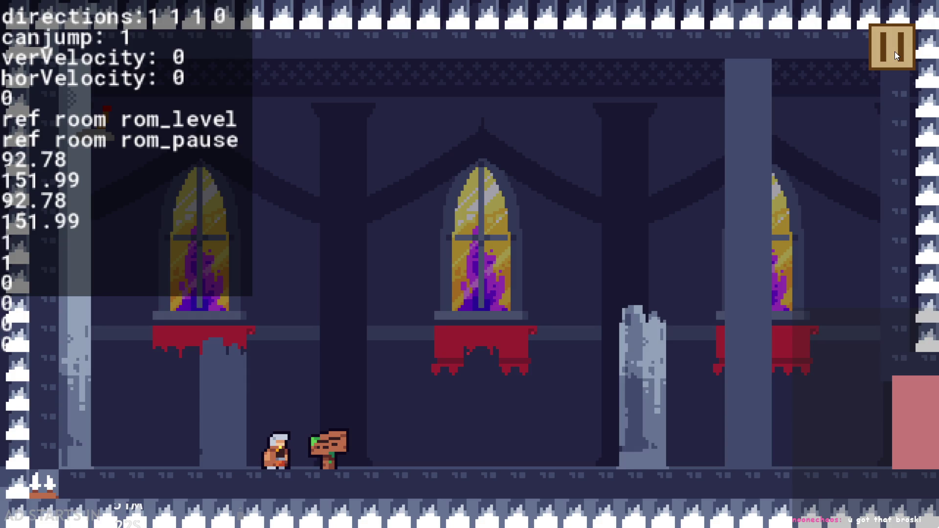
key(space)
key(Right)
key(Left)
key(space)
click(894, 52)
click(894, 51)
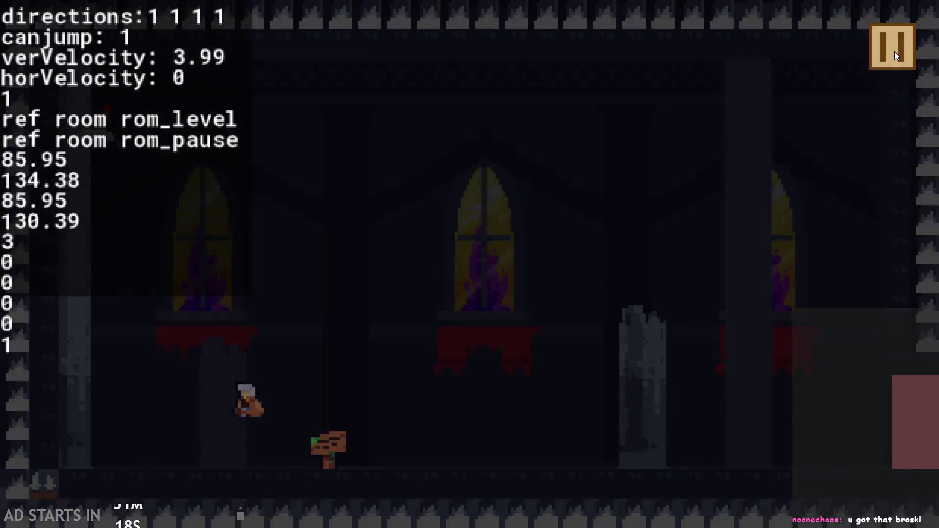
key(space)
click(894, 51)
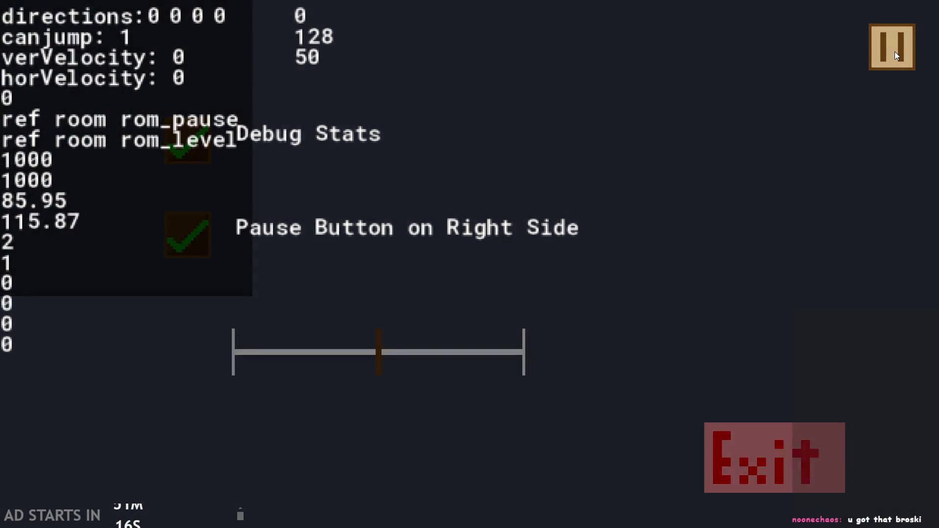
click(894, 52)
key(space)
key(space)
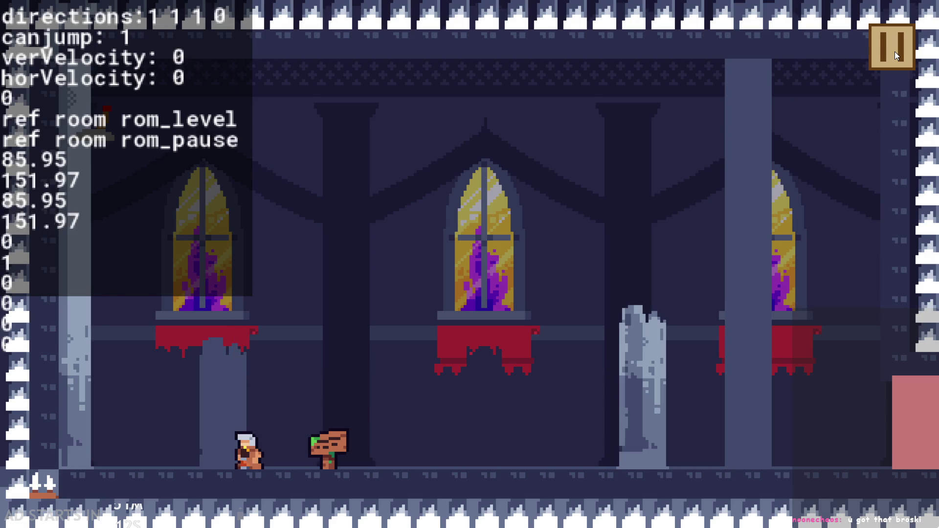
key(space)
key(space)
key(space)
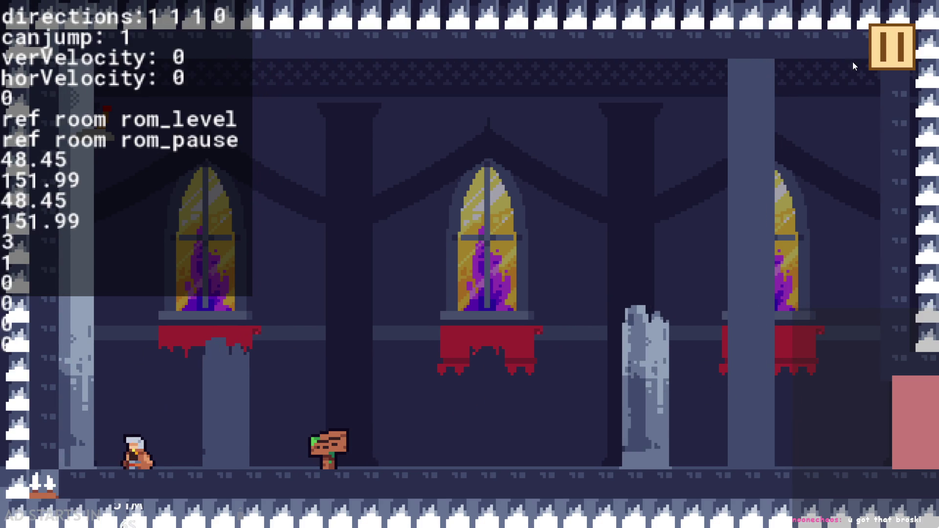
key(space)
key(space)
key(space)
key(space)
key(space)
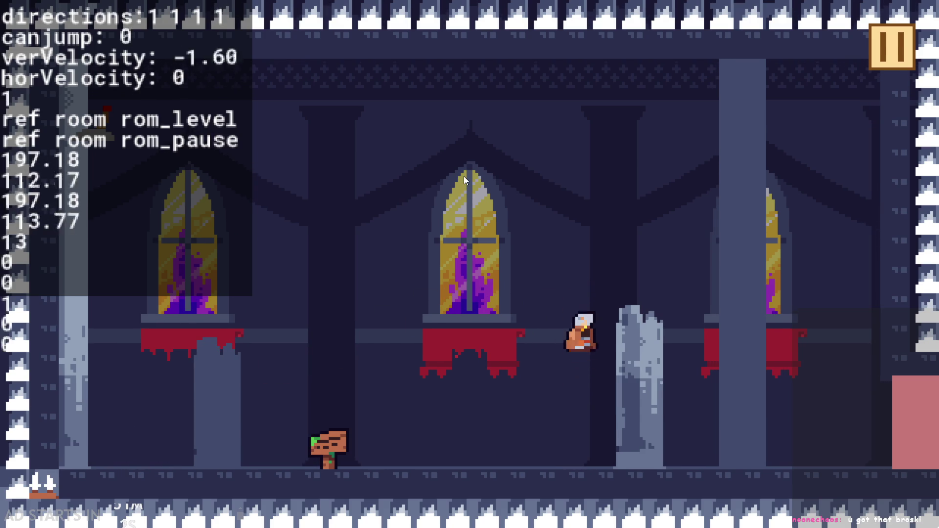
key(space)
key(space)
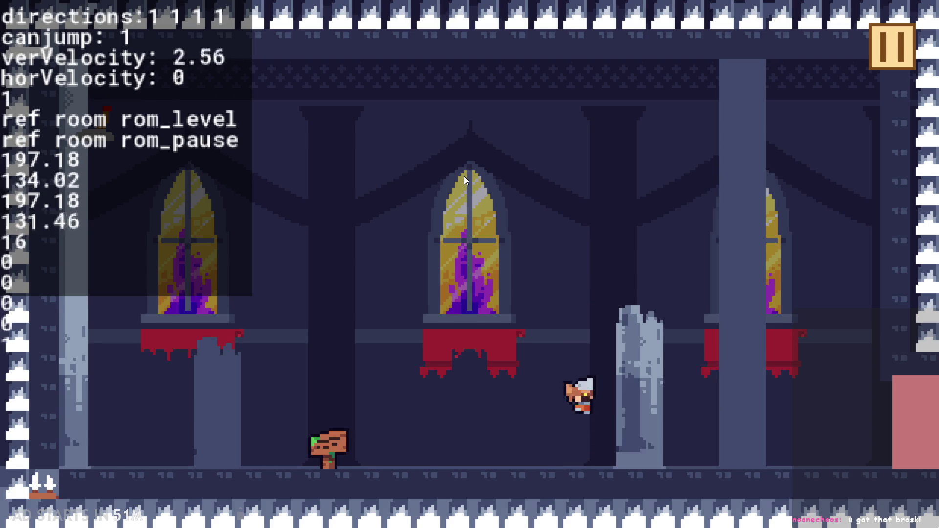
key(space)
key(space)
key(space)
key(space)
key(space)
key(space)
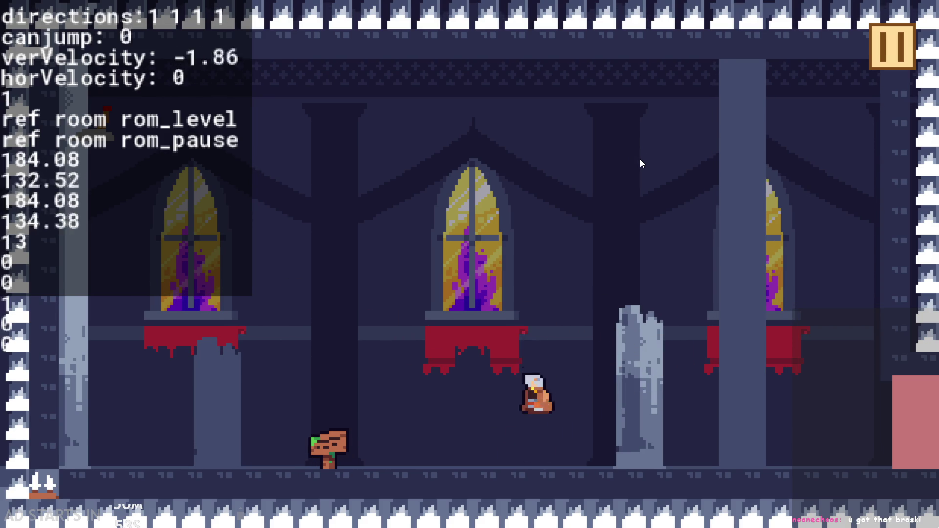
key(space)
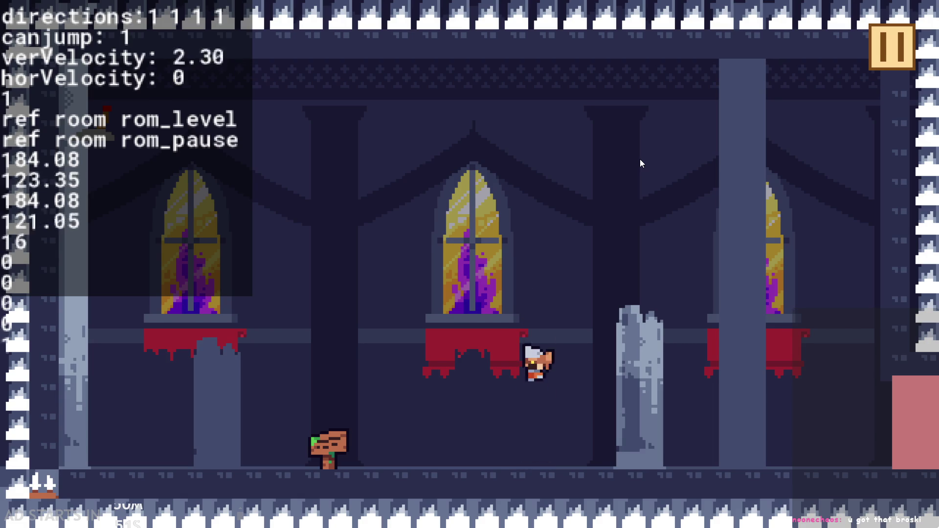
key(space)
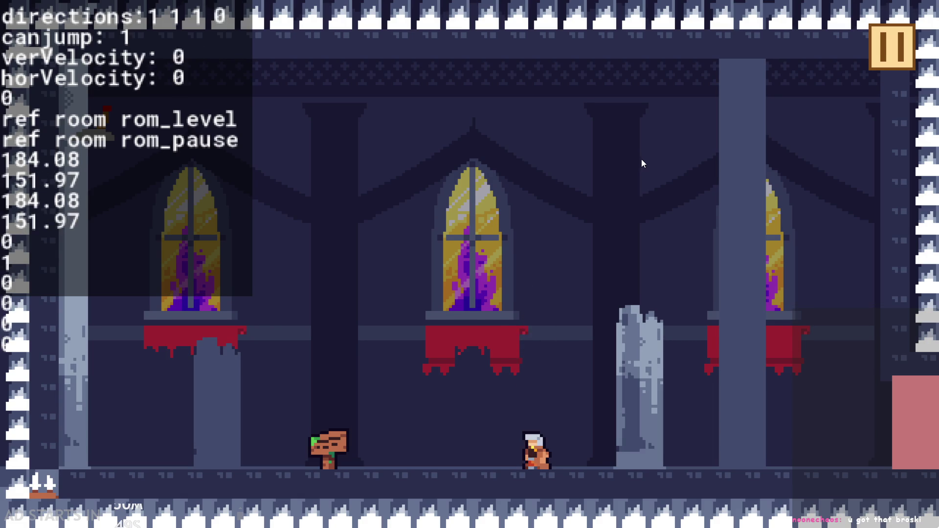
key(space)
click(876, 50)
click(715, 459)
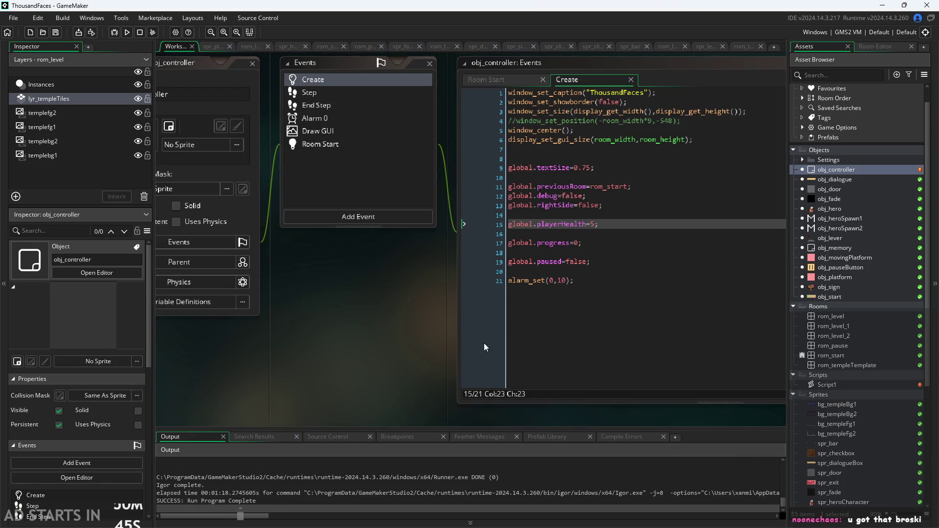
In rom_level, paint an autotile_1 staircase with a flat top and erase the stray end tile
double_click(828, 319)
scroll(429, 347, down, 3)
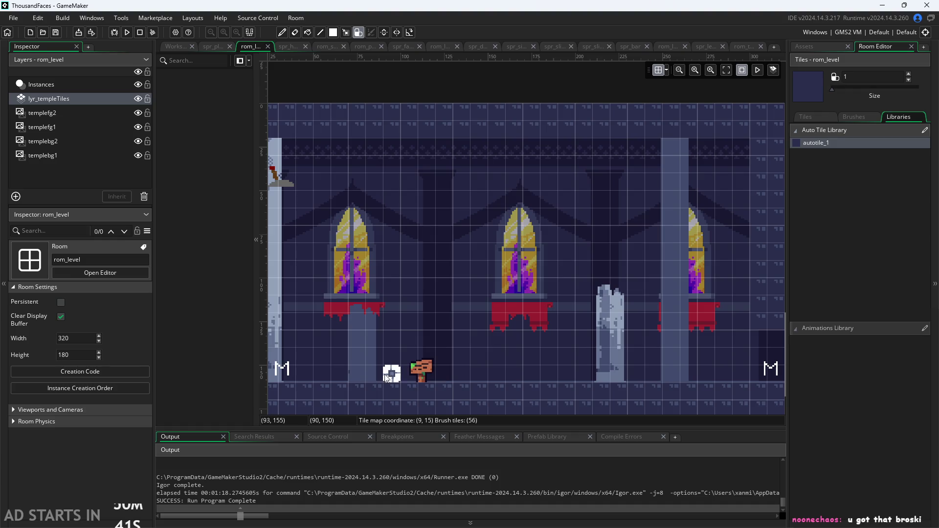
mouse_move(385, 353)
mouse_down()
mouse_move(448, 291)
mouse_move(483, 274)
mouse_up()
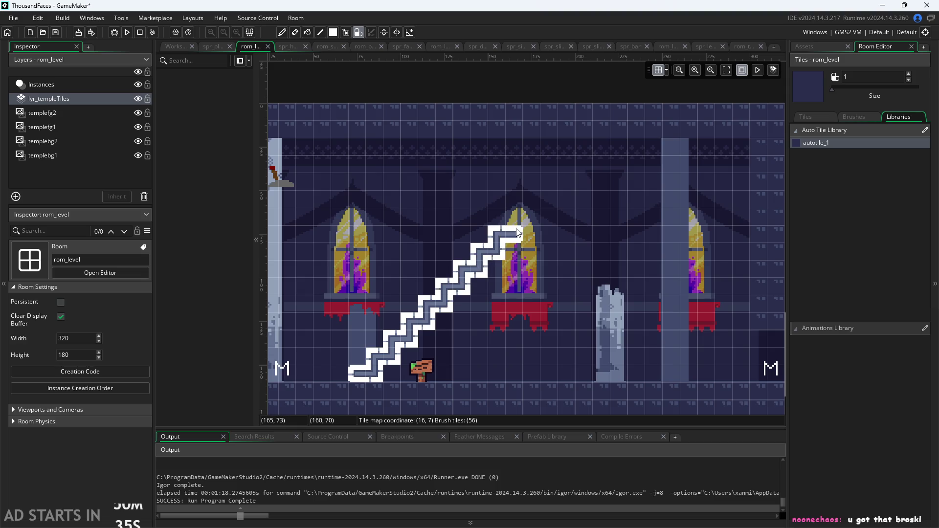
drag(517, 228, 545, 222)
right_click(558, 250)
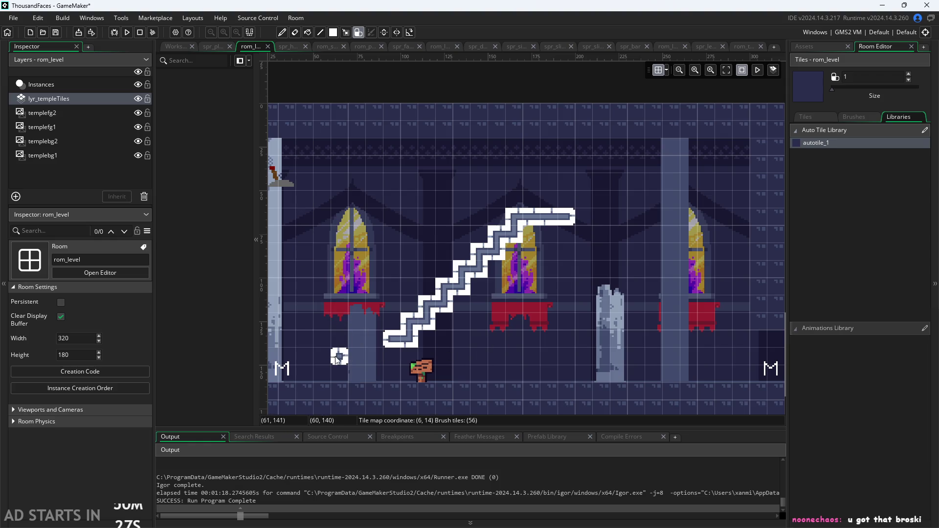
Run the game with F5, start it, and jump the character onto the new staircase
key(F5)
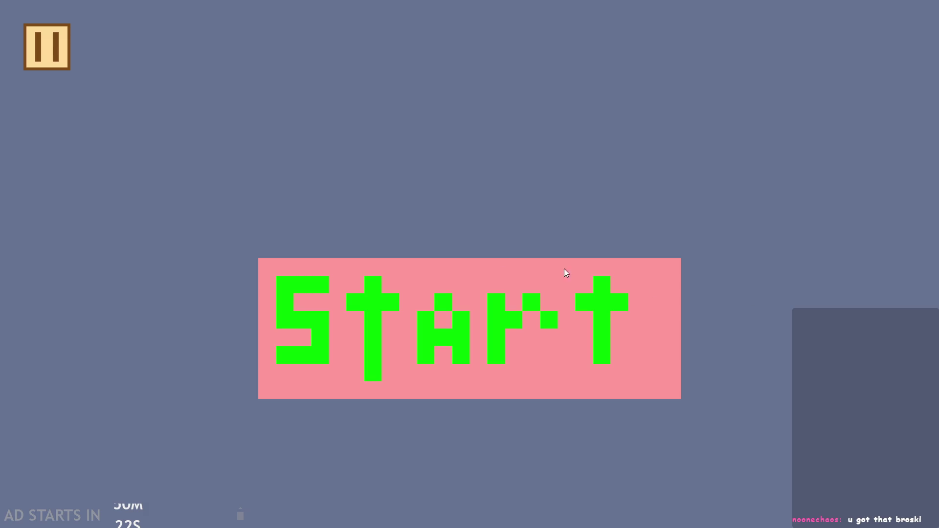
click(448, 296)
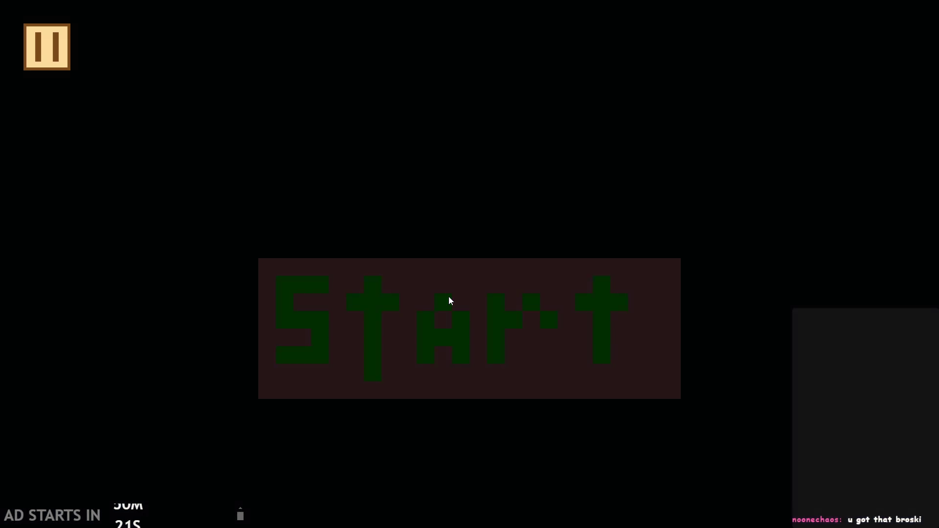
key(Right)
key(space)
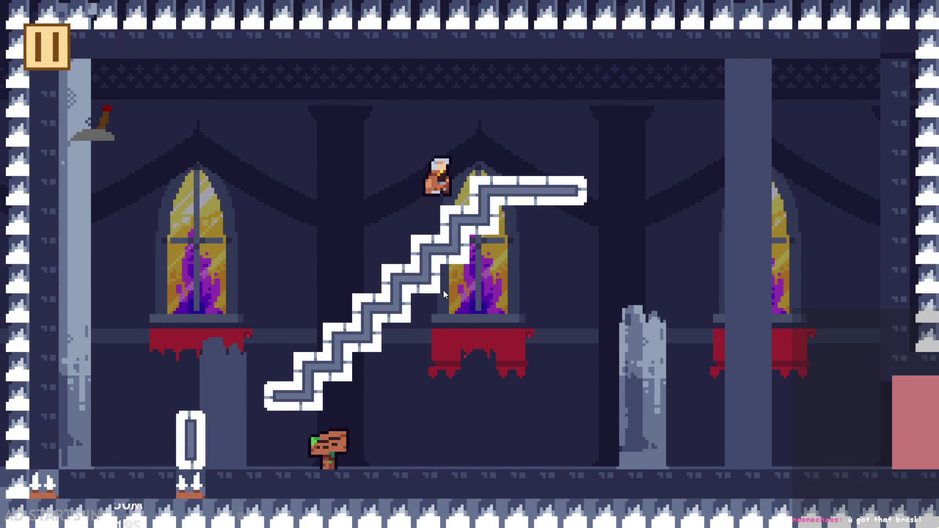
key(Left)
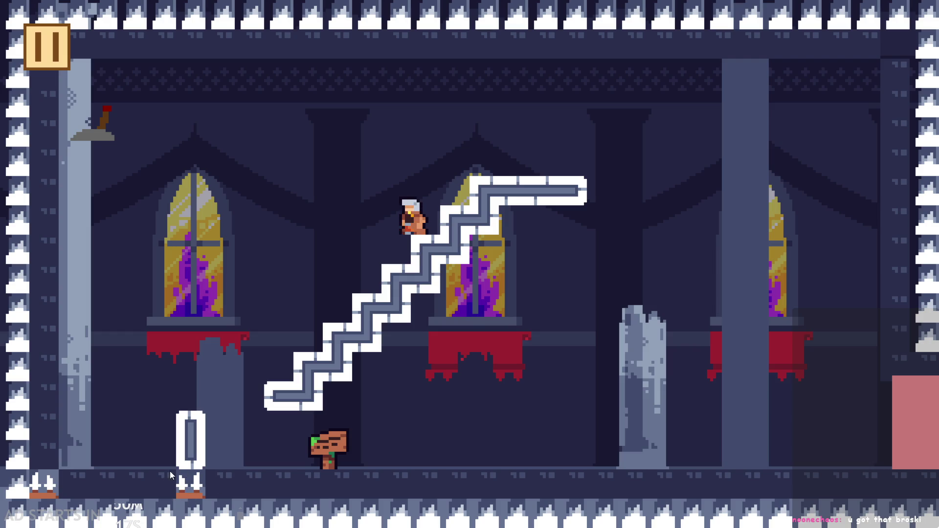
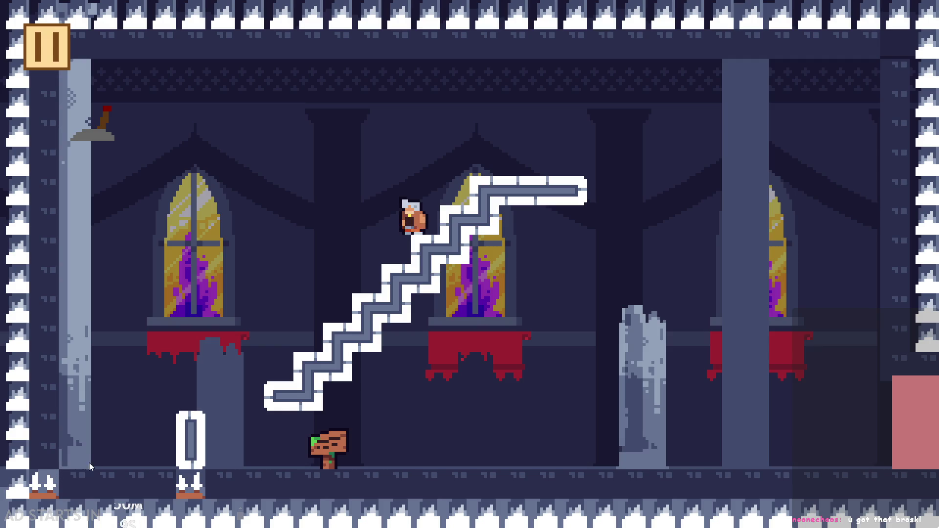
Jump the hero onto the top platform, walk right, then drop to the floor
key(space)
key(Left)
key(Right)
key(Left)
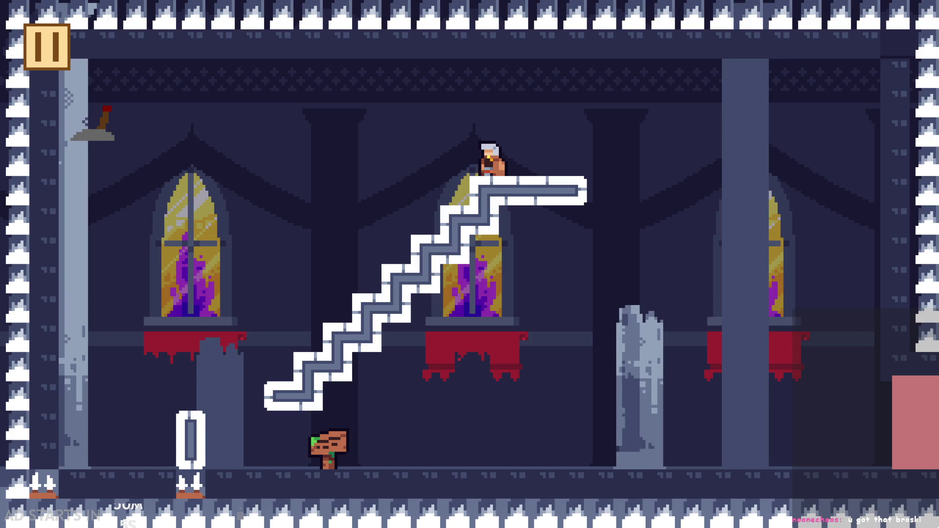
key(Right)
key(space)
key(Left)
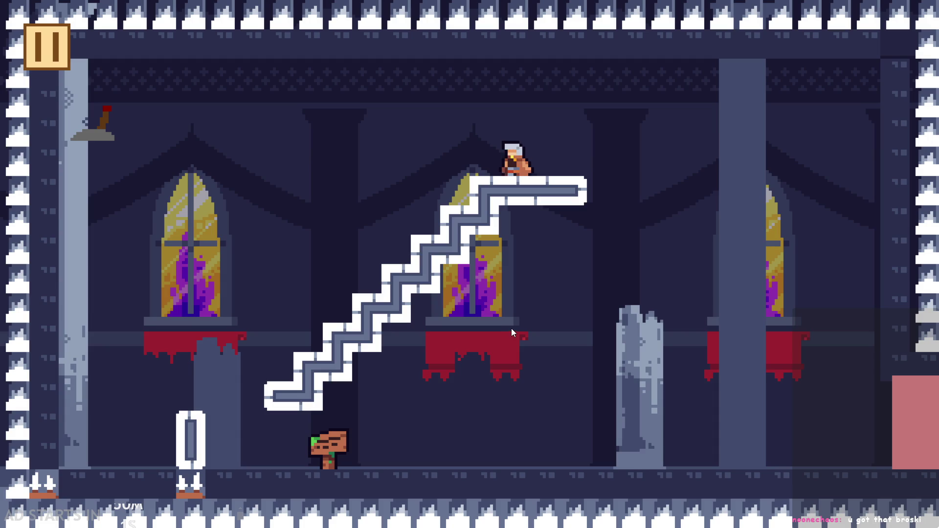
key(Right)
key(space)
key(Left)
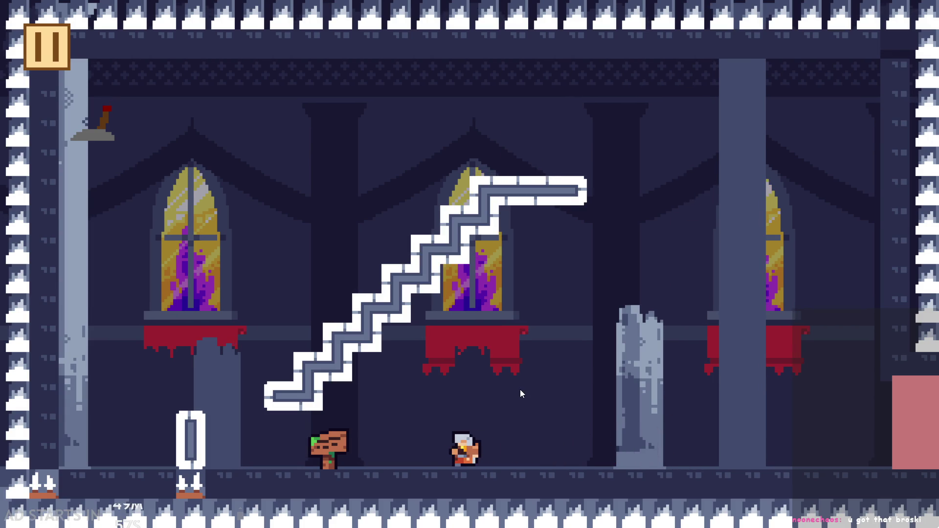
Climb back up the stairs and leap off the top platform's edge
key(space)
key(Right)
key(space)
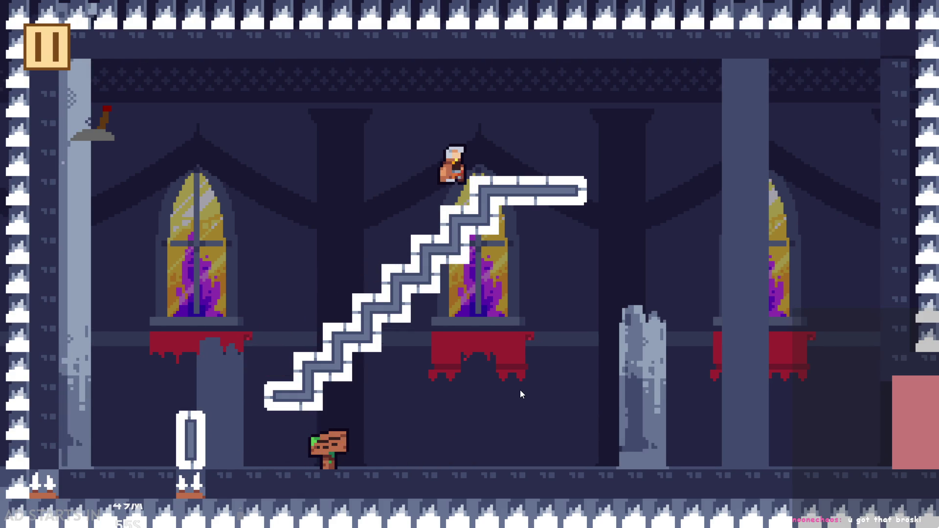
key(space)
key(Right)
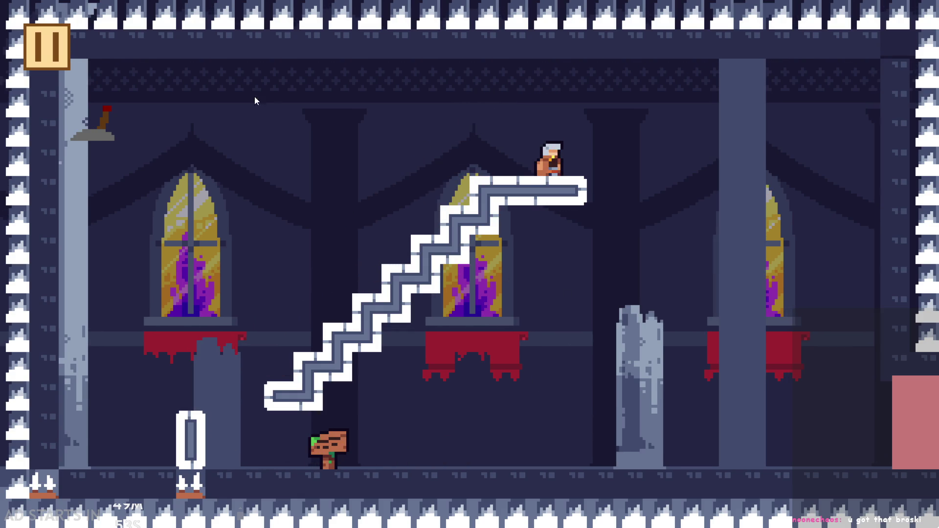
key(Right)
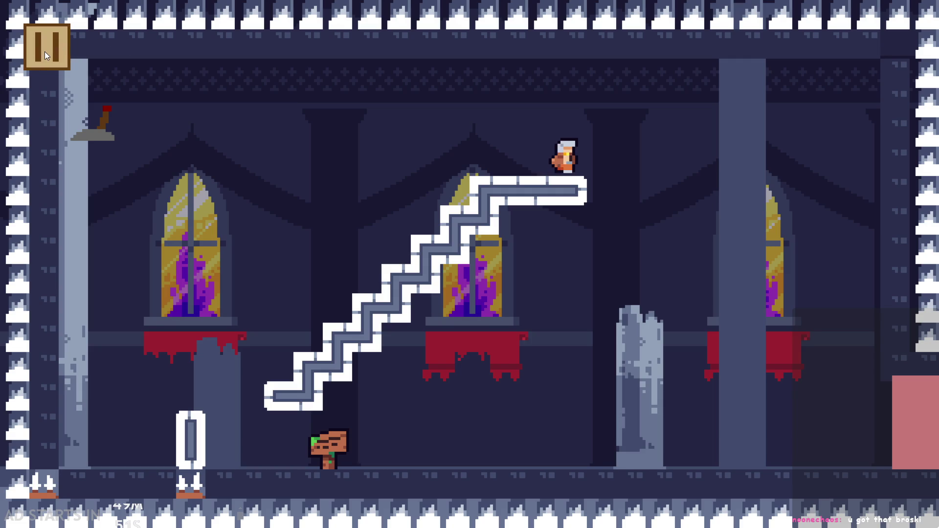
key(space)
Pause and resume while airborne, then walk left and jump high to the right
click(45, 51)
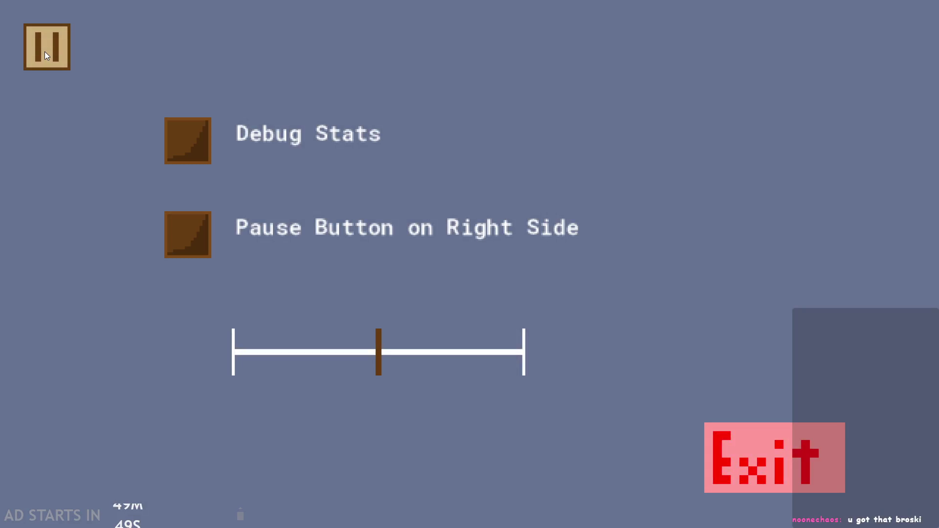
click(45, 52)
key(Left)
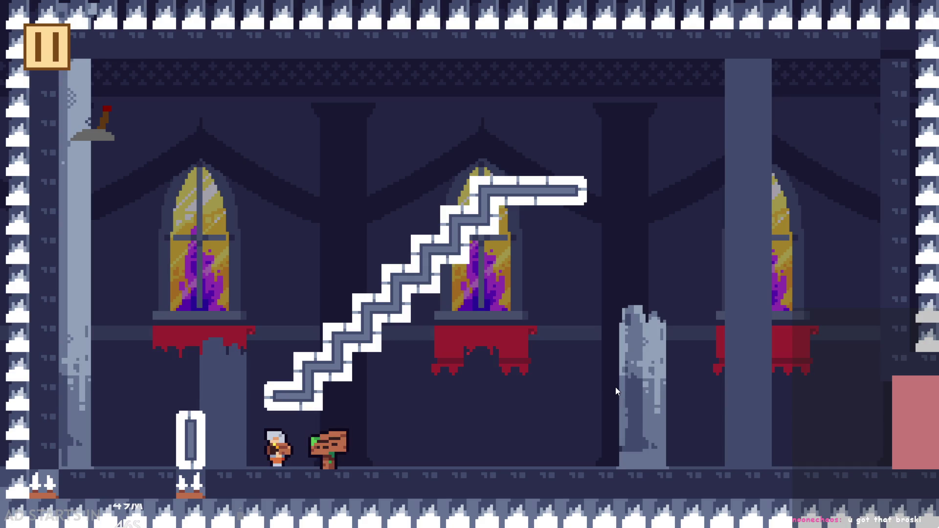
key(space)
key(Right)
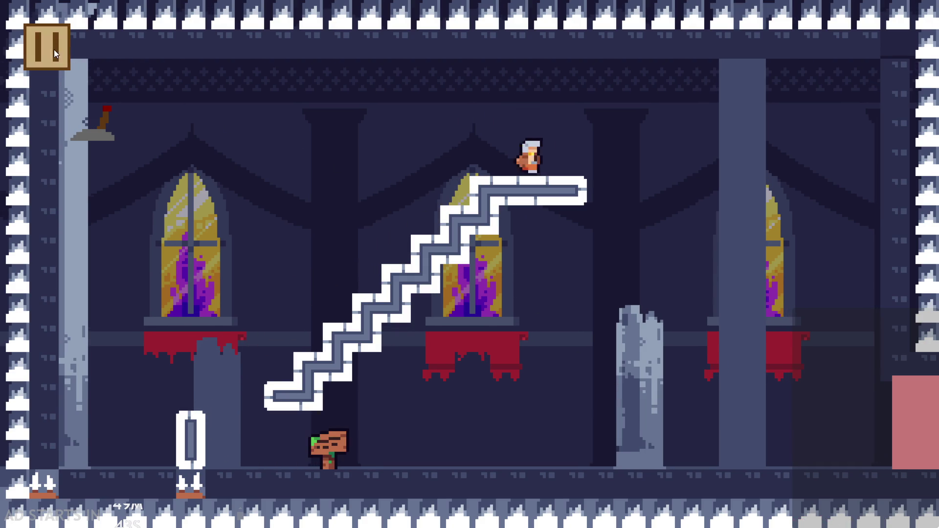
Pause mid-jump, enable Debug Stats and Pause Button on Right Side, then resume
click(47, 47)
click(185, 152)
click(188, 235)
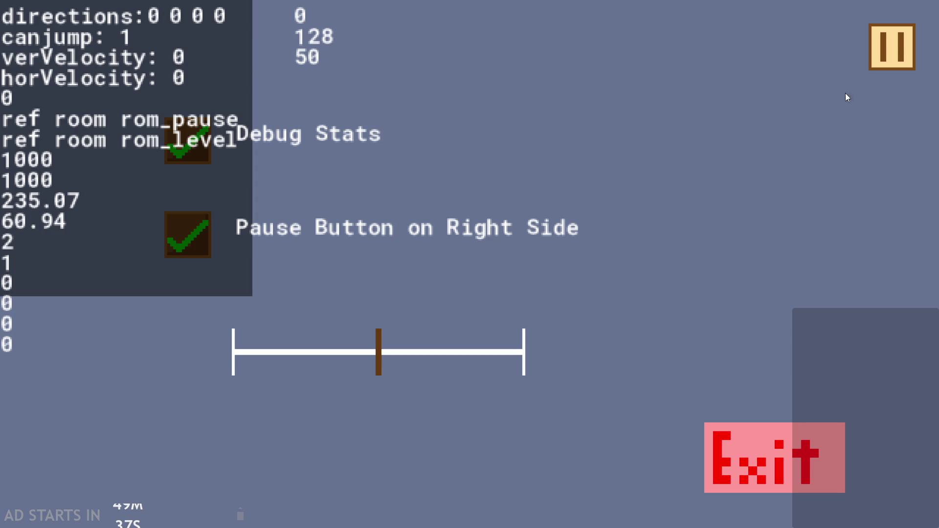
click(873, 57)
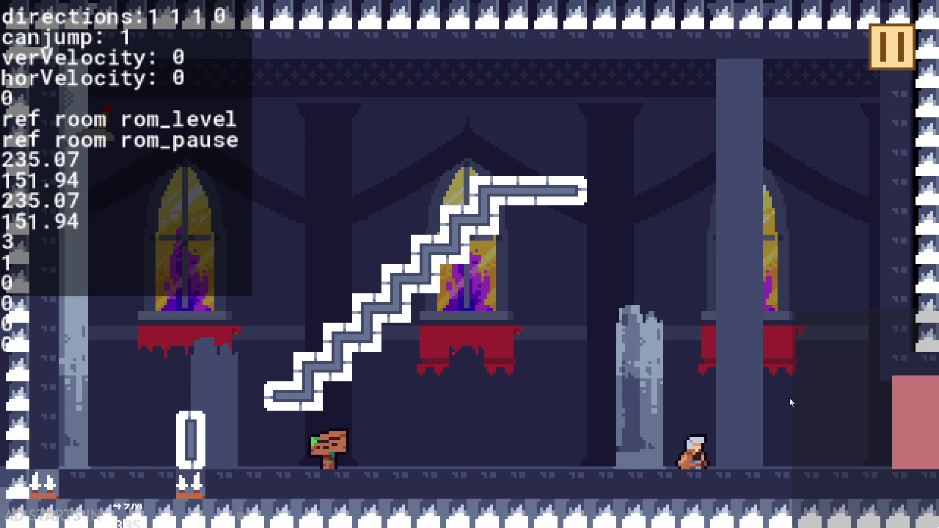
Jump up the staircase, then pause and exit the test run to the editor
key(Left)
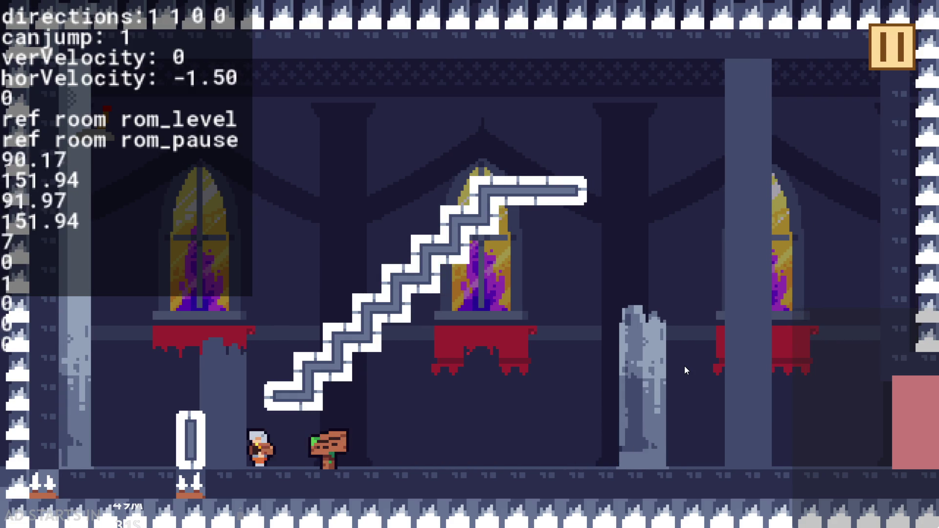
key(Up)
key(Right)
key(Up)
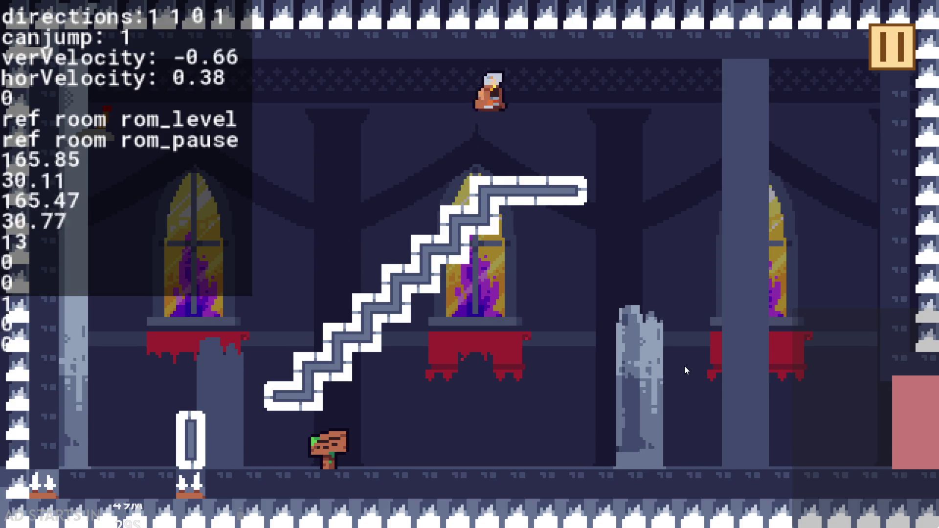
click(891, 39)
click(784, 429)
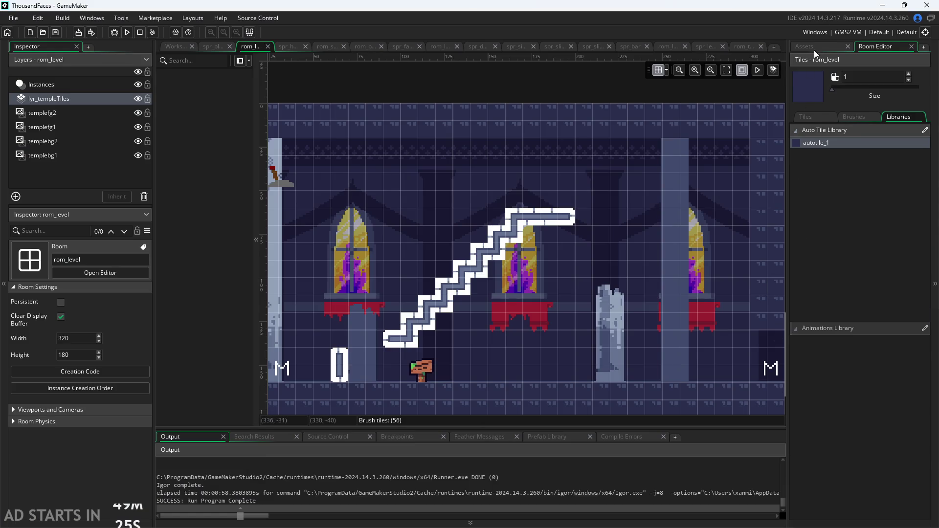
Comment out line 12's global.paused=true in obj_fade's Create event, then run the game
click(814, 48)
double_click(841, 198)
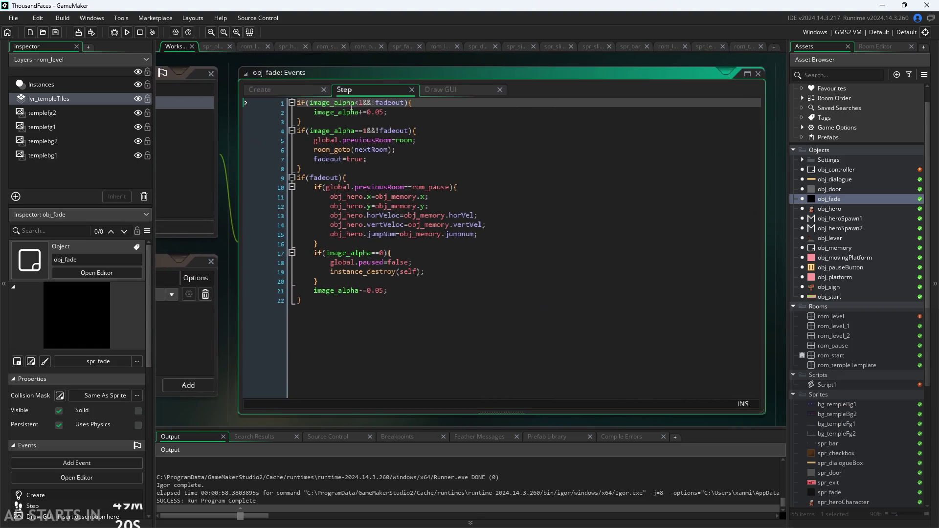
click(327, 90)
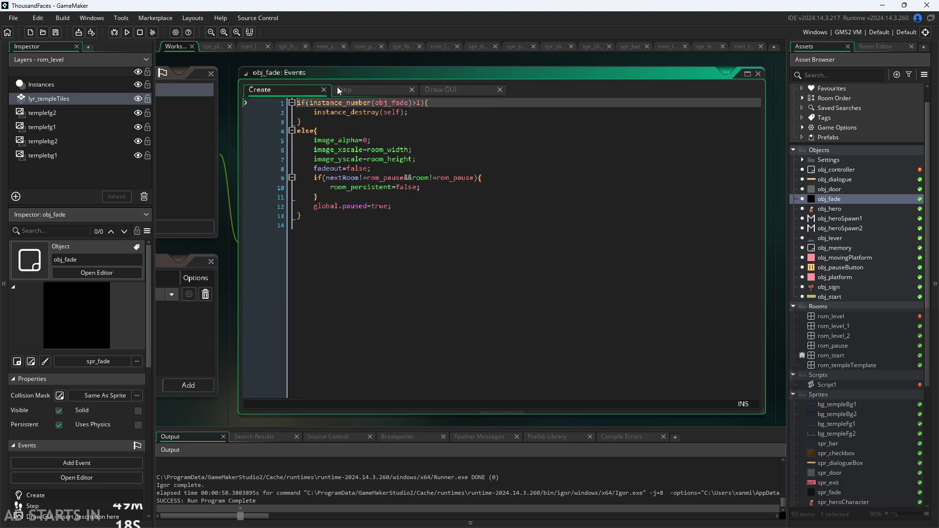
click(401, 205)
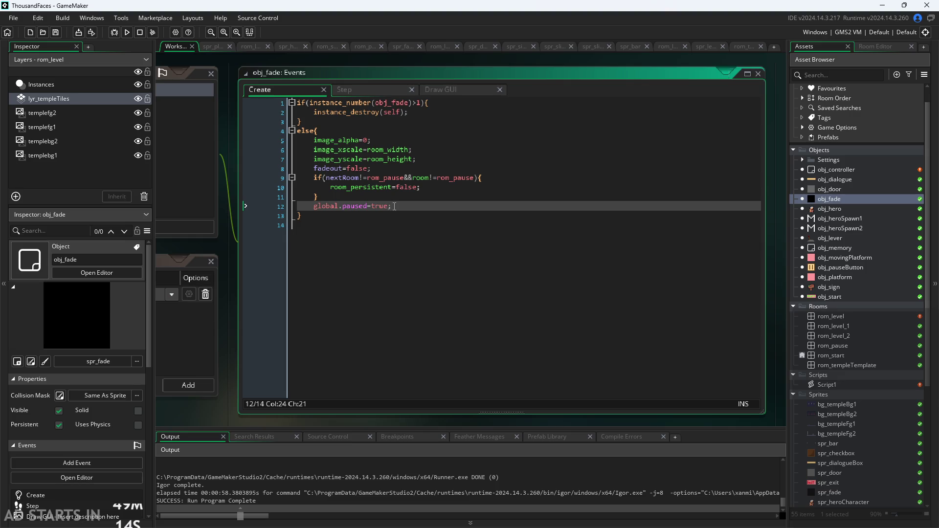
key(ctrl+k)
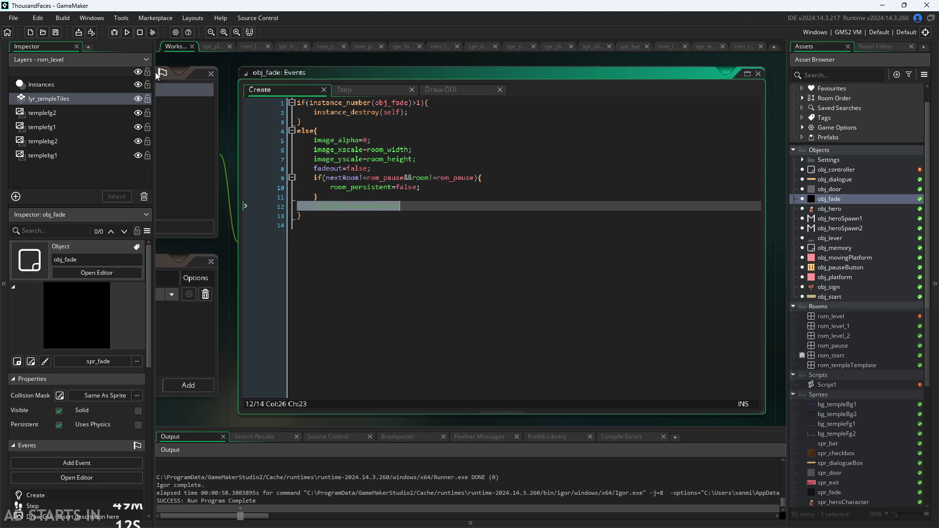
click(128, 33)
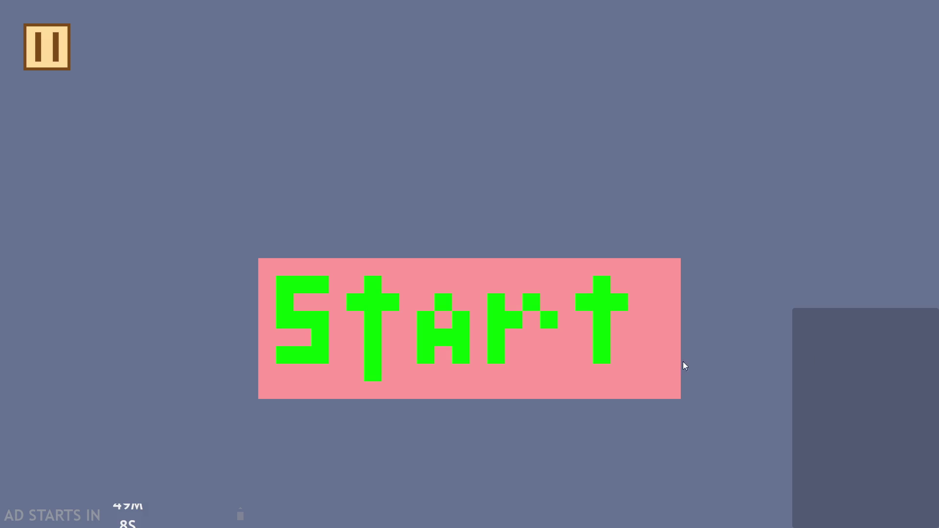
Start the level, jump, pause and resume once, then close the game with Escape
click(556, 313)
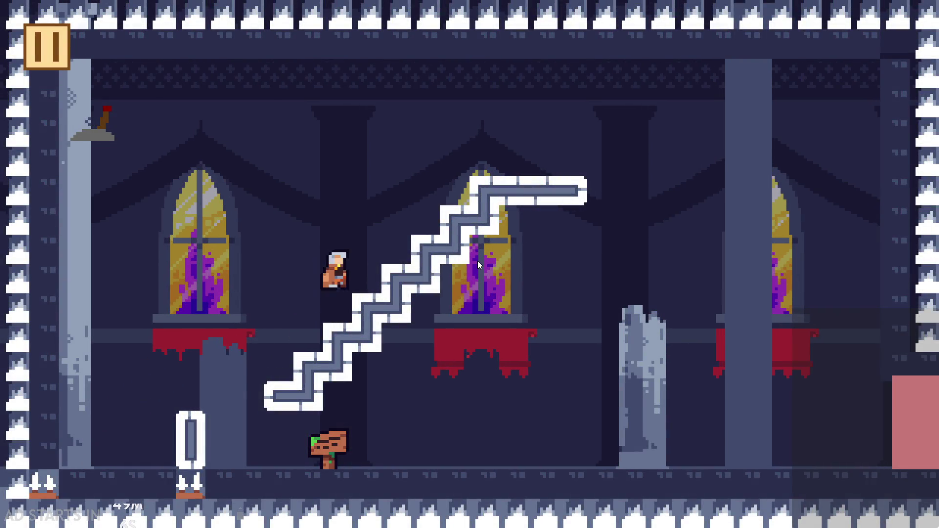
key(space)
click(48, 31)
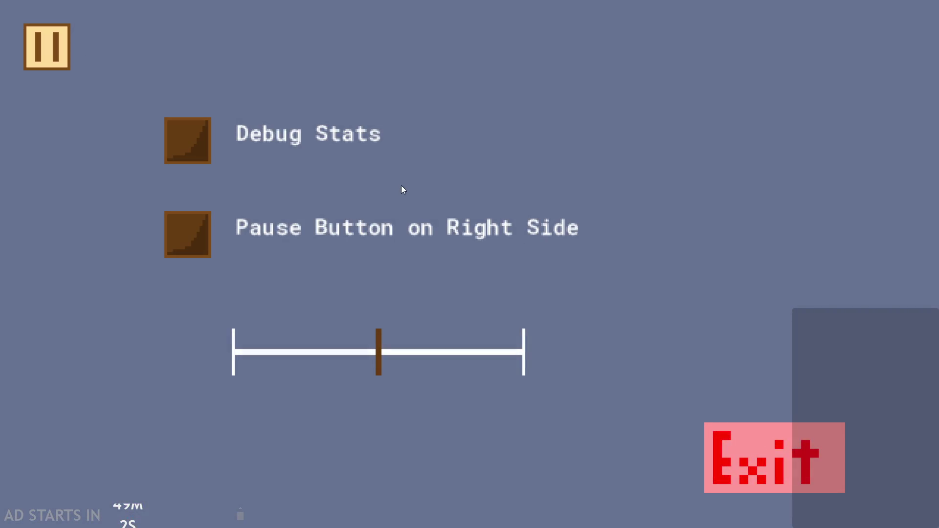
click(51, 45)
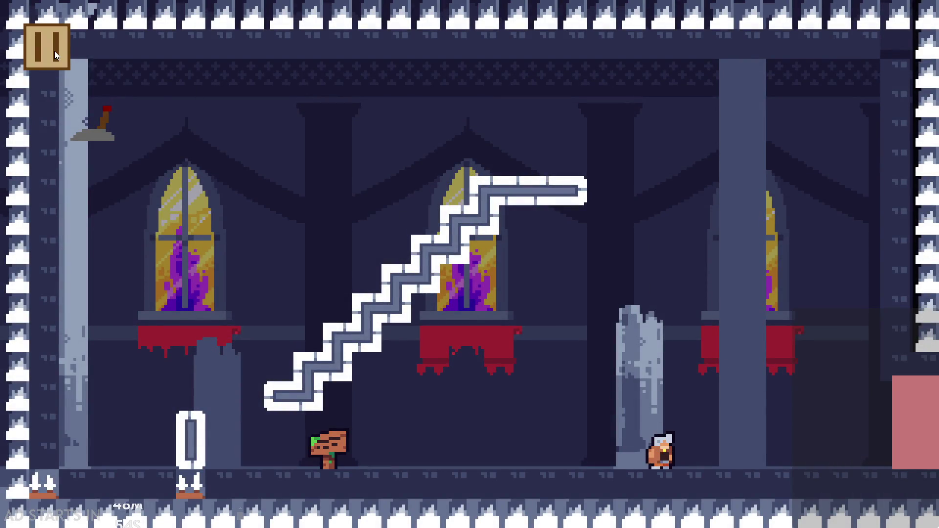
key(Escape)
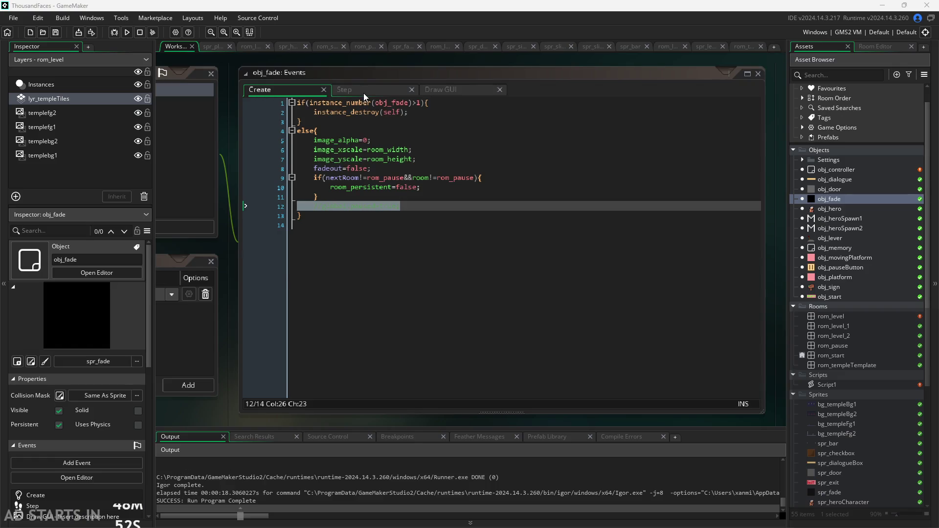
Comment out line 18's global.paused=false in obj_fade's Step event
click(364, 93)
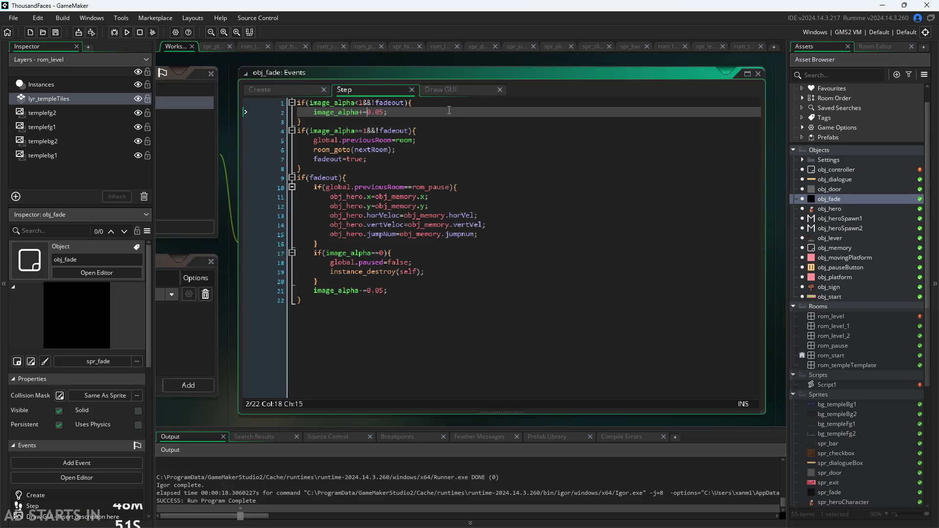
click(416, 262)
key(ctrl+k)
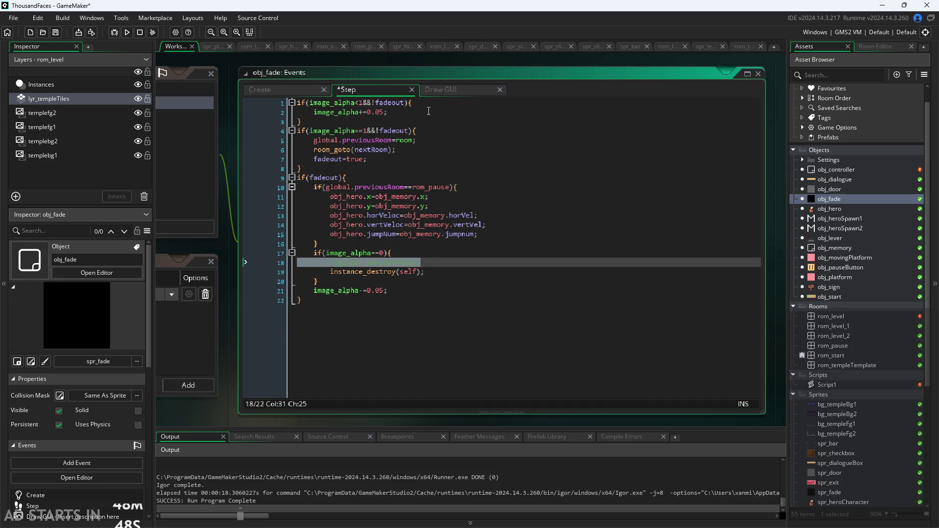
Review the Draw GUI code and the Step event's room-change and hero restore lines
click(437, 91)
click(359, 89)
click(371, 149)
click(371, 177)
click(391, 159)
key(Down)
key(Down)
key(Down)
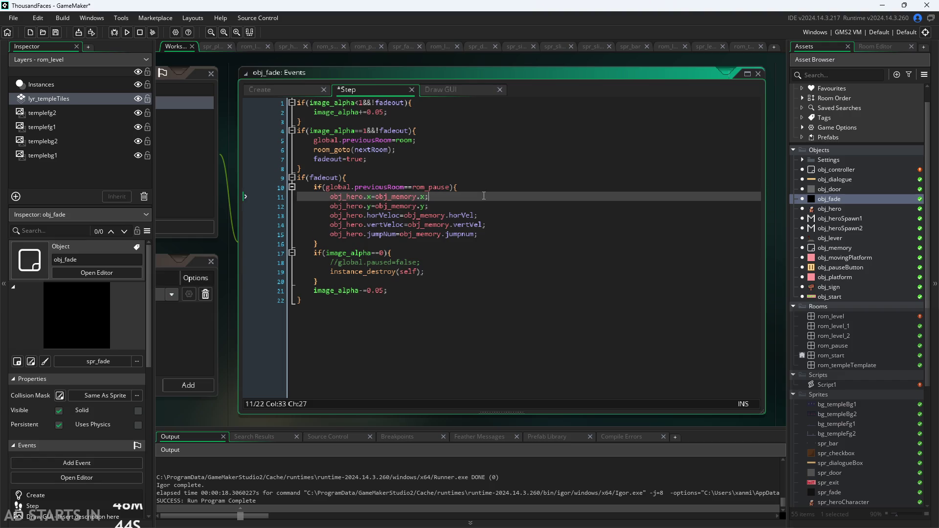
key(Up)
key(Up)
key(Up)
key(End)
click(511, 232)
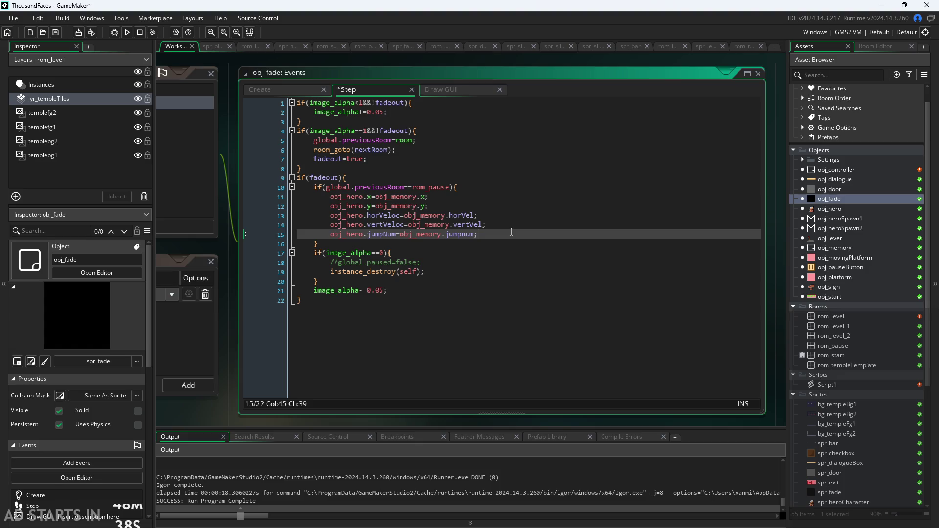
Run and start the game, enable Debug Stats and the right-side pause button, then resume
click(127, 33)
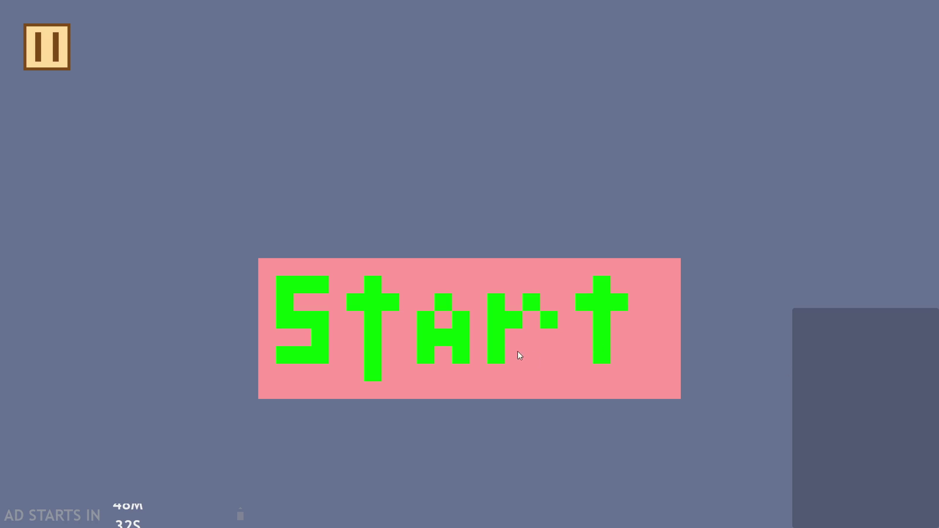
click(519, 355)
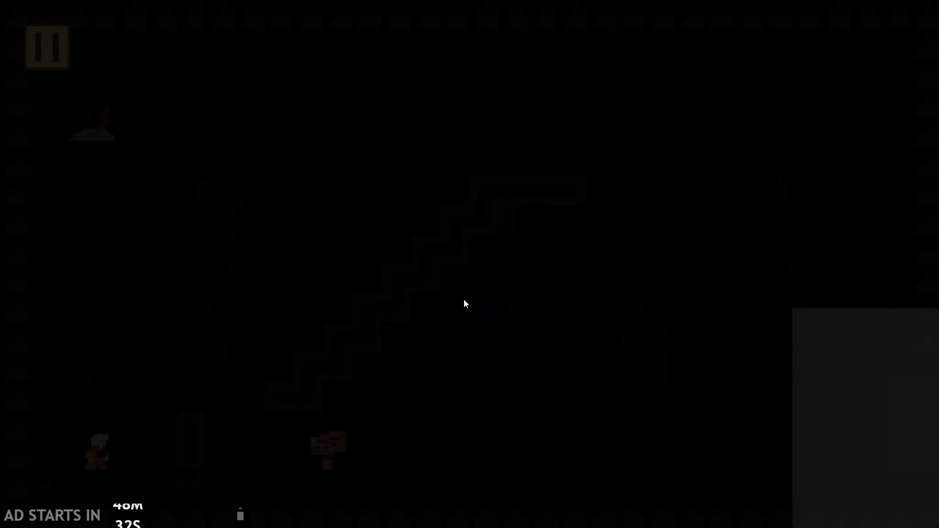
click(47, 47)
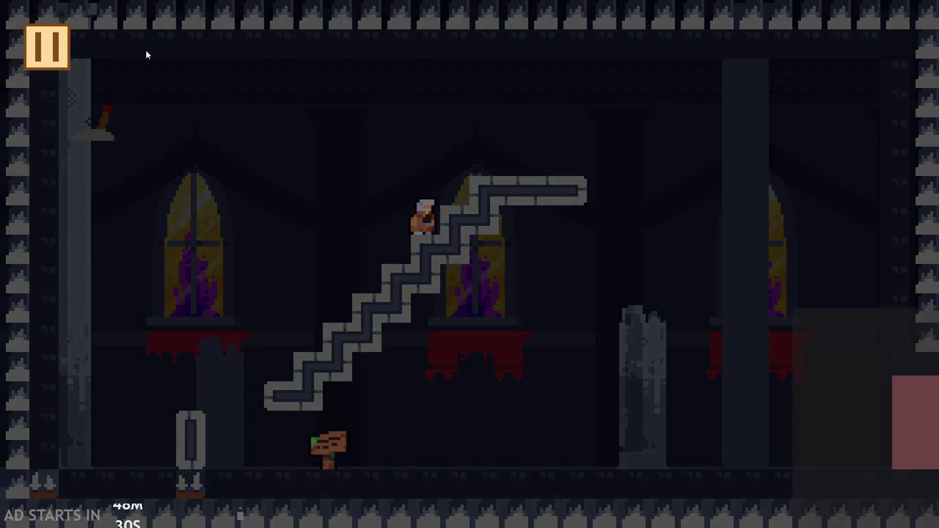
click(188, 141)
click(188, 235)
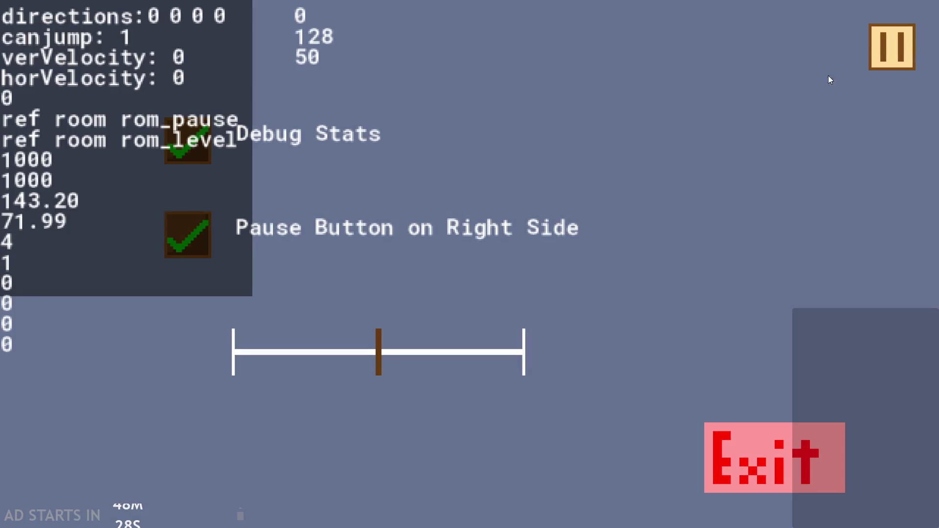
click(891, 46)
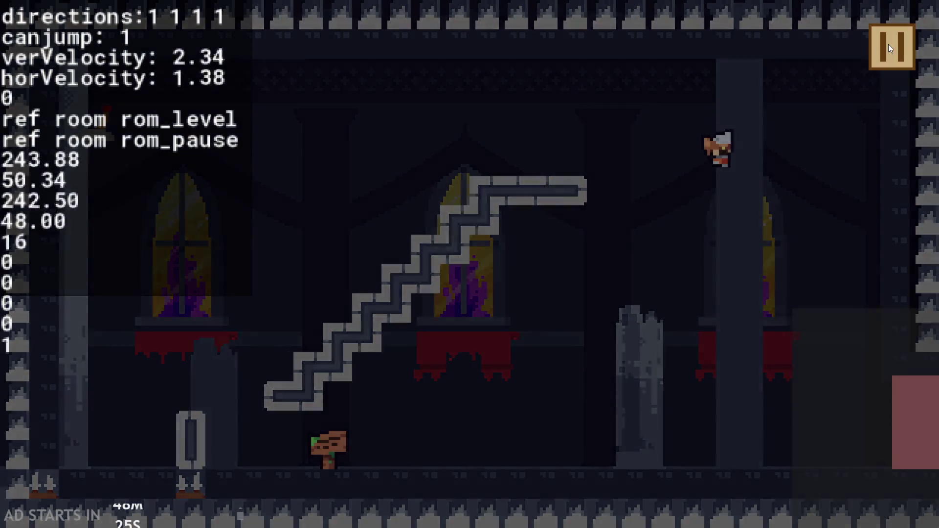
Pause and resume while moving, jump up the staircase, then pause and exit
click(888, 44)
click(888, 43)
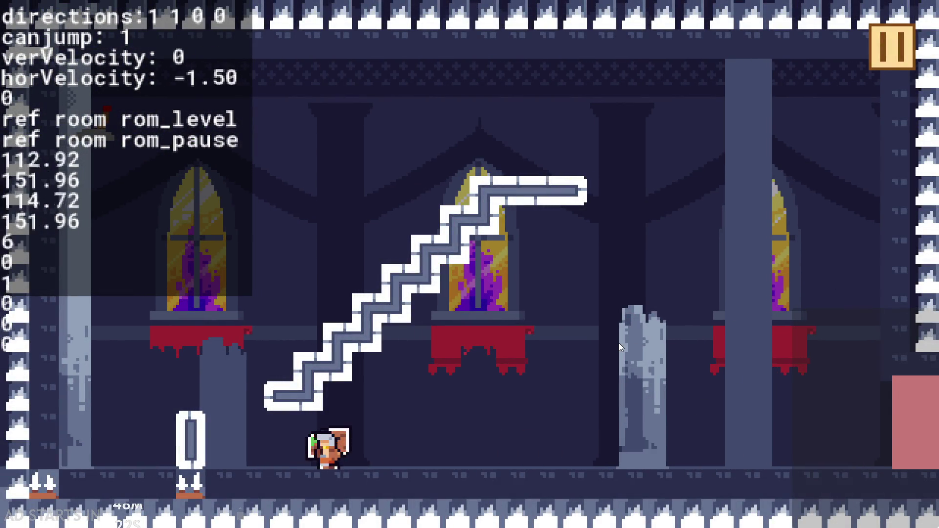
click(618, 343)
click(620, 336)
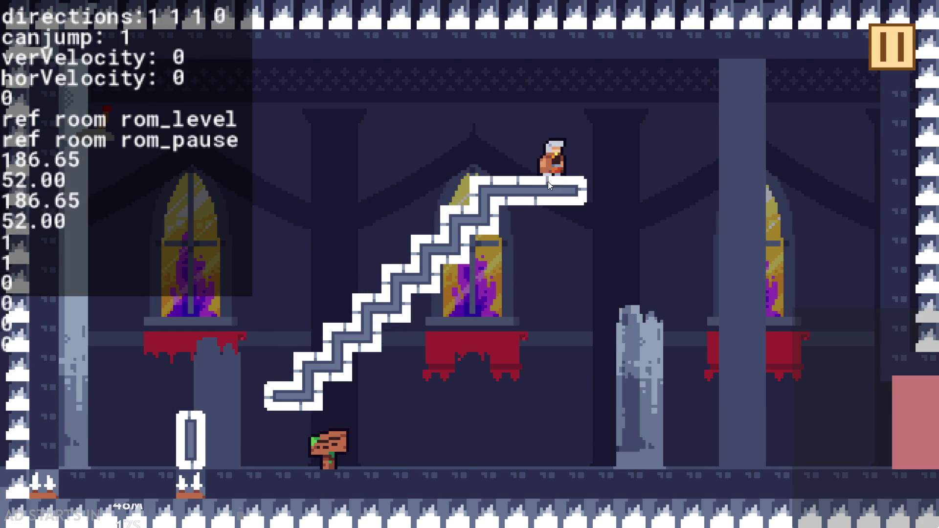
click(875, 48)
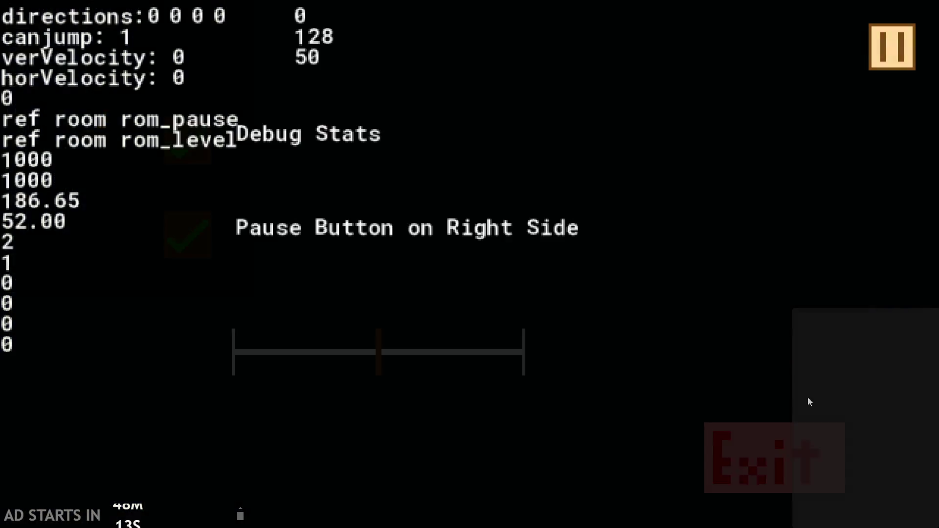
click(787, 461)
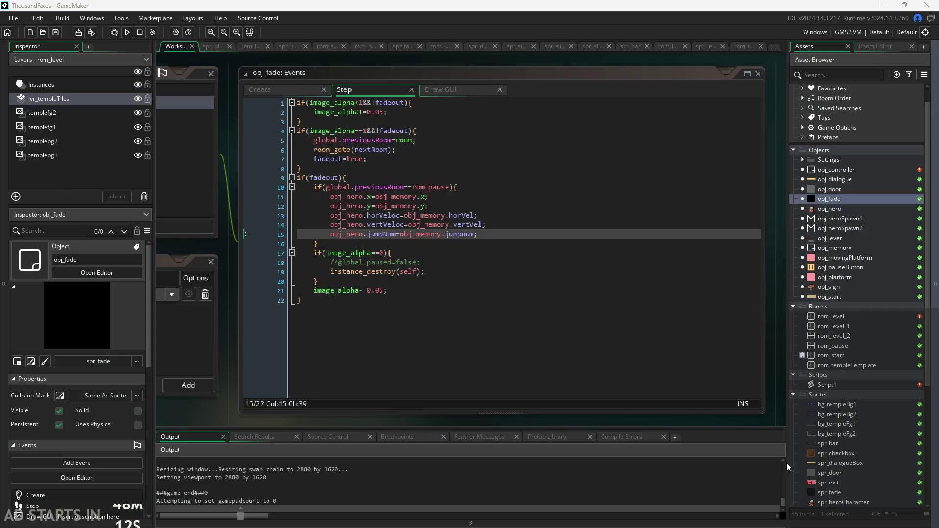
Add image=obj_hero.image_index; after the jumpnum line in obj_memory's Create event
double_click(843, 248)
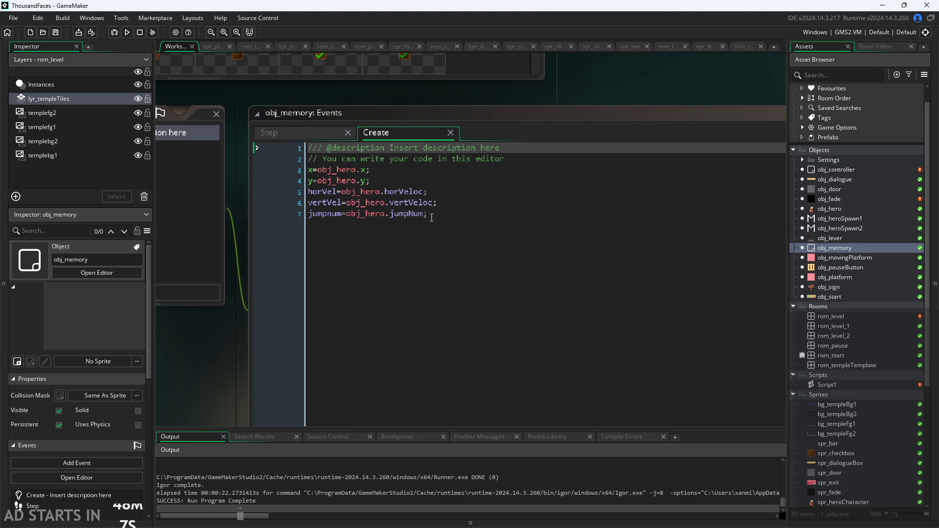
click(451, 214)
key(Return)
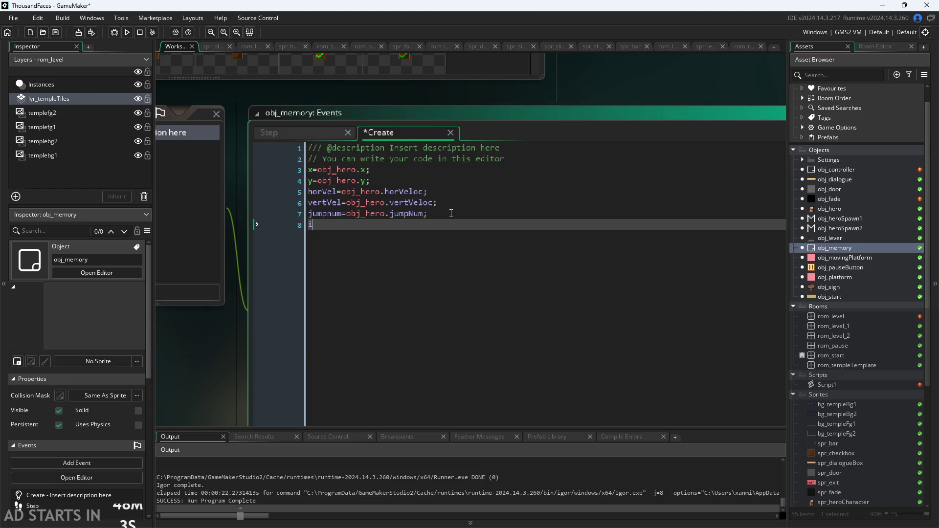
text(mag)
key(BackSpace)
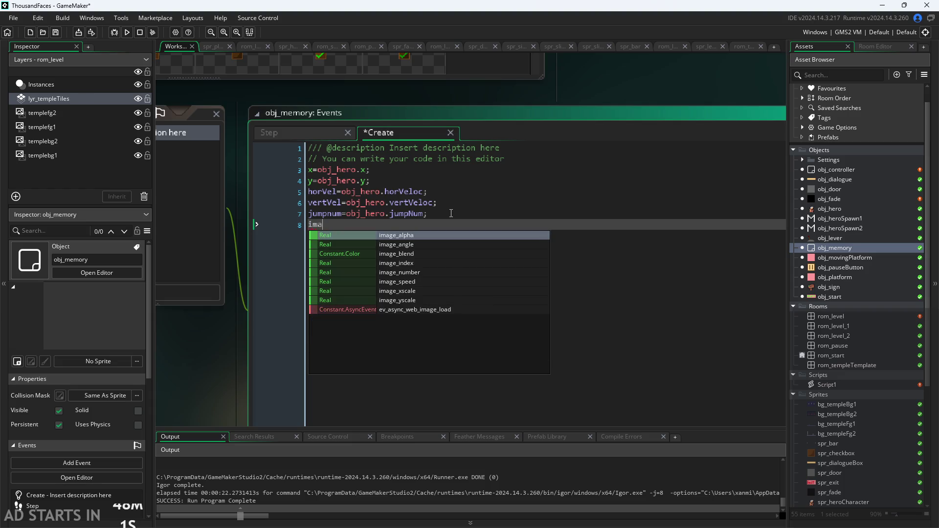
text(ge=p)
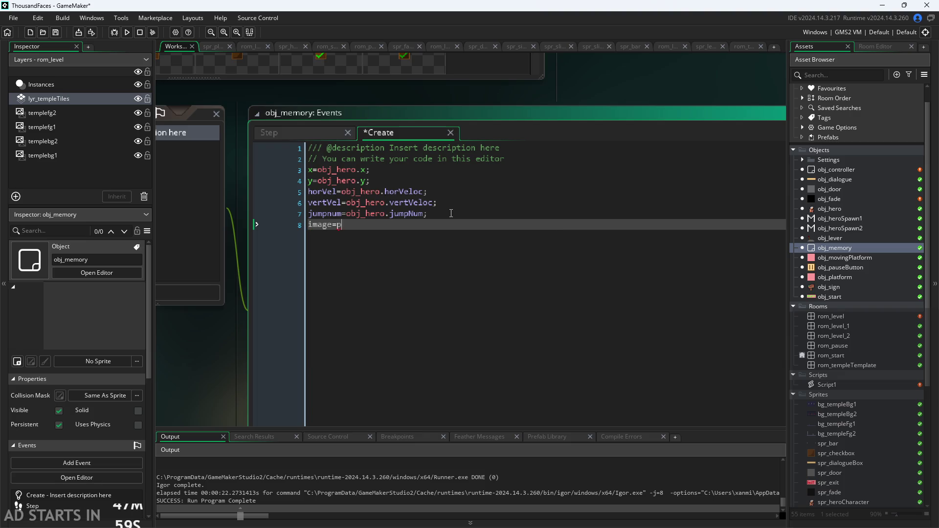
key(BackSpace)
text(bj)
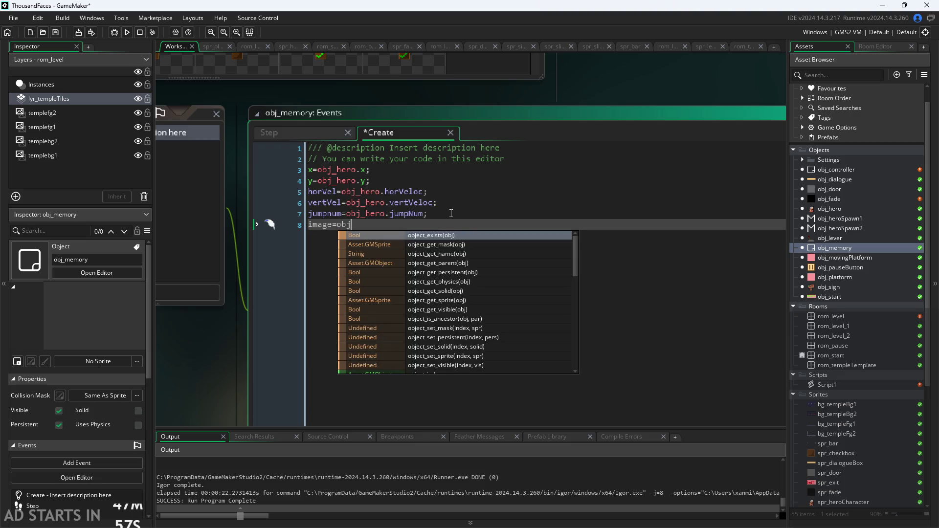
text(_hero)
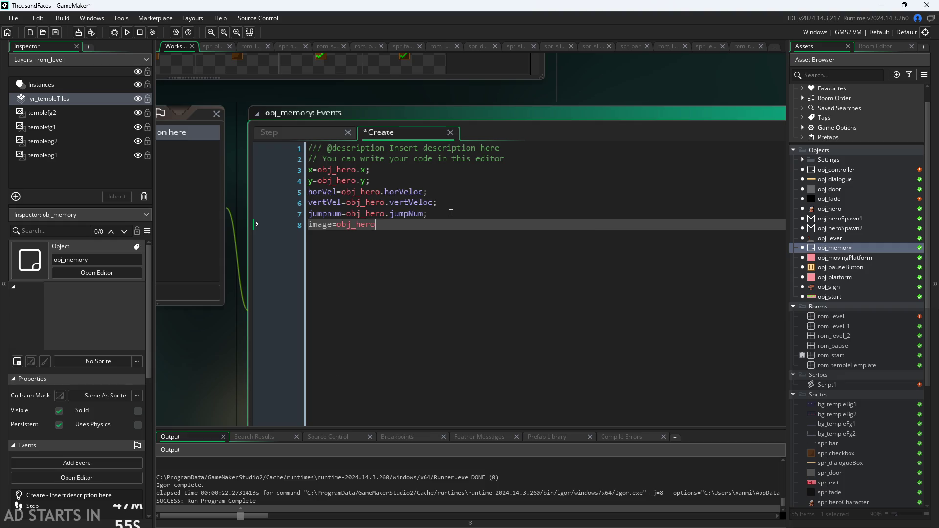
text(.image_alp)
key(BackSpace)
key(BackSpace)
key(BackSpace)
key(Down)
key(Down)
key(Down)
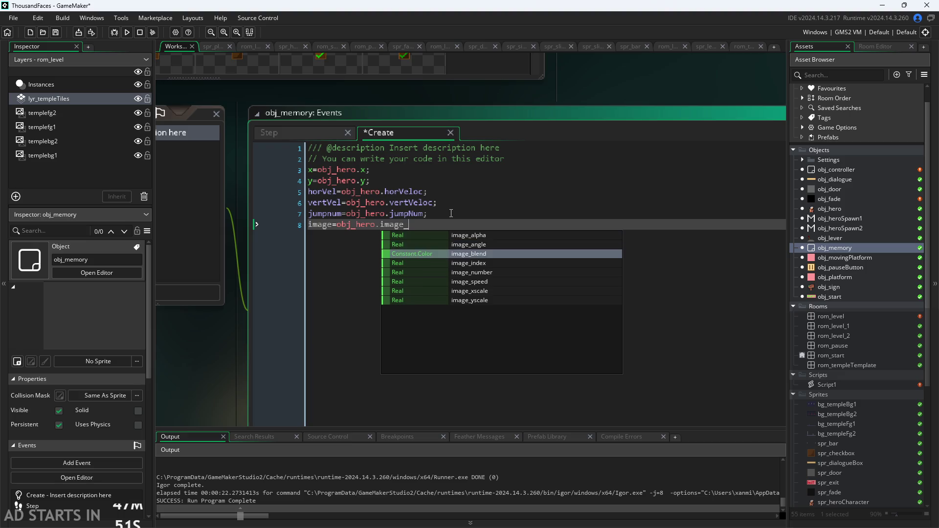
key(Return)
text(;)
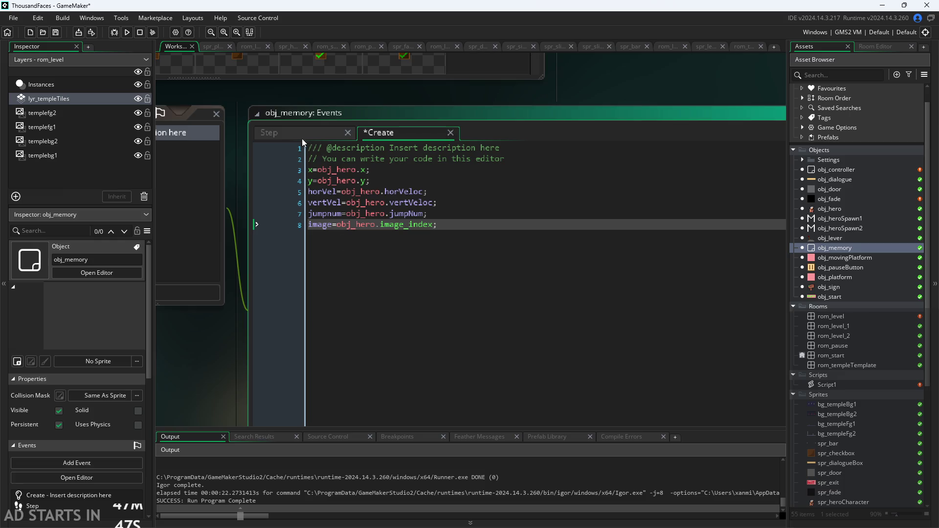
Paste the image_index line into obj_memory's Step event after the jumpnum line
drag(407, 230, 249, 245)
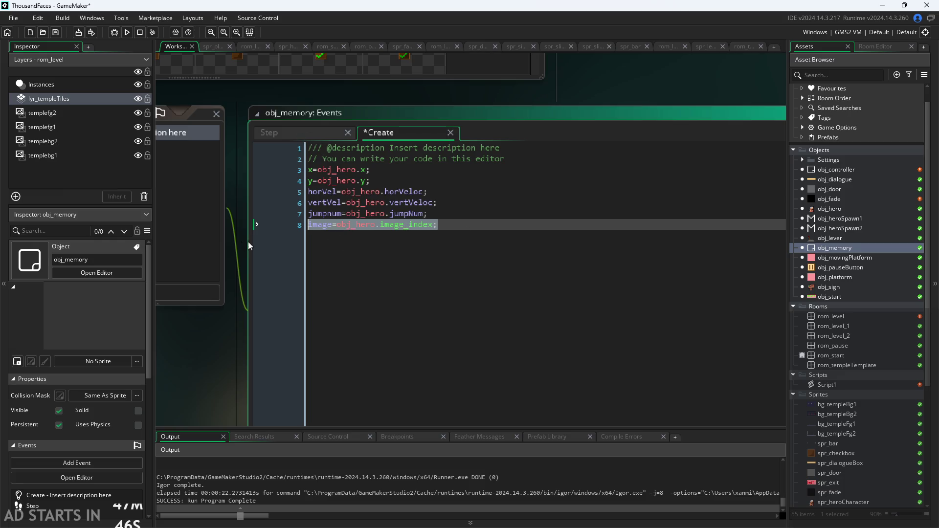
click(270, 131)
click(478, 202)
key(Return)
text(image=obj_hero.image_index;)
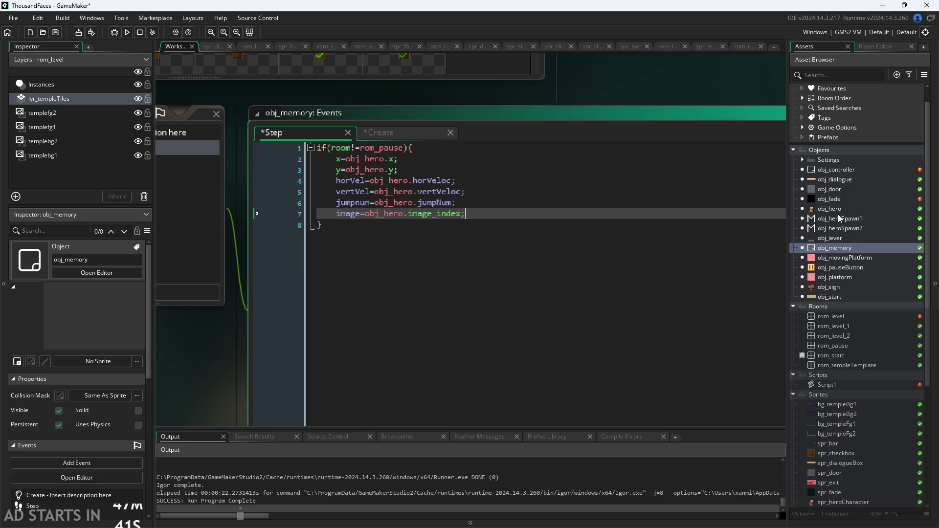
double_click(832, 169)
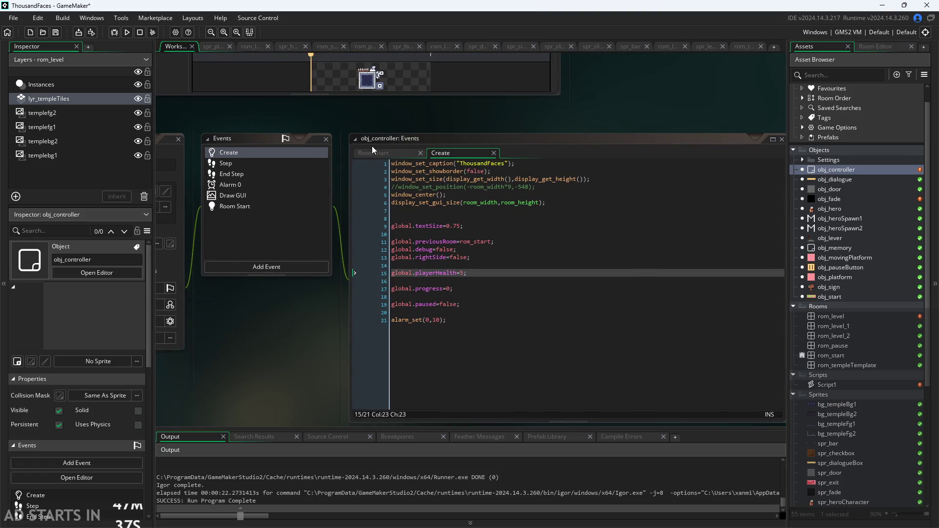
Add obj_hero.image_index=obj_memory.image; after obj_fade's jumpNum restore line, then run with F5
double_click(865, 200)
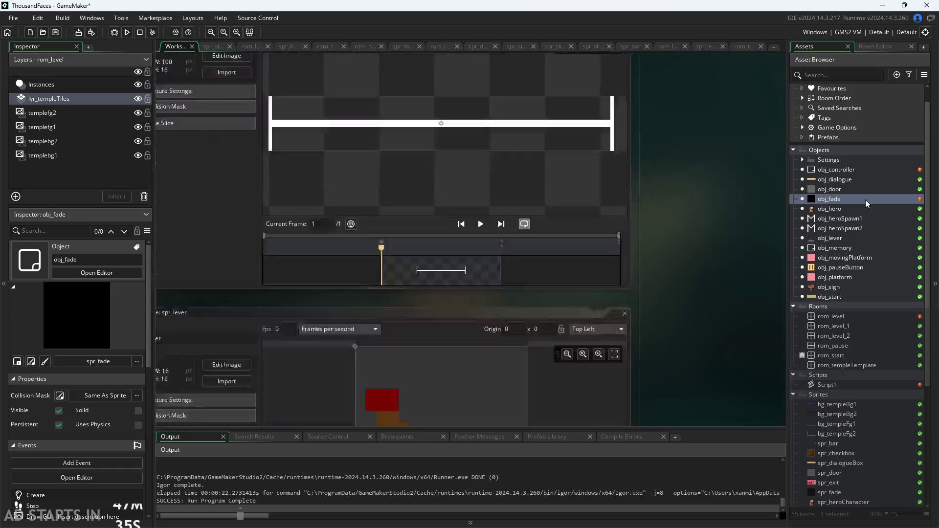
click(487, 217)
key(Return)
text(image=obj_hero.image_index;)
drag(327, 223, 299, 229)
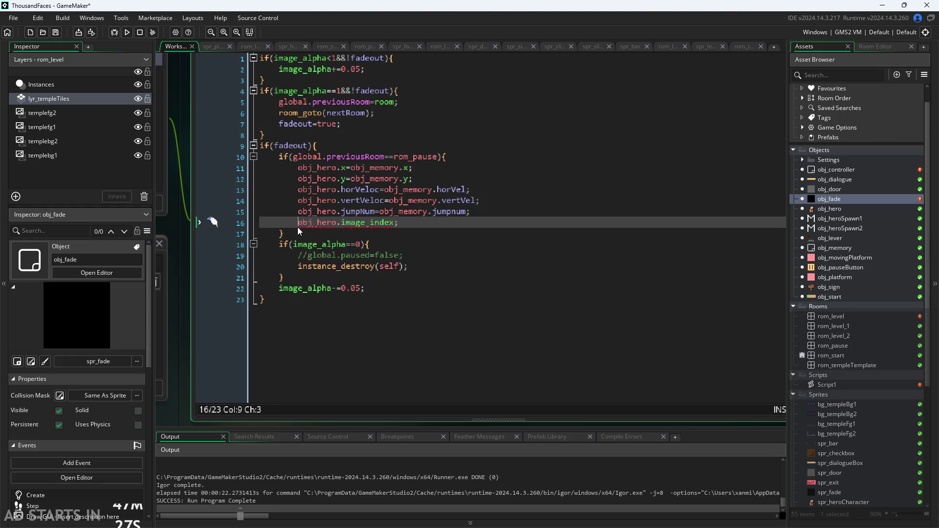
click(392, 223)
text(=obj_memory)
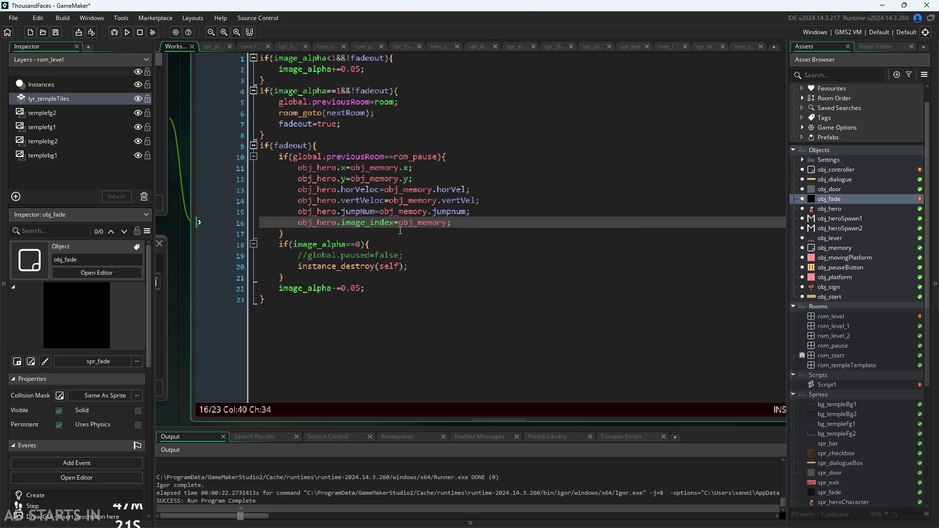
text(.imag)
key(Return)
key(F5)
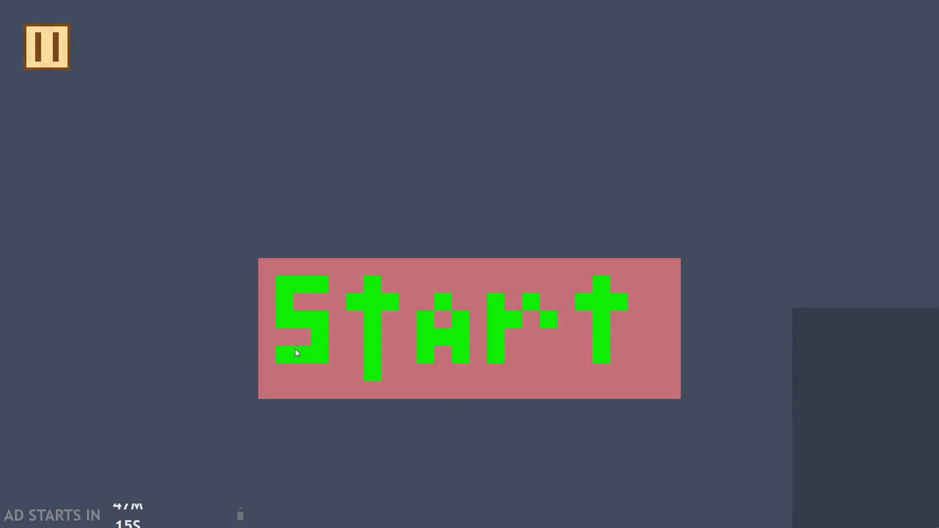
Start the level, pause and resume while climbing and again on the top platform
click(296, 352)
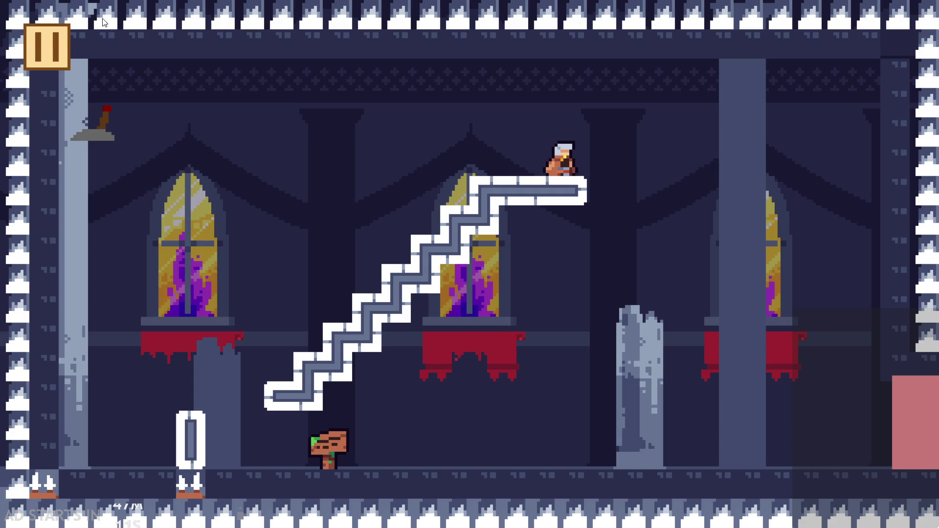
click(59, 37)
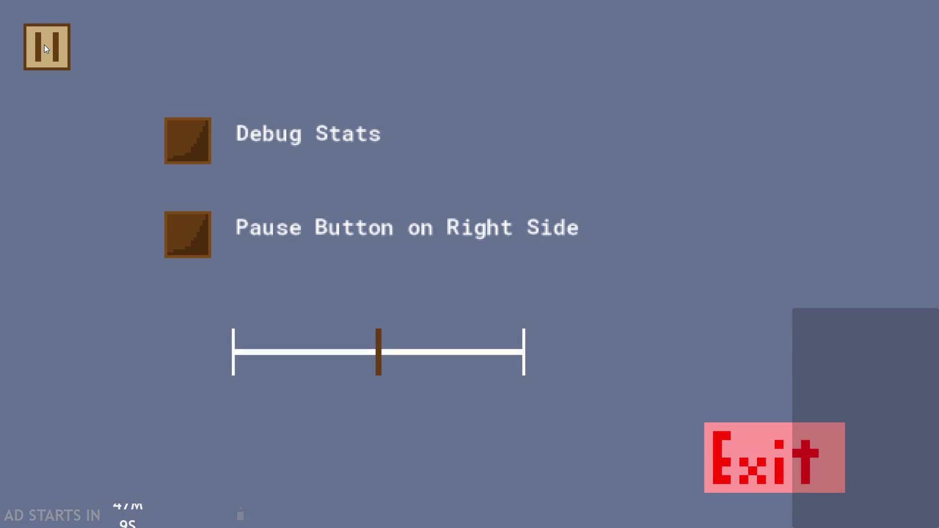
click(45, 48)
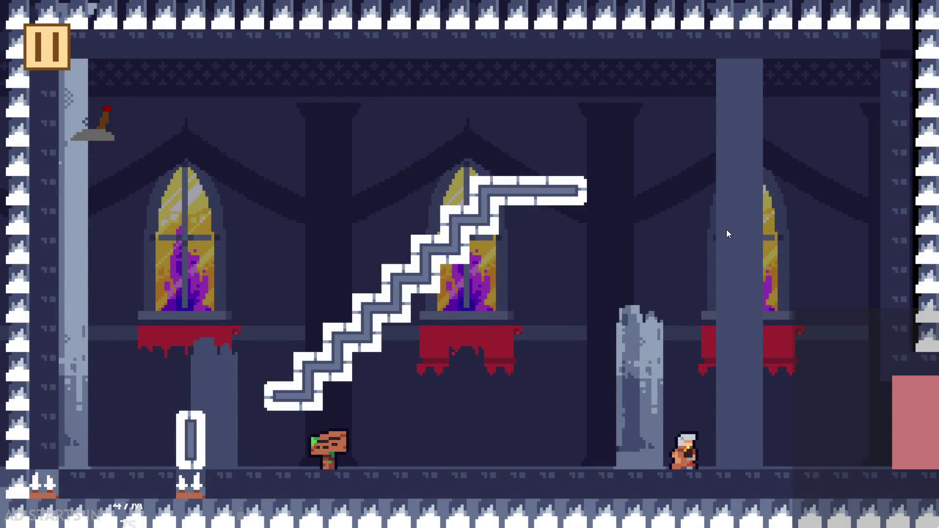
click(574, 257)
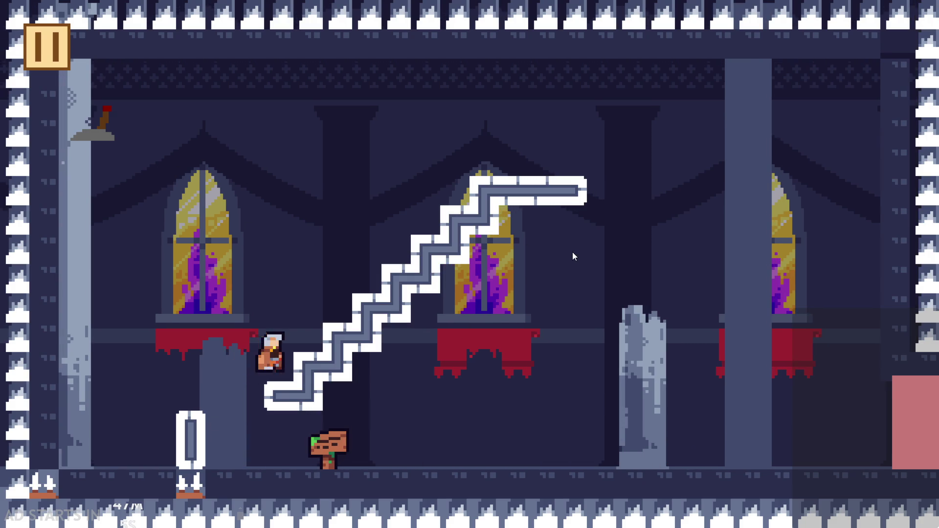
key(space)
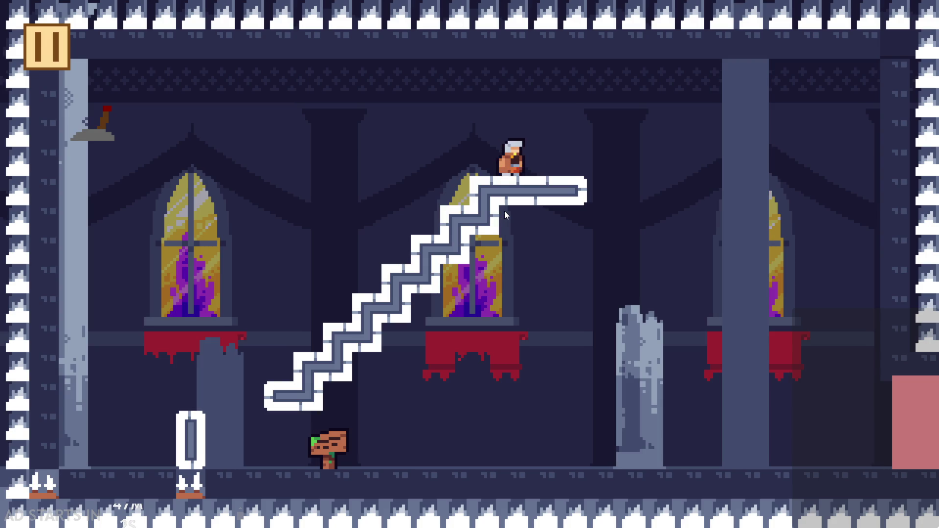
key(Right)
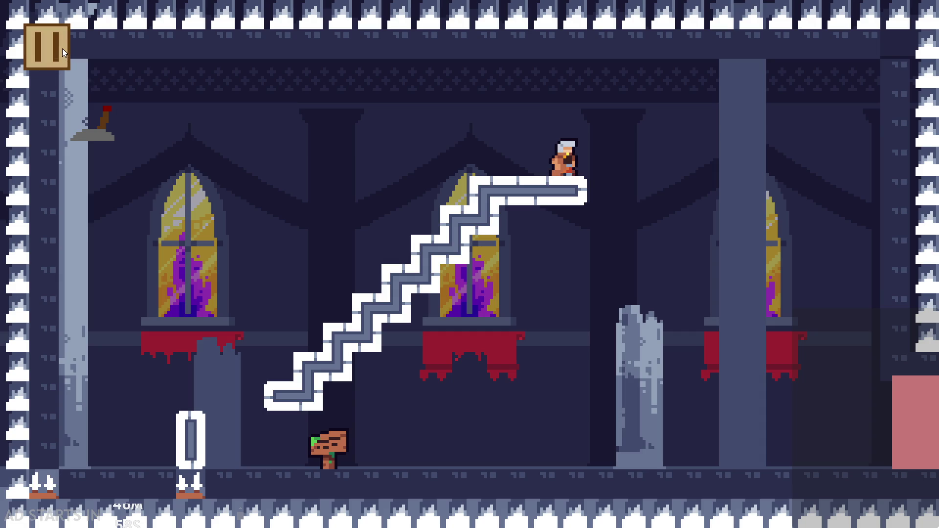
click(63, 48)
click(63, 48)
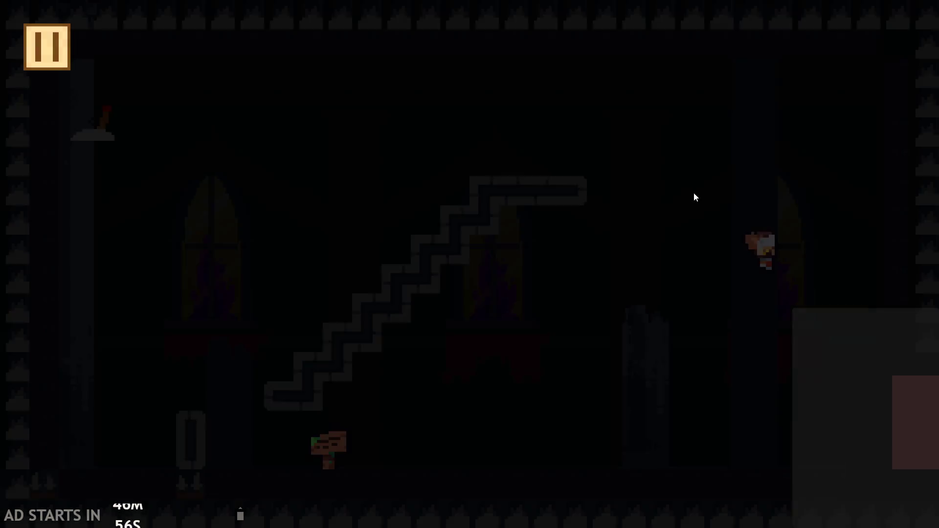
Pause and resume twice mid-jump near the stairs to check the jump continues
key(Left)
key(Up)
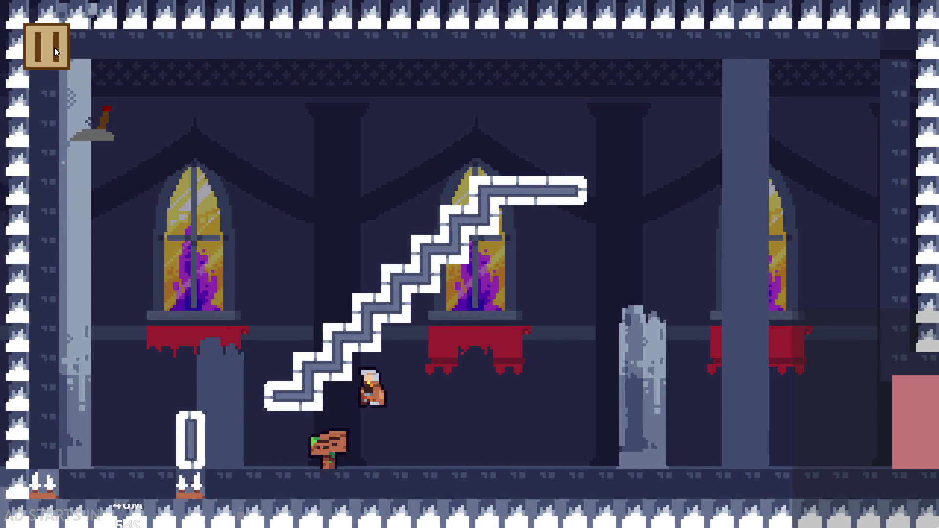
key(Up)
key(Right)
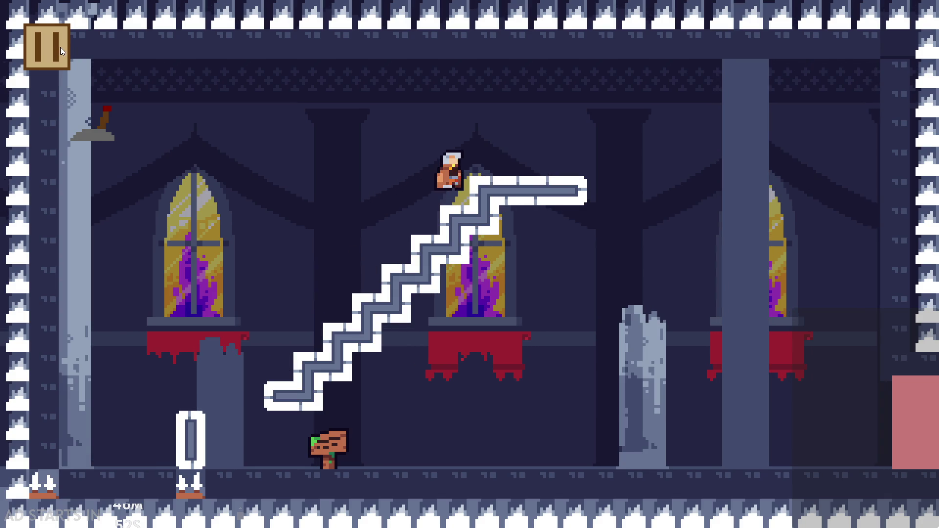
click(59, 44)
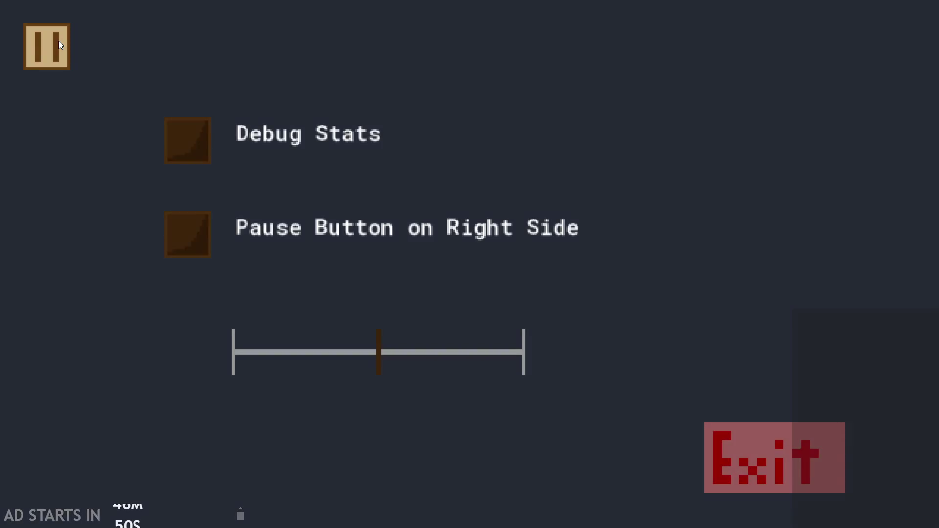
click(58, 41)
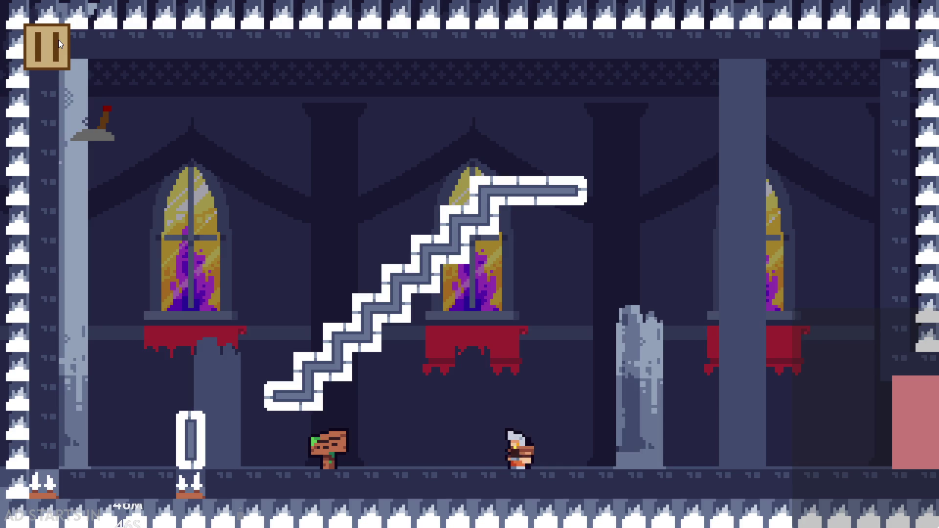
key(space)
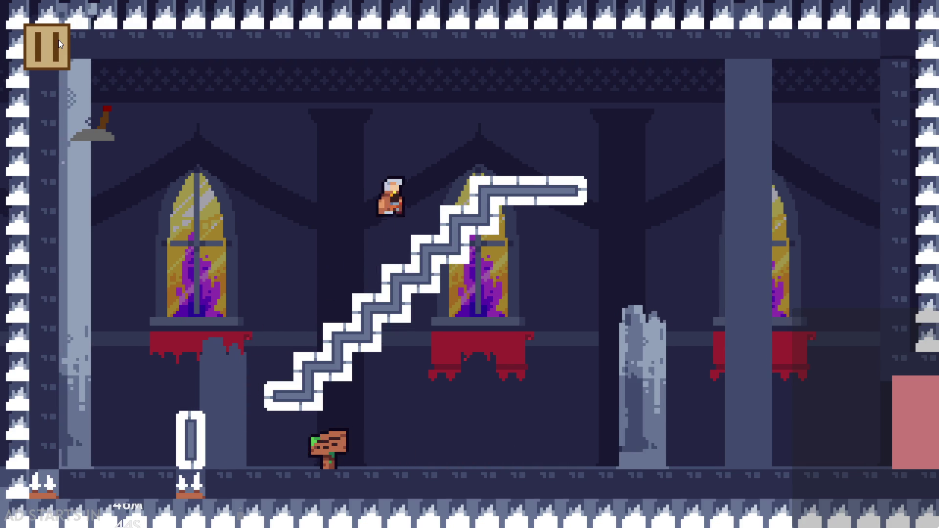
click(57, 36)
click(57, 36)
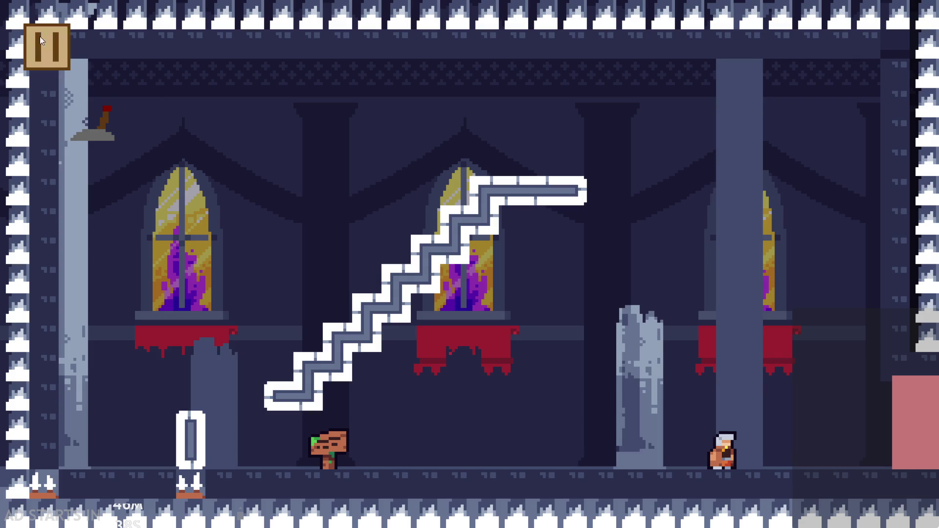
Jump up the staircase, pause and resume once more, then exit the test run
key(Left)
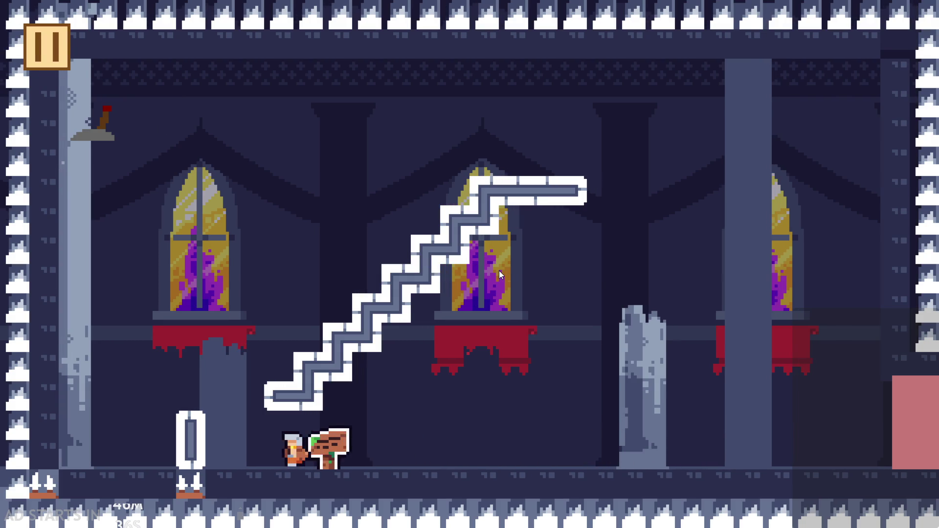
key(Up)
key(Right)
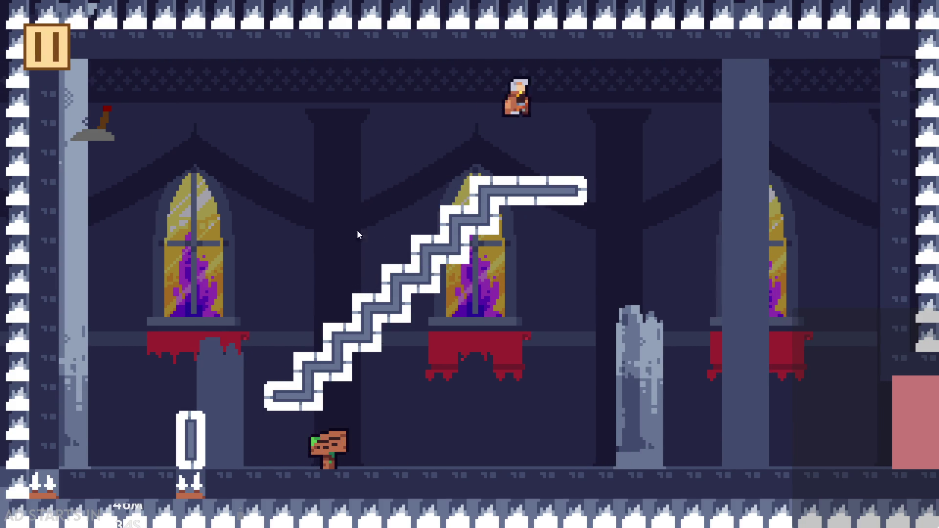
click(52, 49)
click(53, 52)
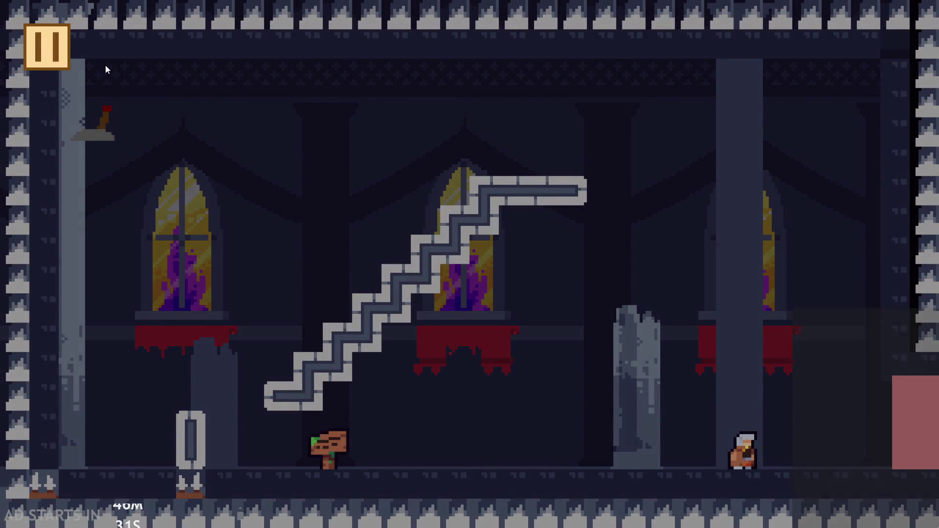
click(47, 47)
click(728, 424)
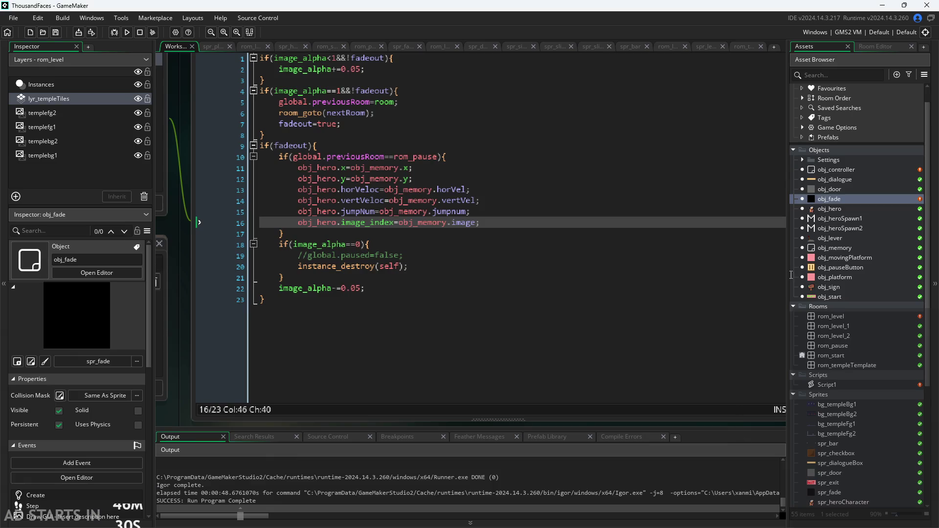
Open obj_hero's Begin Step code and scroll through it
click(836, 208)
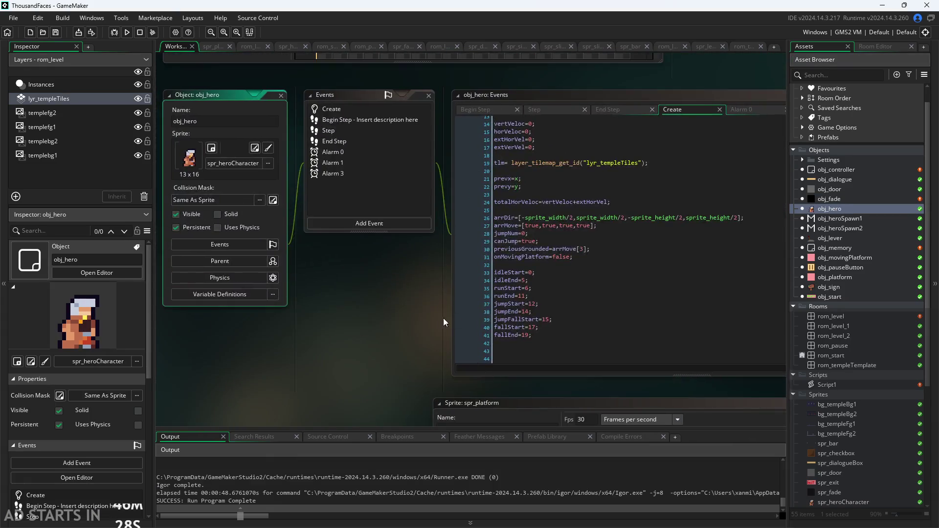
click(357, 72)
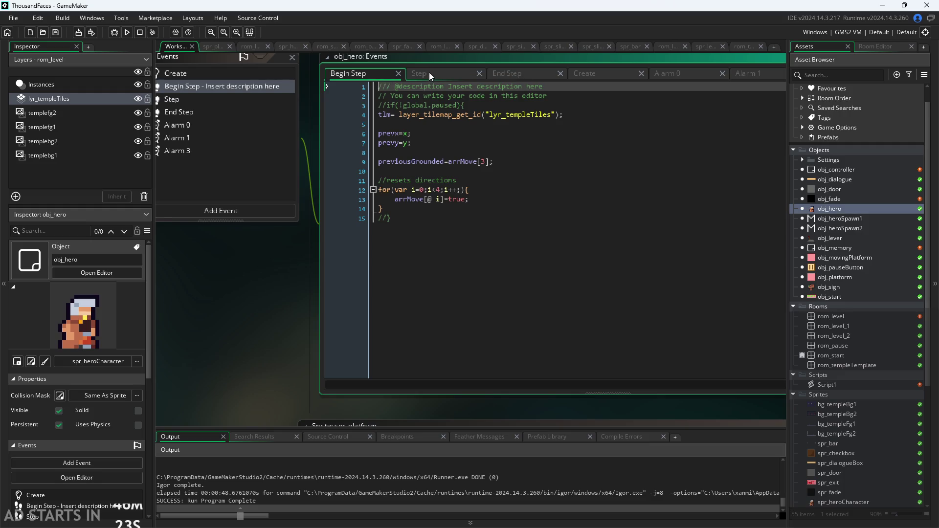
scroll(358, 303, down, 5)
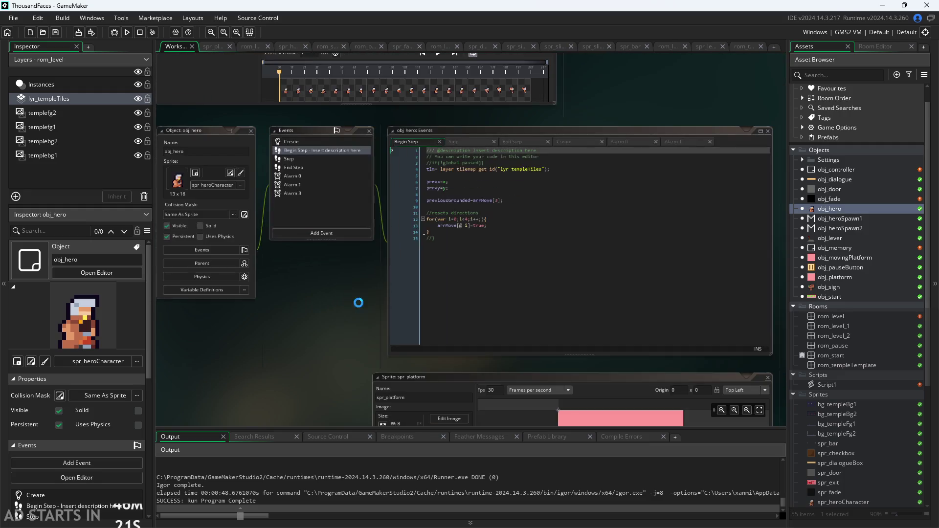
scroll(292, 307, up, 2)
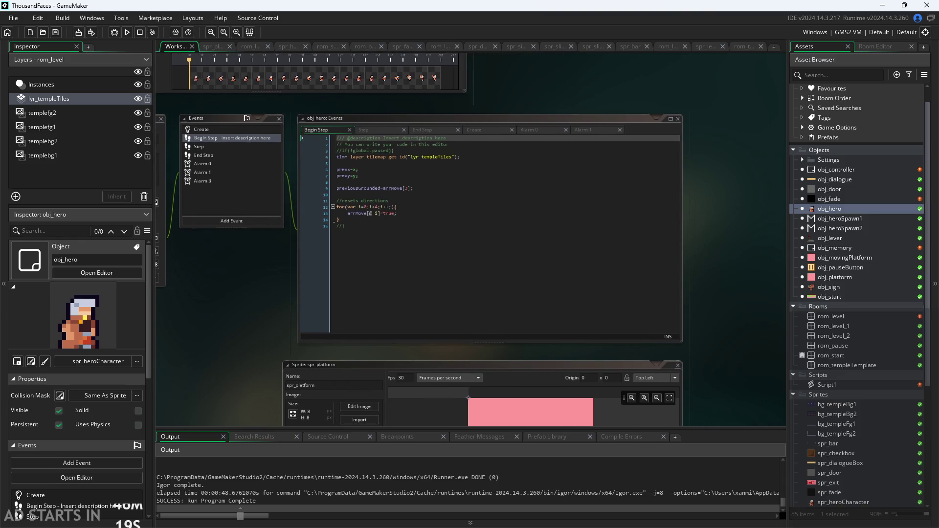
scroll(700, 332, up, 3)
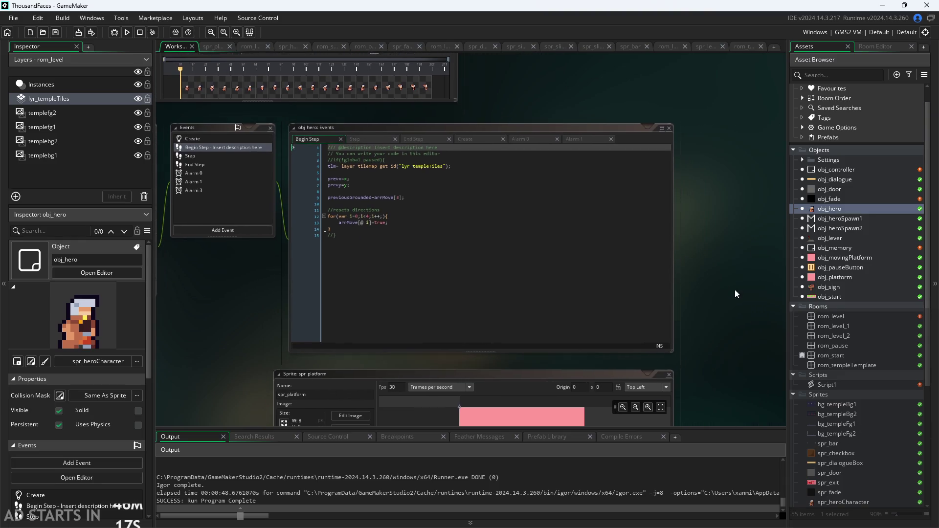
scroll(764, 314, up, 4)
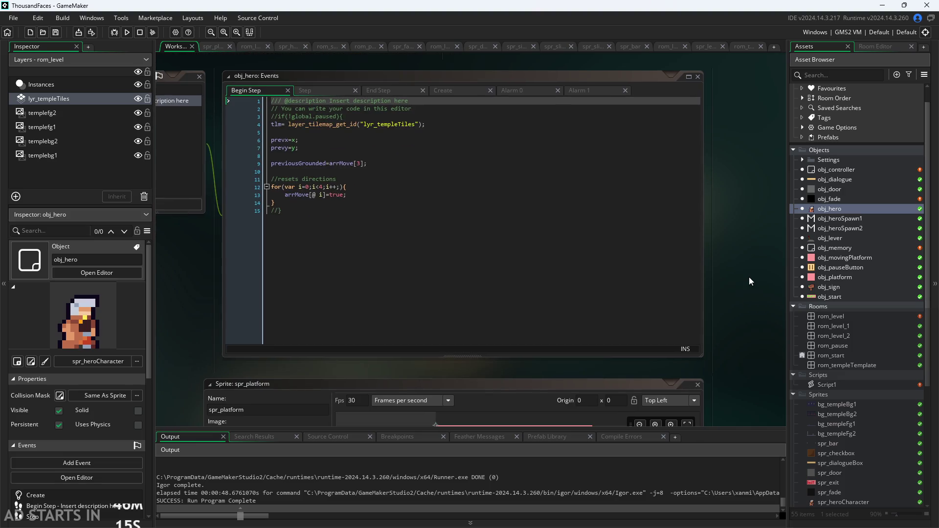
drag(752, 265, 805, 271)
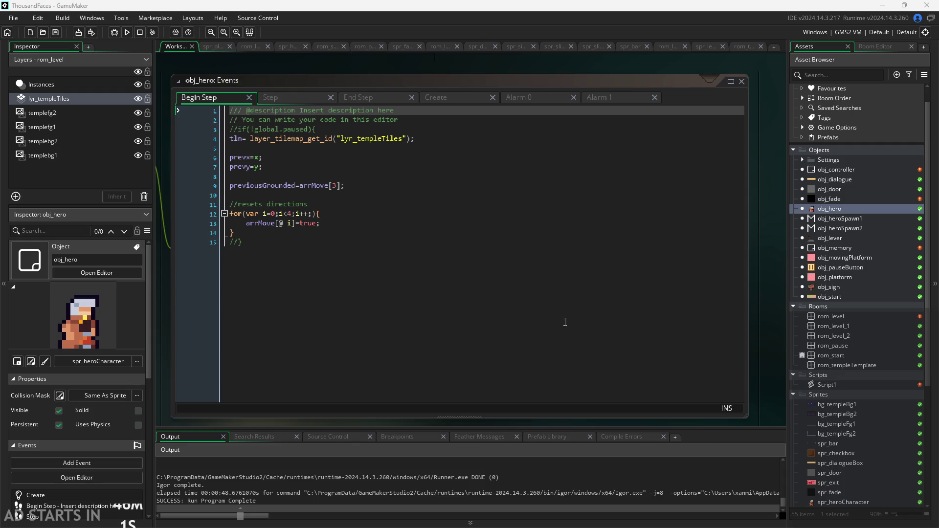
scroll(345, 332, down, 1)
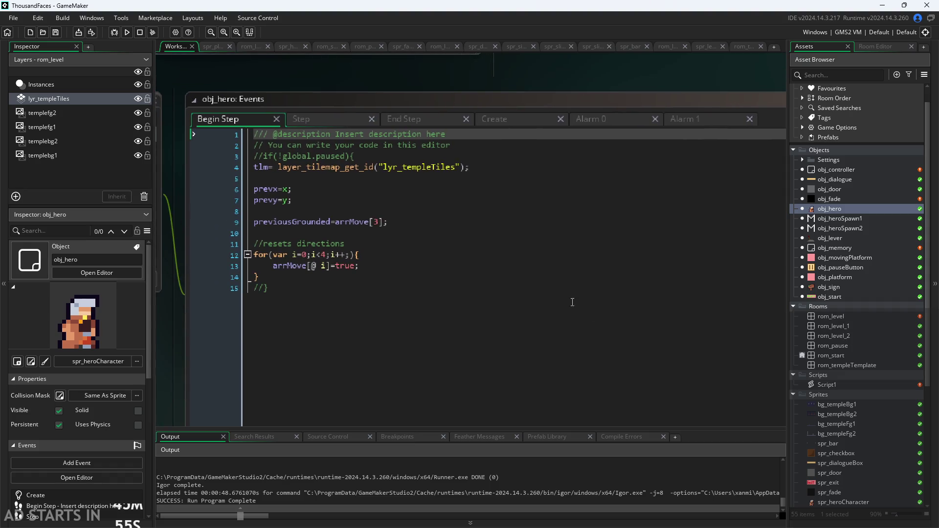
Inspect the Begin Step direction-reset loop, glance at the Step code, then return
click(361, 285)
click(363, 279)
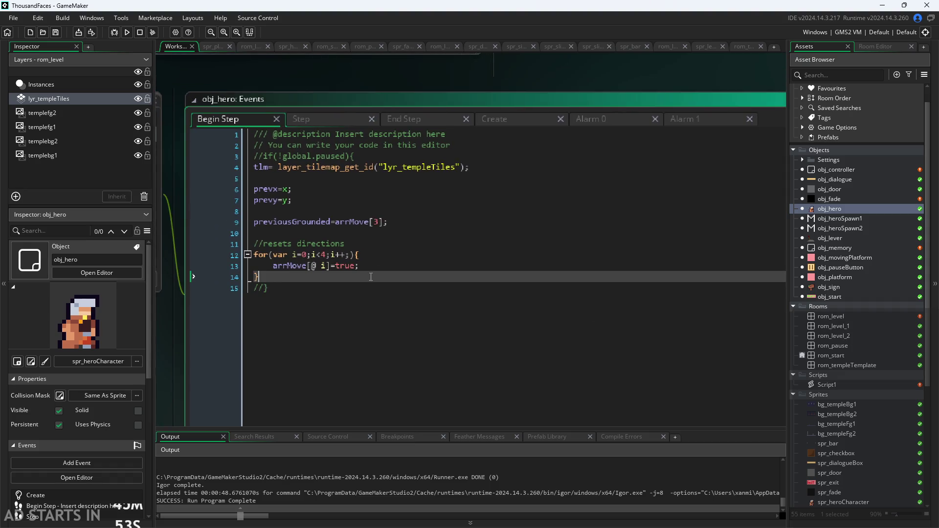
click(383, 267)
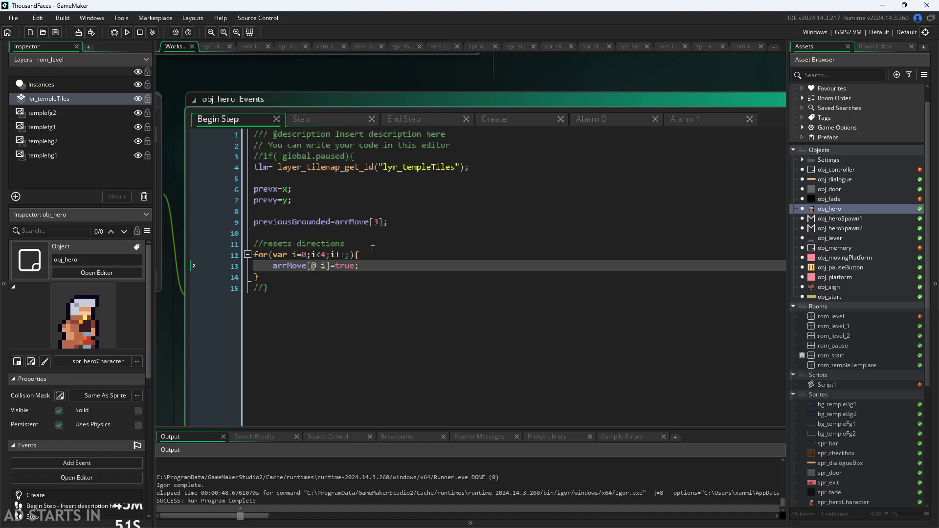
ctrl+scroll(372, 249, up, 1)
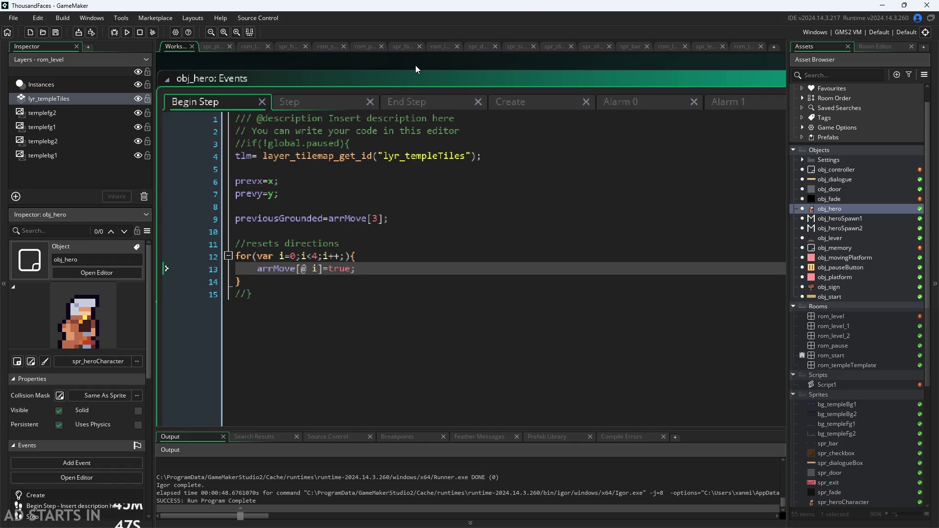
ctrl+scroll(427, 78, down, 2)
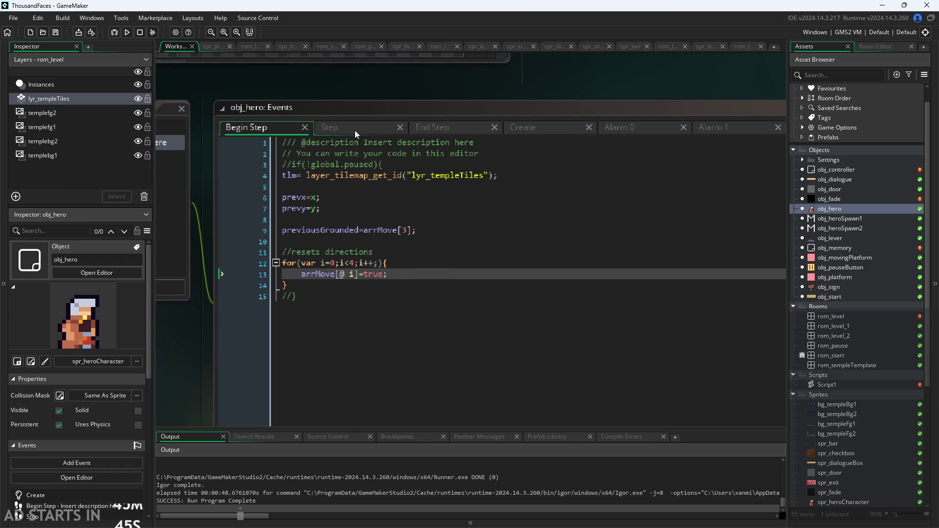
click(354, 130)
ctrl+scroll(412, 95, down, 1)
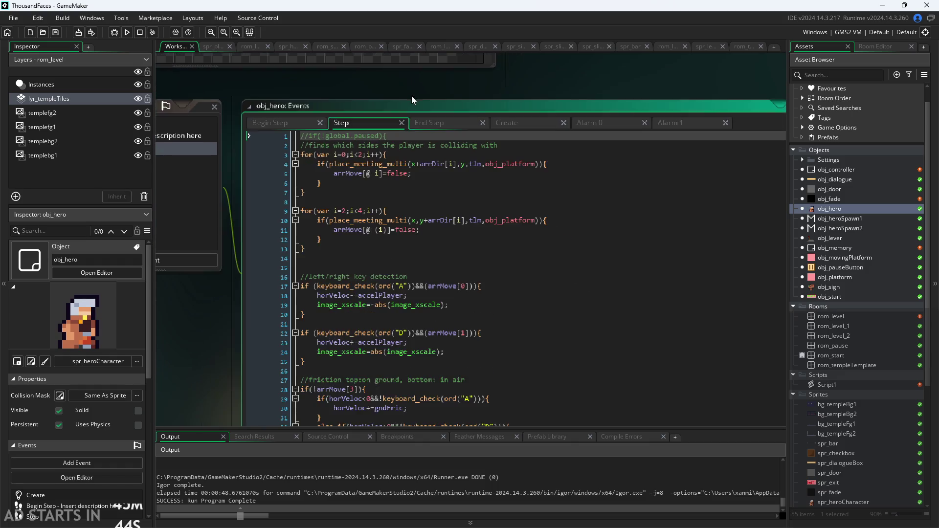
click(268, 122)
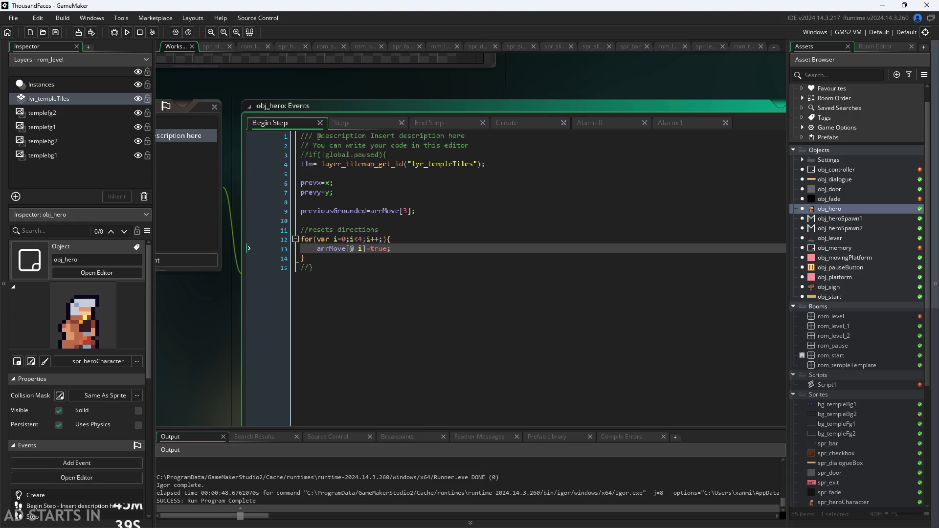
In the Paint notes, draw a flat underline beneath the Pause heading
key(alt+Tab)
ctrl+scroll(688, 470, down, 3)
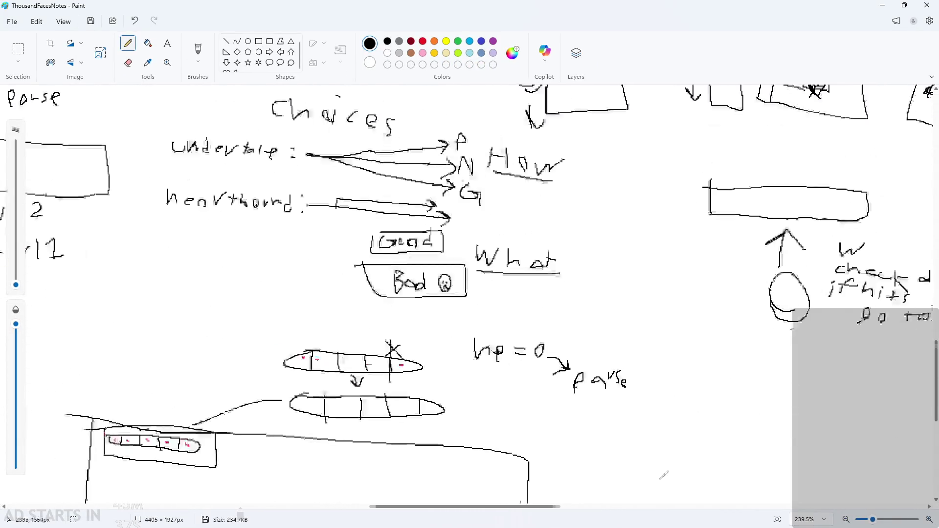
ctrl+scroll(530, 511, up, 3)
ctrl+scroll(744, 427, down, 5)
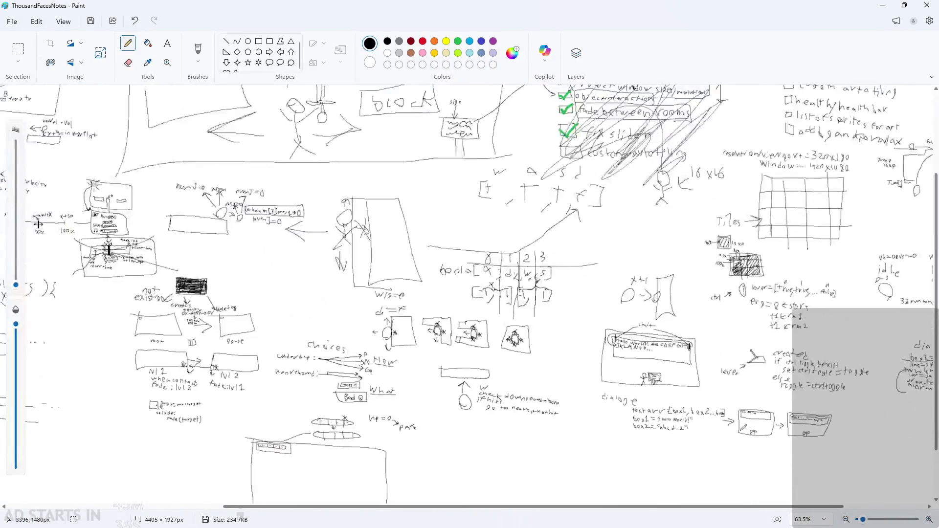
ctrl+scroll(83, 191, up, 5)
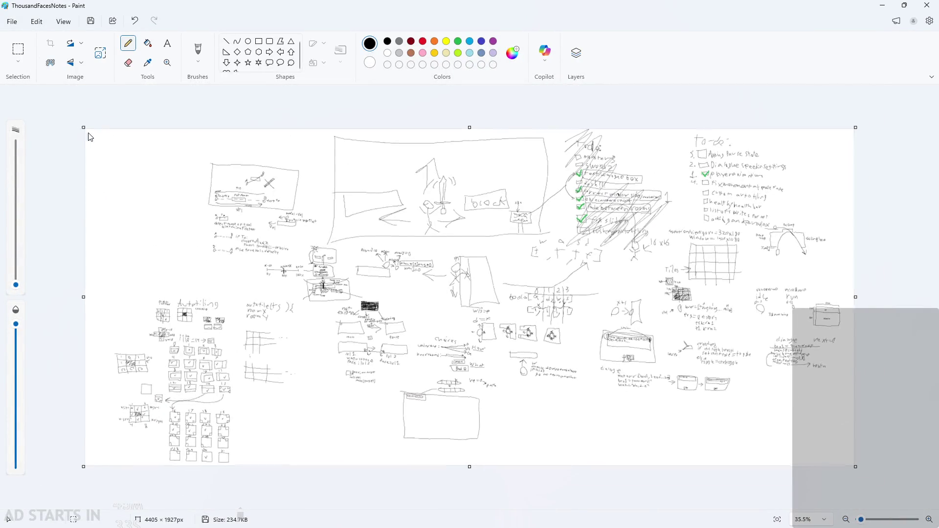
scroll(272, 509, left, 1)
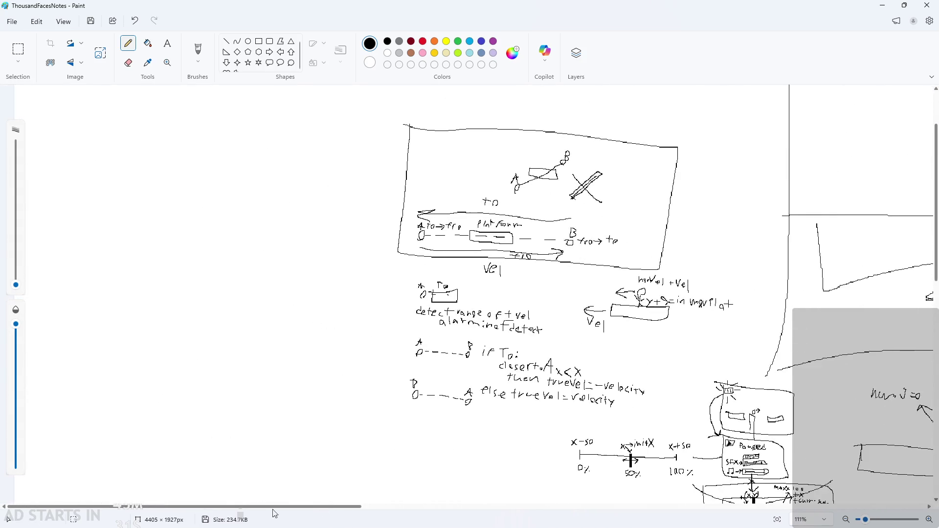
ctrl+scroll(105, 268, up, 3)
ctrl+scroll(82, 148, down, 3)
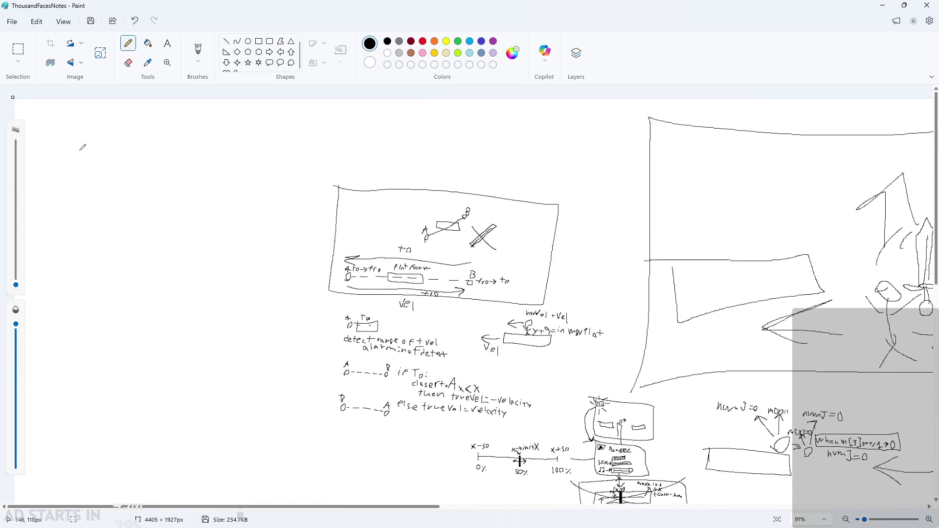
ctrl+scroll(73, 138, up, 3)
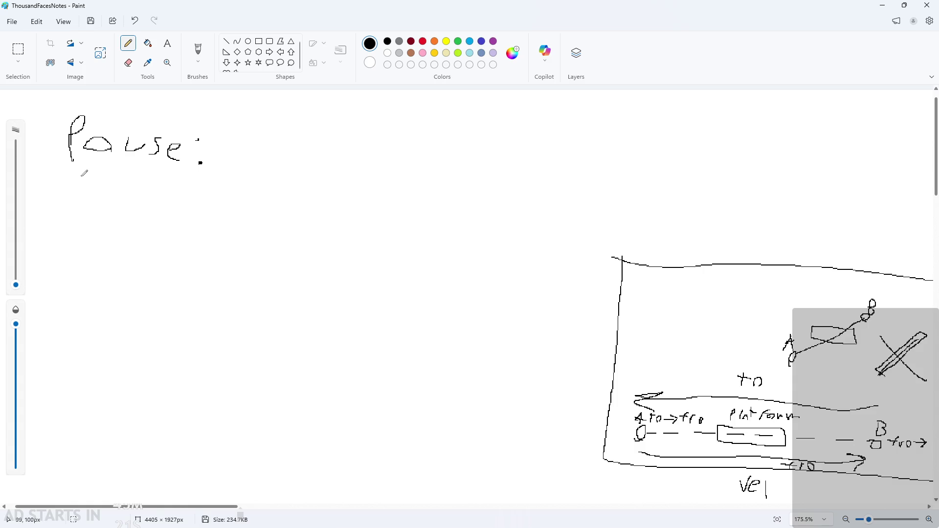
drag(50, 160, 150, 167)
key(ctrl+z)
drag(60, 167, 187, 171)
ctrl+scroll(34, 189, up, 5)
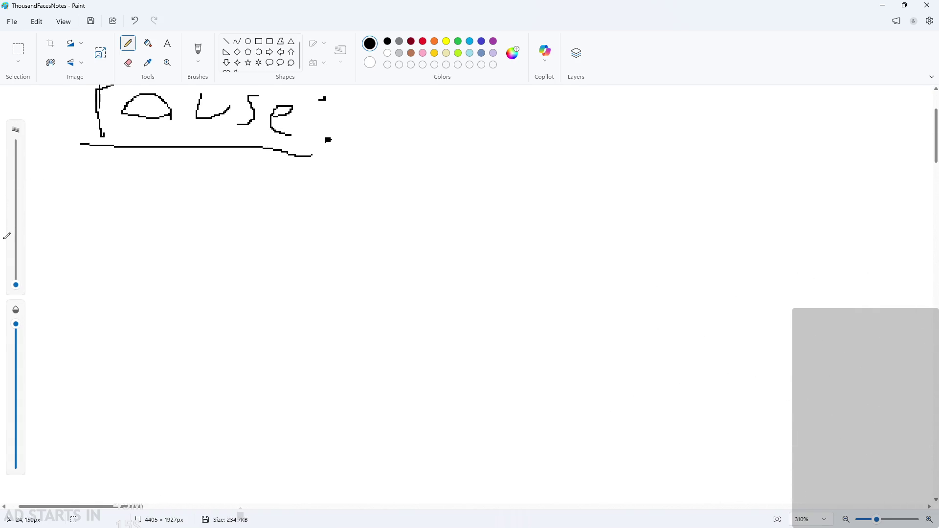
Handwrite 'stops accel/gravity' as the first note under Pause
drag(102, 167, 94, 186)
drag(116, 165, 119, 187)
drag(114, 176, 128, 180)
drag(143, 182, 137, 187)
drag(154, 185, 168, 206)
drag(198, 173, 191, 195)
drag(219, 189, 245, 184)
drag(257, 176, 282, 175)
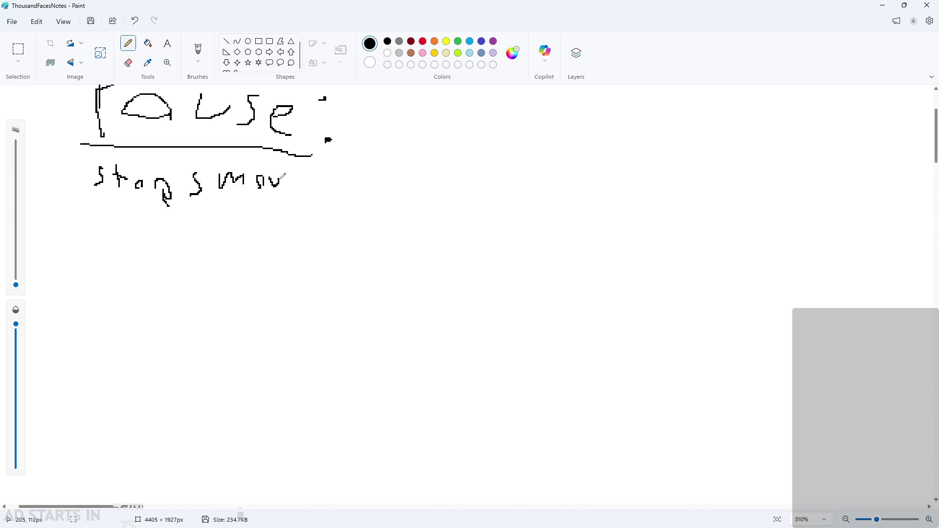
mouse_move(335, 185)
mouse_down()
mouse_move(380, 201)
mouse_move(389, 188)
mouse_up()
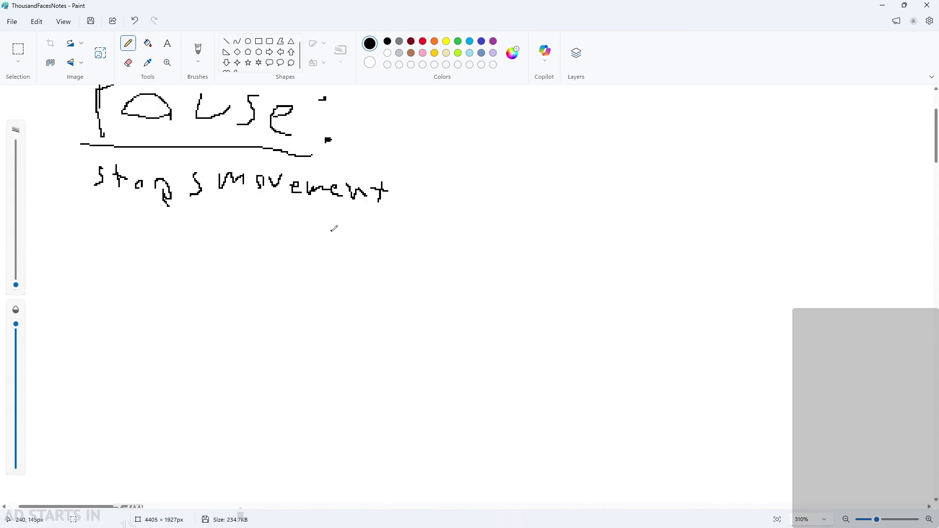
key(ctrl+z)
key(ctrl+z)
key(ctrl+z)
key(ctrl+z)
key(ctrl+z)
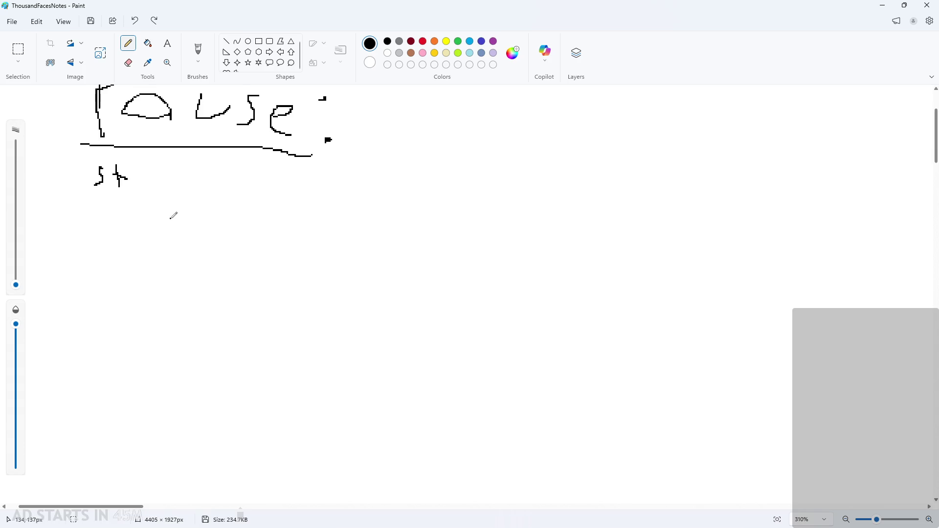
mouse_move(111, 172)
mouse_down()
mouse_move(144, 176)
mouse_move(142, 183)
mouse_up()
mouse_move(151, 176)
mouse_down()
mouse_move(175, 172)
mouse_move(168, 187)
mouse_move(188, 196)
mouse_move(224, 185)
mouse_up()
mouse_move(243, 176)
mouse_down()
mouse_move(242, 189)
mouse_move(285, 192)
mouse_up()
key(ctrl+z)
mouse_move(294, 175)
mouse_down()
mouse_move(300, 191)
mouse_move(321, 189)
mouse_move(312, 204)
mouse_move(333, 203)
mouse_up()
drag(358, 181, 371, 179)
mouse_move(384, 192)
mouse_down()
mouse_move(377, 196)
mouse_move(383, 187)
mouse_up()
mouse_move(391, 182)
mouse_down()
mouse_move(399, 197)
mouse_move(406, 181)
mouse_up()
drag(410, 188, 412, 202)
mouse_move(425, 170)
mouse_down()
mouse_move(424, 200)
mouse_move(437, 181)
mouse_move(447, 198)
mouse_move(437, 215)
mouse_up()
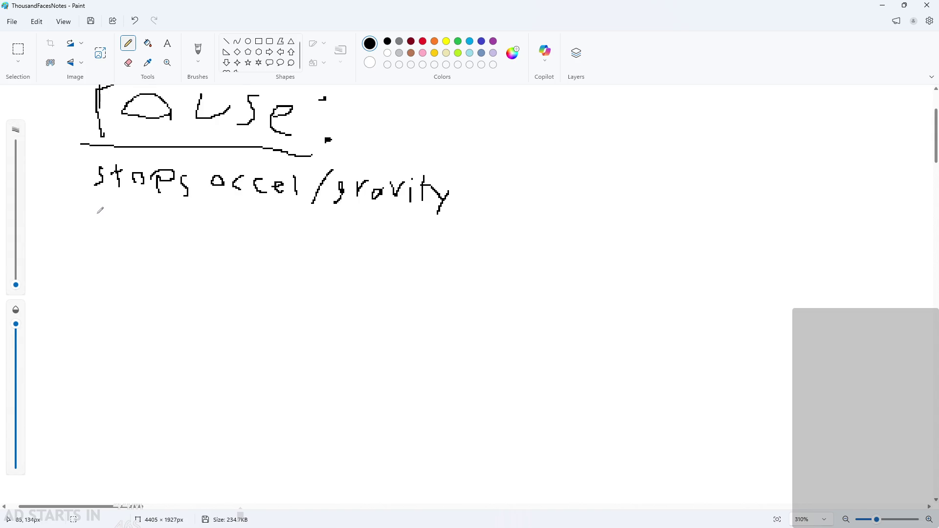
Handwrite 'stops playerinput' on the second note line
mouse_move(99, 209)
mouse_down()
mouse_move(92, 229)
mouse_move(119, 229)
mouse_move(128, 217)
mouse_up()
drag(132, 221, 136, 221)
mouse_move(154, 219)
mouse_down()
mouse_move(155, 232)
mouse_move(209, 230)
mouse_move(207, 243)
mouse_up()
mouse_move(228, 218)
mouse_down()
mouse_move(236, 237)
mouse_move(277, 250)
mouse_up()
mouse_move(291, 239)
mouse_down()
mouse_move(303, 237)
mouse_move(299, 247)
mouse_up()
mouse_move(312, 235)
mouse_down()
mouse_move(334, 230)
mouse_move(342, 246)
mouse_move(372, 247)
mouse_move(390, 231)
mouse_move(391, 260)
mouse_move(420, 230)
mouse_move(421, 247)
mouse_up()
click(347, 223)
mouse_move(435, 227)
mouse_down()
mouse_move(435, 249)
mouse_move(451, 240)
mouse_move(437, 234)
mouse_move(456, 260)
mouse_move(482, 239)
mouse_up()
key(ctrl+z)
key(ctrl+z)
key(ctrl+z)
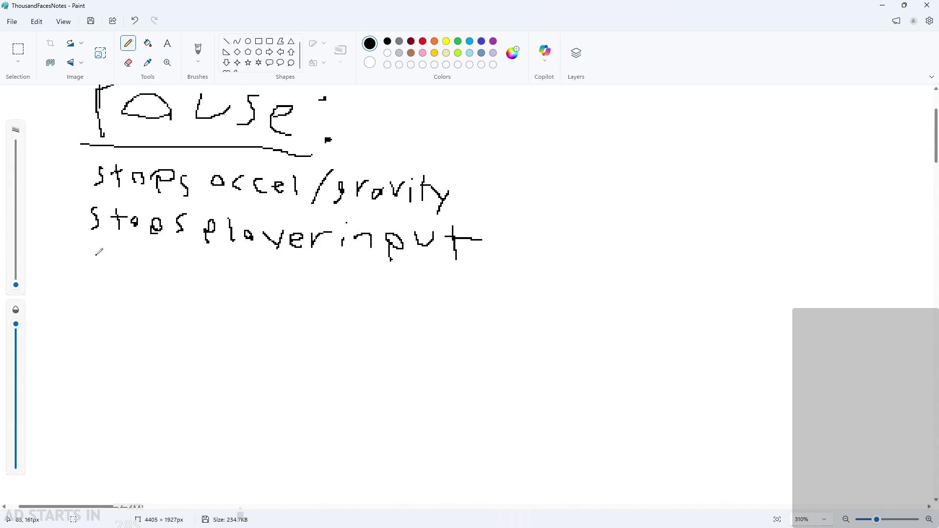
Handwrite 'stops animations' on the third note line
mouse_move(97, 253)
mouse_down()
mouse_move(91, 271)
mouse_move(113, 273)
mouse_up()
mouse_move(107, 264)
mouse_down()
mouse_move(153, 270)
mouse_move(143, 279)
mouse_move(157, 284)
mouse_up()
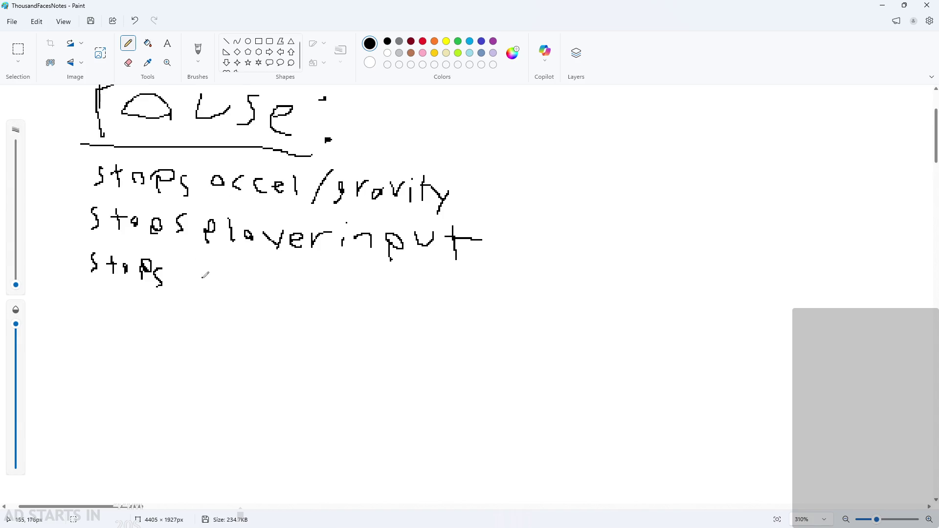
mouse_move(213, 273)
mouse_down()
mouse_move(201, 272)
mouse_move(214, 281)
mouse_up()
key(ctrl+z)
key(ctrl+z)
mouse_move(221, 285)
mouse_down()
mouse_move(233, 271)
mouse_move(243, 282)
mouse_move(259, 272)
mouse_move(273, 291)
mouse_move(311, 274)
mouse_move(341, 288)
mouse_up()
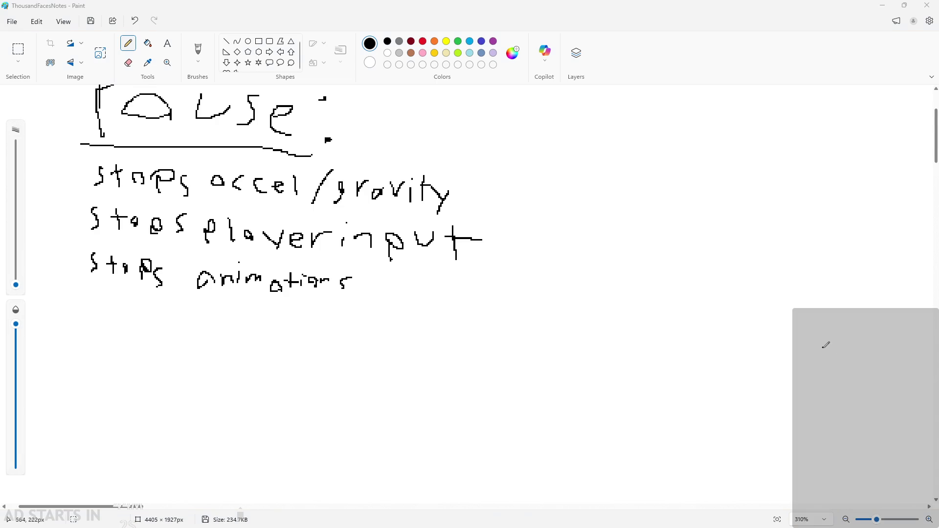
Handwrite 'Stops' on a fourth note line below 'stops animations'
scroll(343, 274, down, 1)
ctrl+scroll(255, 310, up, 1)
scroll(252, 312, up, 2)
scroll(247, 313, down, 2)
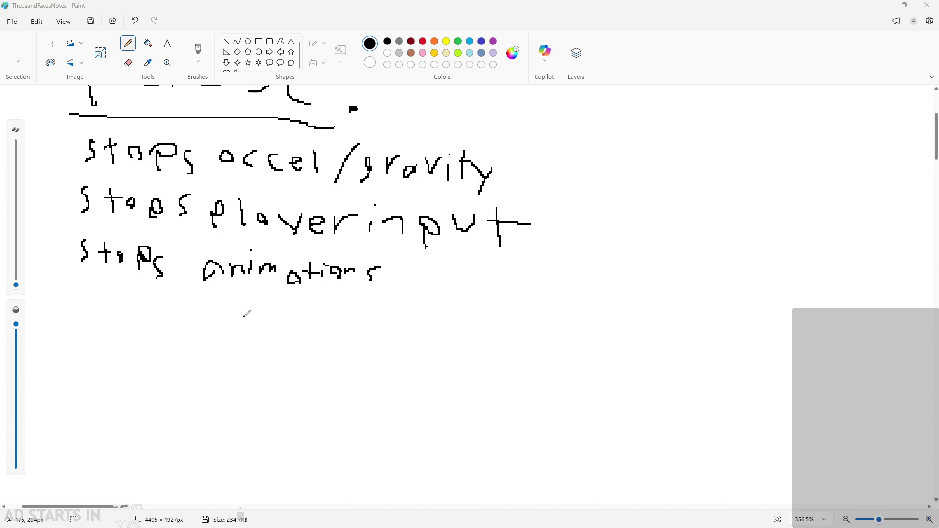
ctrl+scroll(126, 305, down, 3)
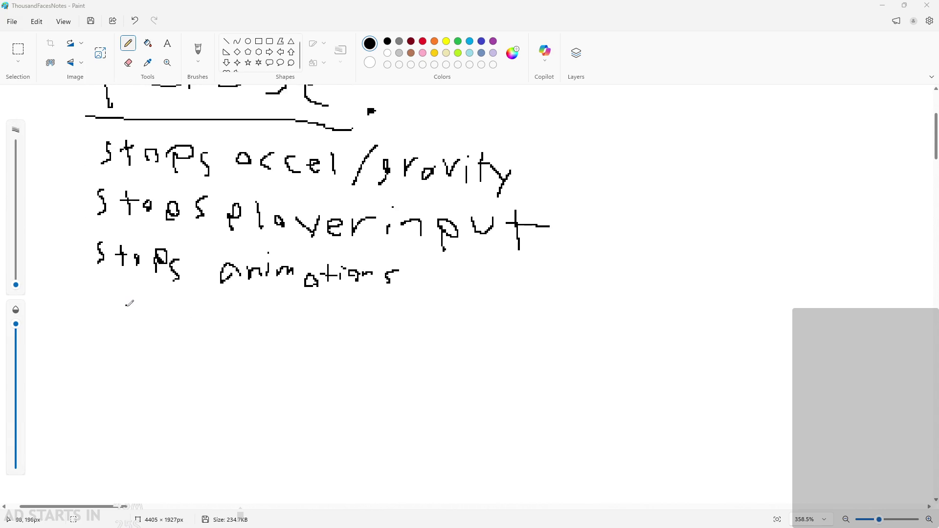
scroll(195, 374, up, 2)
ctrl+scroll(147, 387, up, 5)
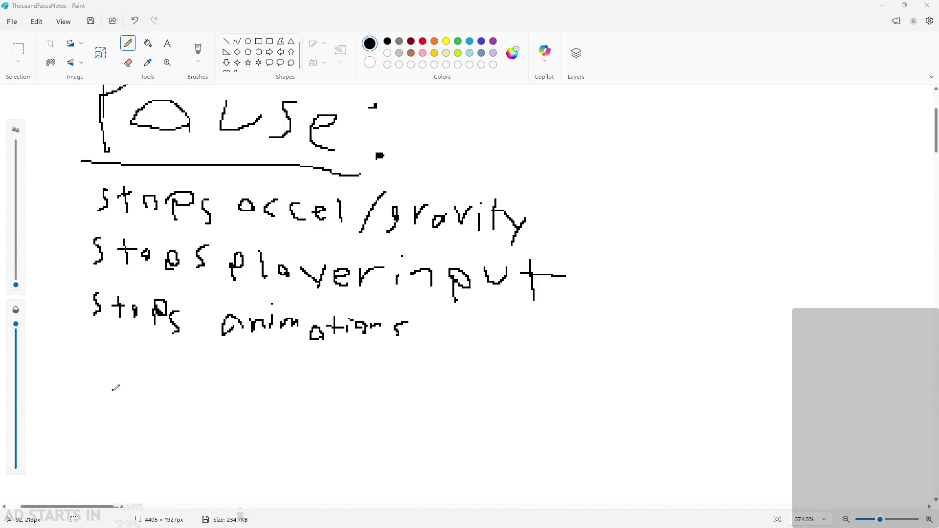
scroll(114, 372, up, 2)
drag(101, 377, 83, 407)
mouse_move(111, 386)
mouse_down()
mouse_move(111, 422)
mouse_move(121, 400)
mouse_up()
mouse_move(141, 405)
mouse_down()
mouse_move(132, 414)
mouse_move(142, 402)
mouse_up()
mouse_move(161, 401)
mouse_down()
mouse_move(174, 404)
mouse_move(166, 429)
mouse_up()
drag(198, 398, 194, 421)
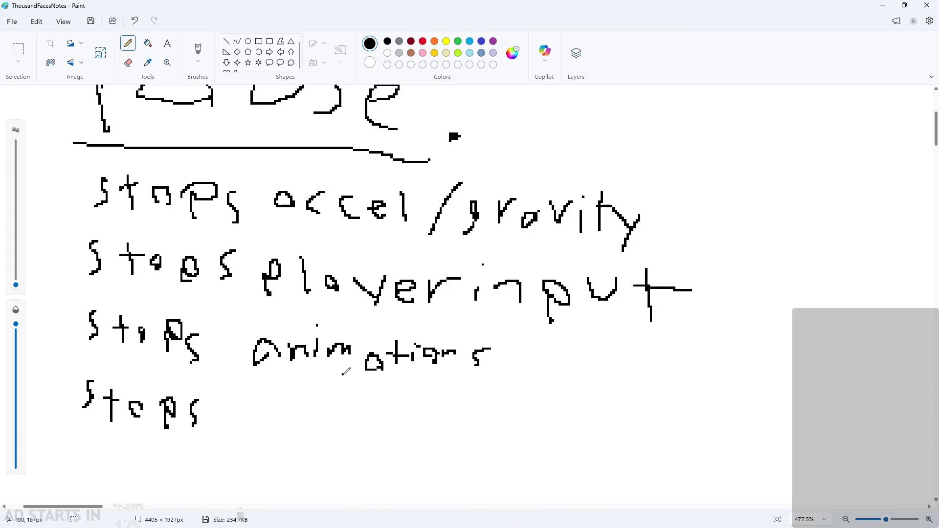
Dot the i in 'animations' and minimize Paint to return to GameMaker
click(362, 325)
scroll(364, 323, down, 2)
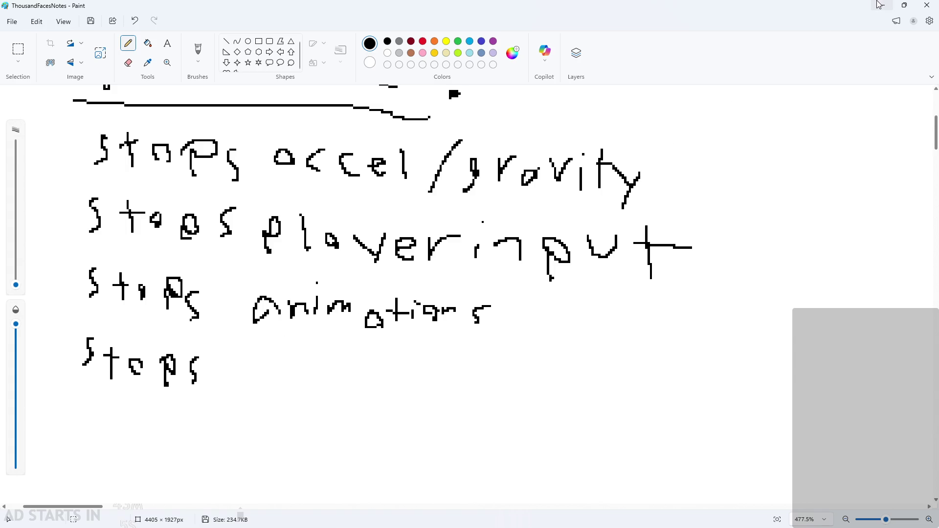
click(882, 5)
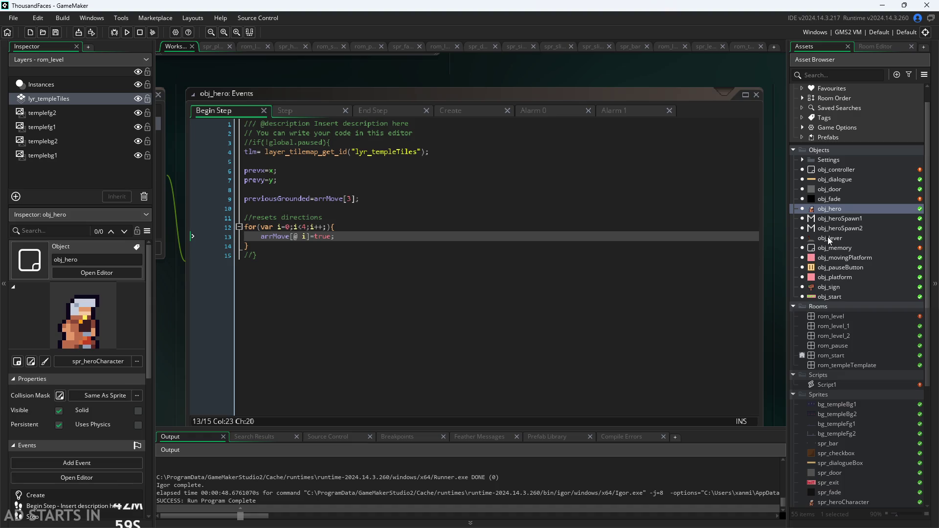
Open obj_controller's Create code at the global.paused=false line, after checking Room Start
double_click(843, 207)
double_click(840, 170)
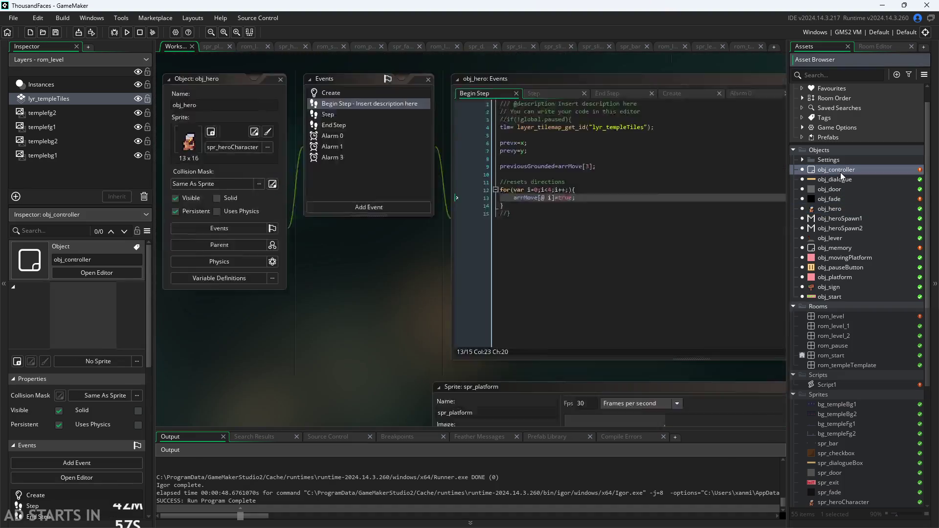
scroll(318, 318, up, 5)
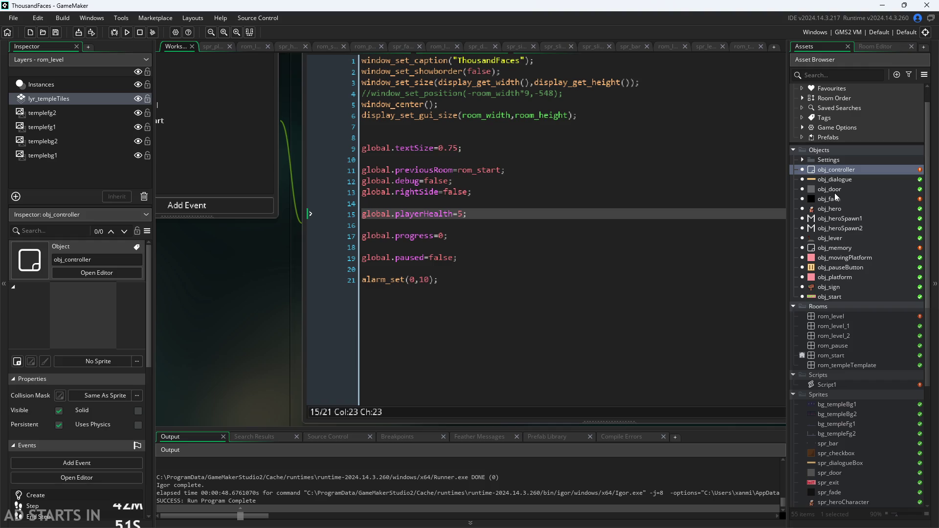
scroll(342, 207, up, 2)
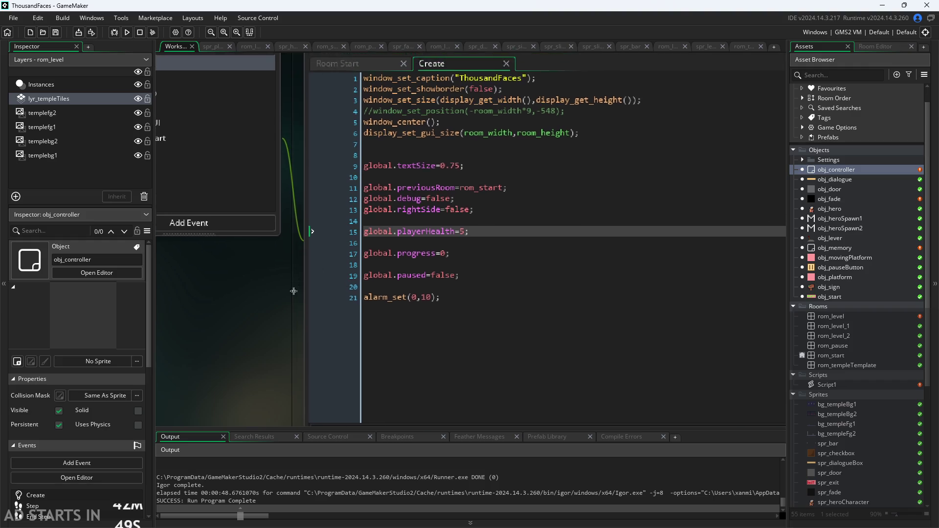
click(373, 101)
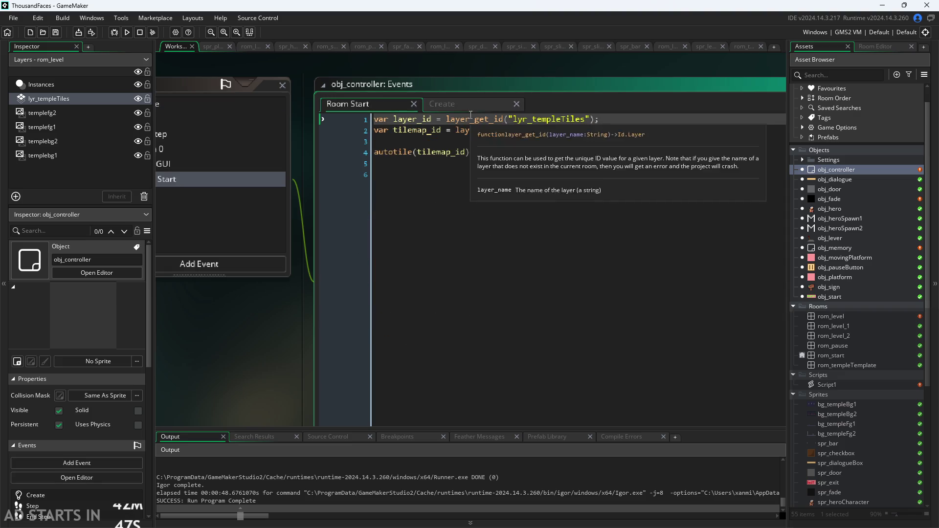
scroll(272, 322, down, 2)
scroll(273, 326, up, 1)
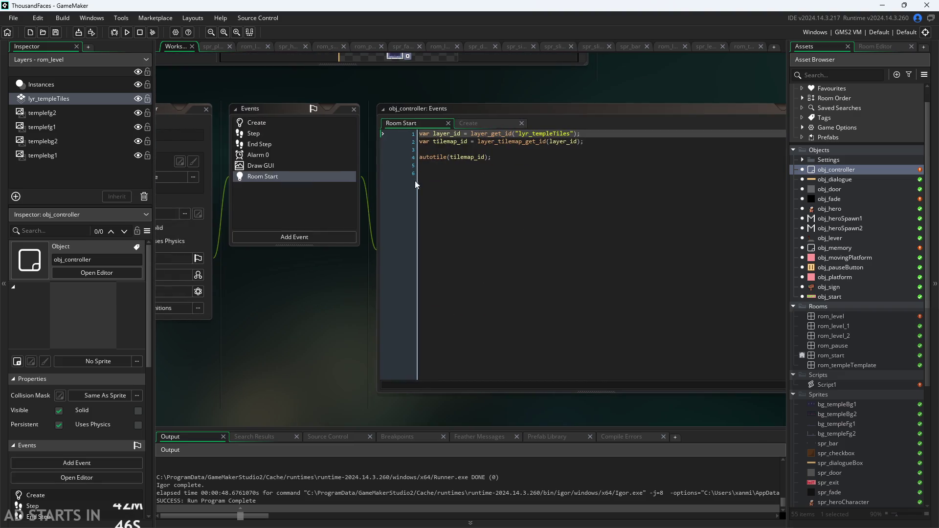
click(478, 128)
scroll(344, 321, up, 1)
scroll(344, 322, right, 2)
click(465, 247)
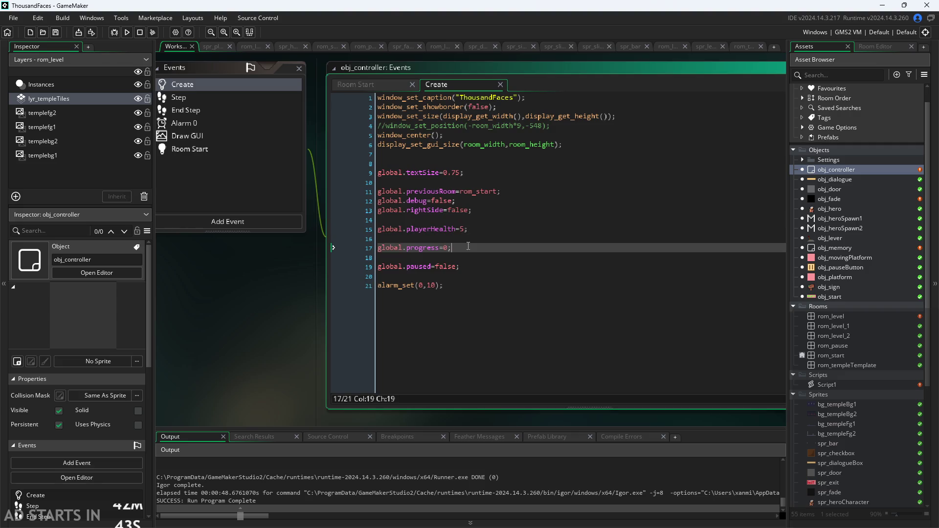
click(475, 266)
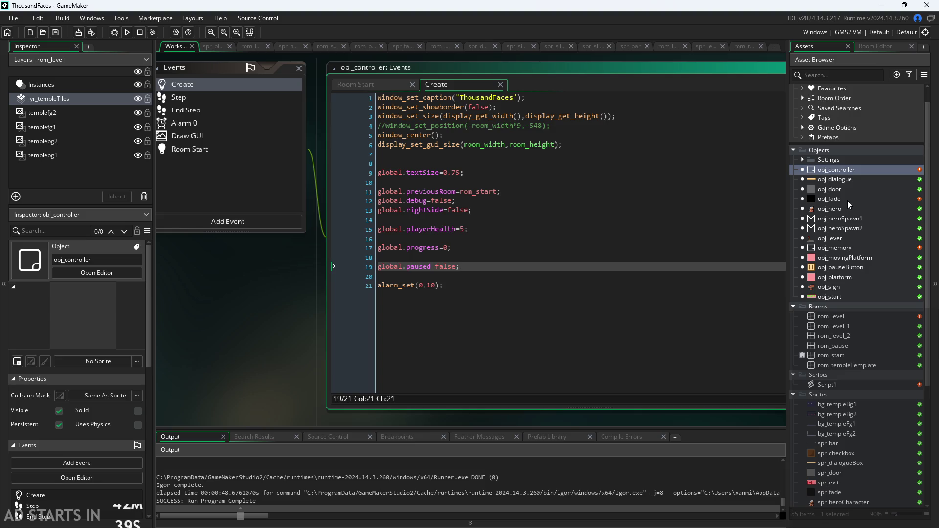
Open obj_fade and remove the old global.paused=false text from Step line 19
click(433, 267)
double_click(834, 199)
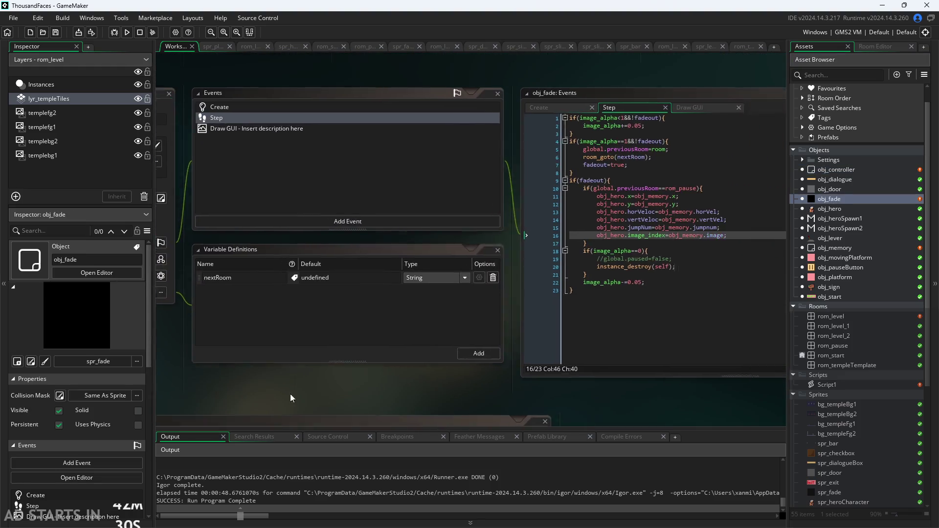
click(594, 257)
key(ctrl+k)
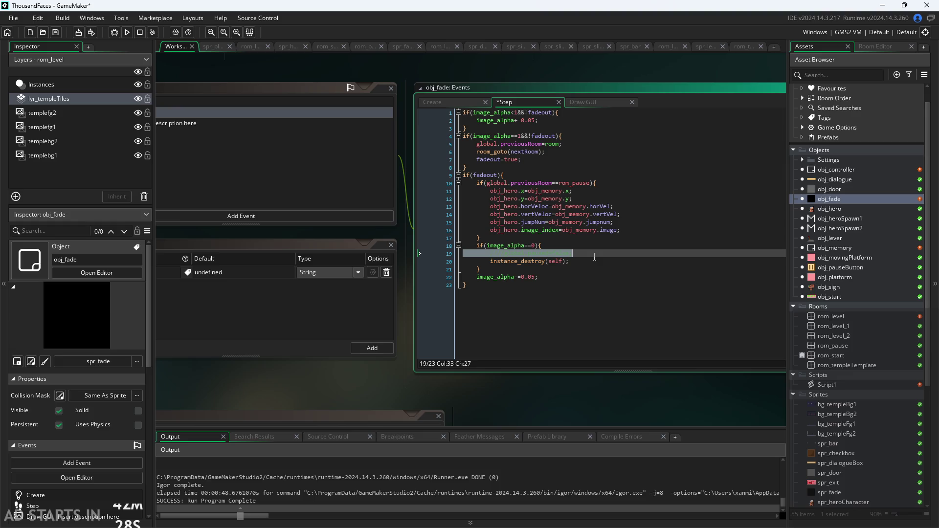
key(ctrl+shift+k)
key(ctrl+shift+k)
click(594, 257)
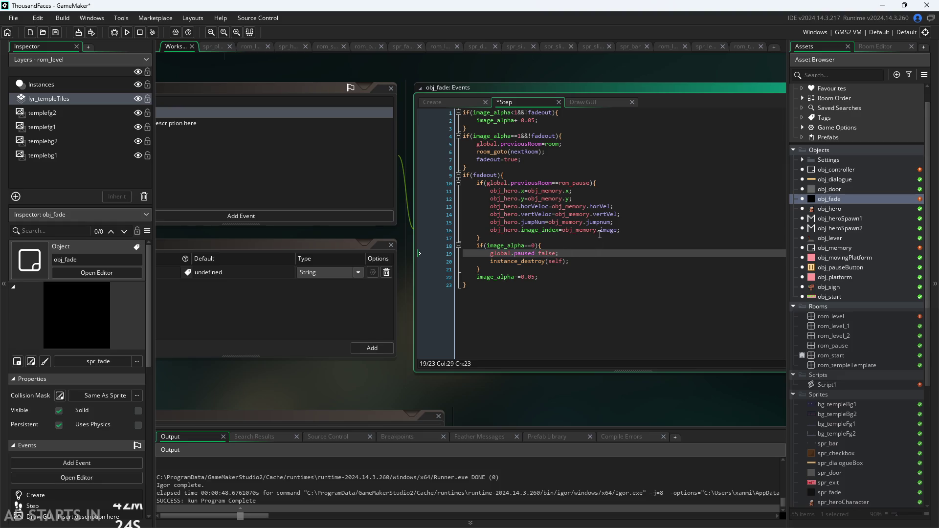
click(448, 102)
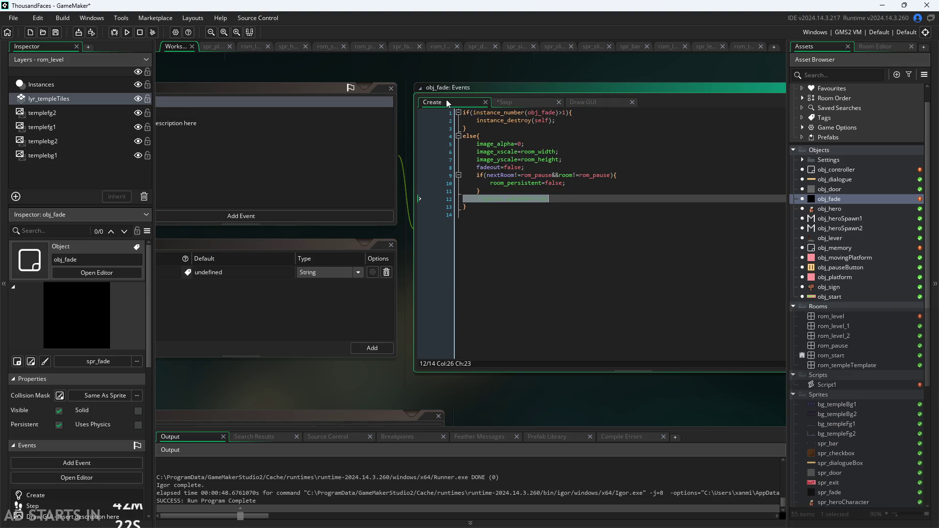
click(508, 102)
drag(568, 253, 489, 254)
key(BackSpace)
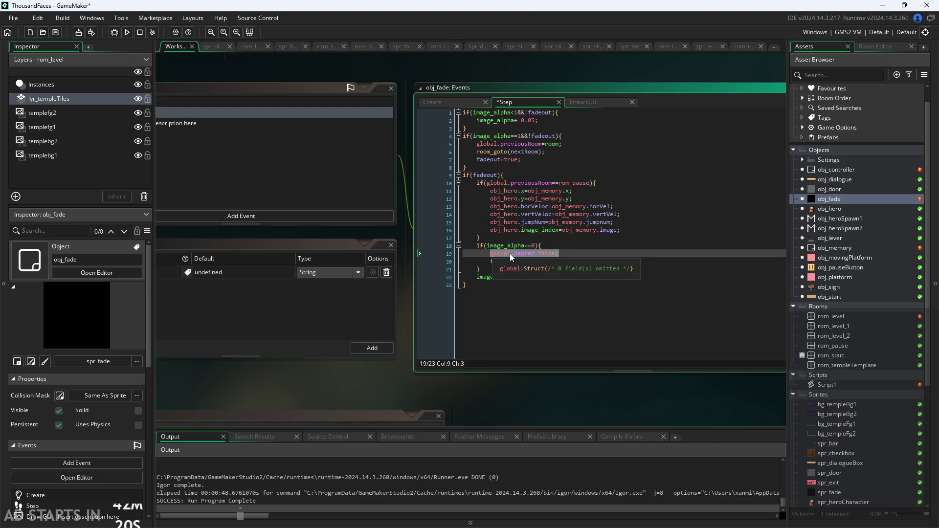
Uncomment global.paused=true in obj_fade's Create and type global.paused=false; into Step line 19
click(444, 101)
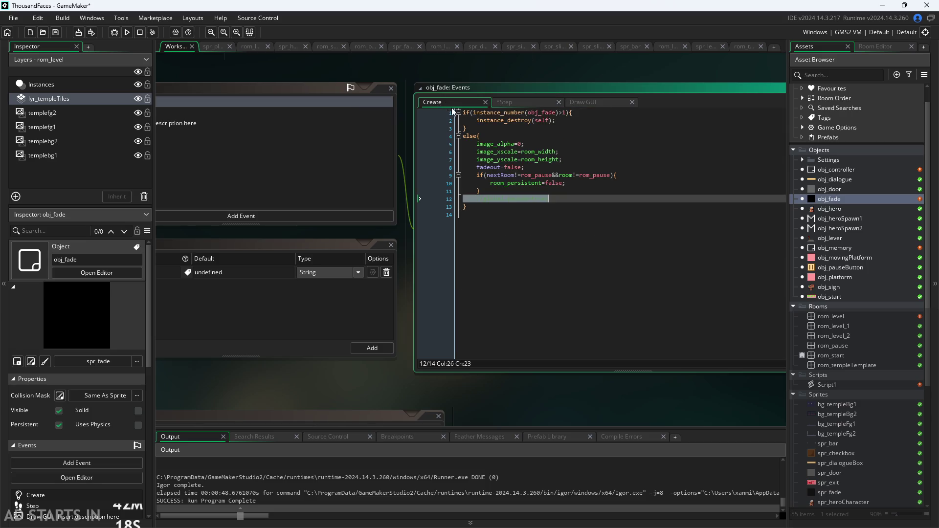
click(567, 198)
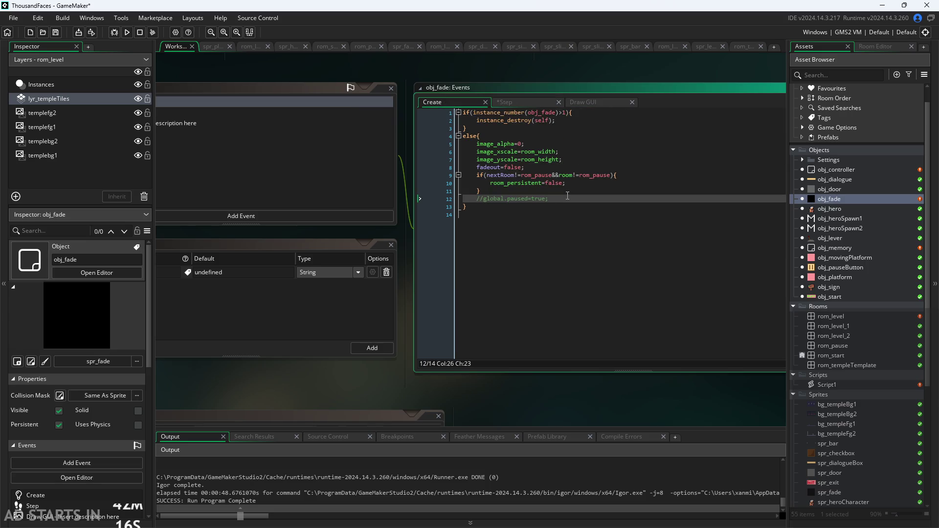
key(ctrl+shift+k)
click(518, 102)
text(global.paused=false;)
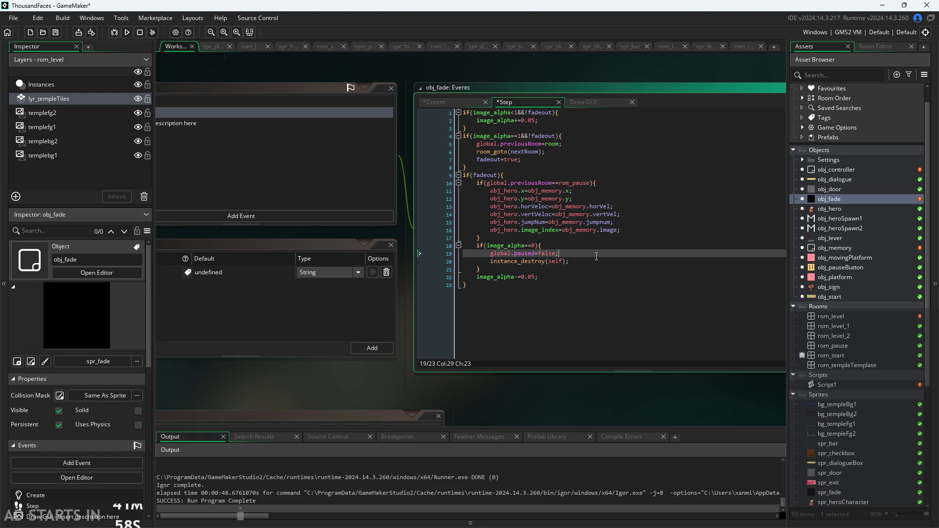
double_click(850, 211)
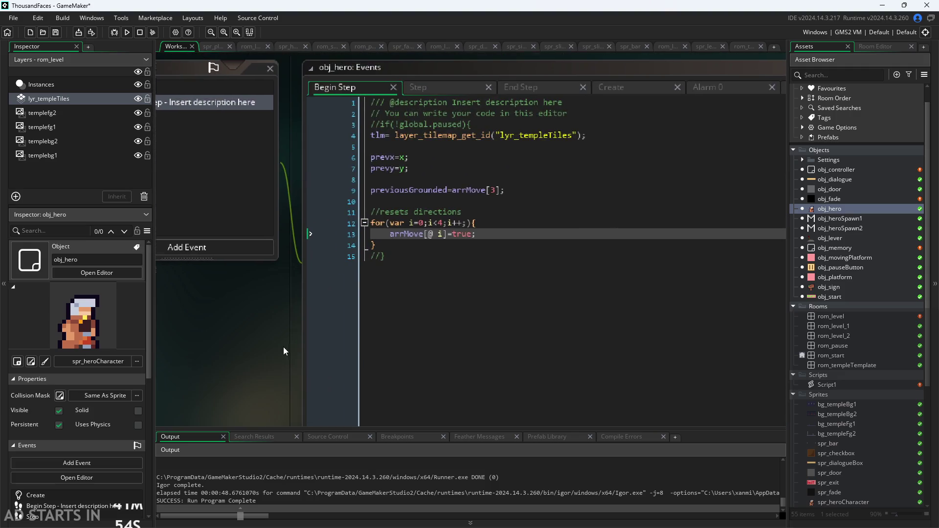
Uncomment the if(!global.paused){ check on line 1 of obj_hero's Step code
click(395, 131)
scroll(363, 288, down, 3)
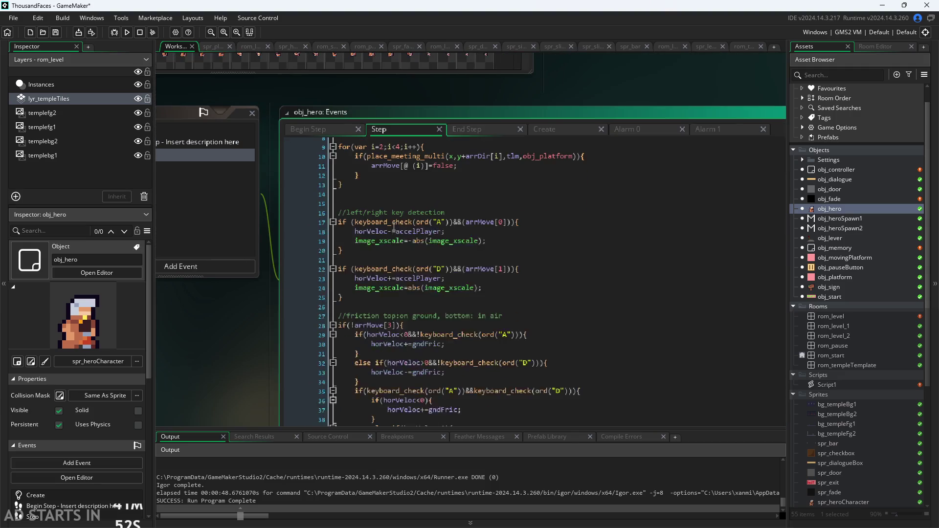
scroll(363, 289, down, 3)
ctrl+scroll(363, 289, up, 3)
scroll(404, 264, up, 3)
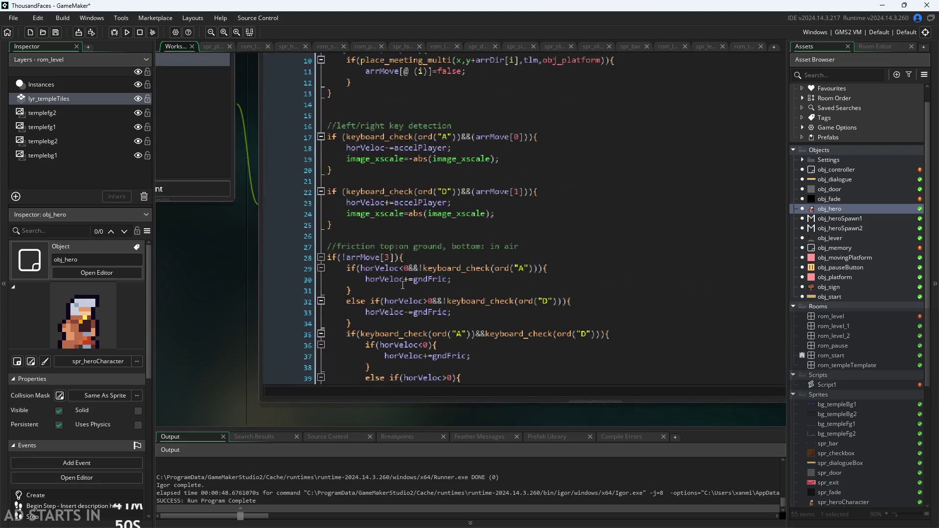
scroll(364, 359, up, 2)
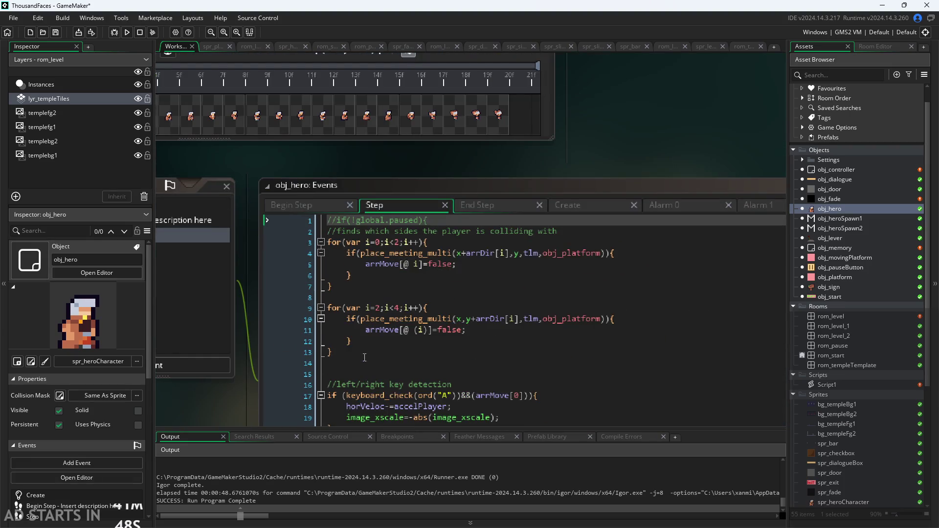
triple_click(436, 222)
key(ctrl+shift+k)
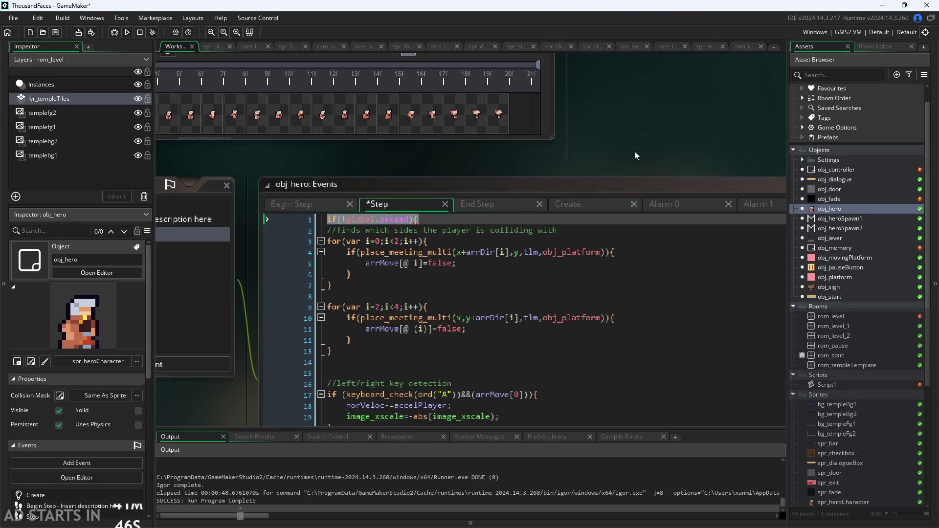
Handle the closing brace near line 103 and save the Step event with Ctrl+S
scroll(328, 407, down, 5)
scroll(459, 342, up, 5)
scroll(459, 346, down, 3)
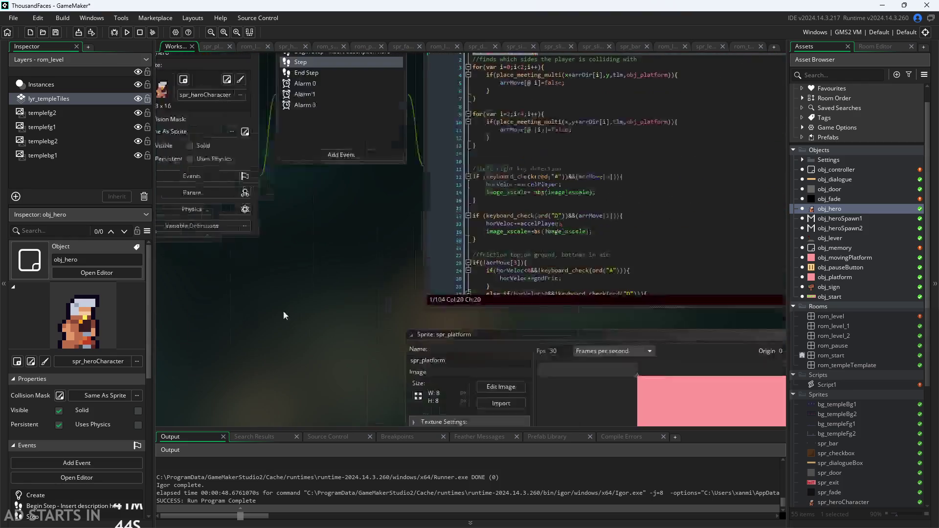
scroll(283, 310, up, 3)
scroll(377, 304, down, 10)
scroll(377, 305, down, 7)
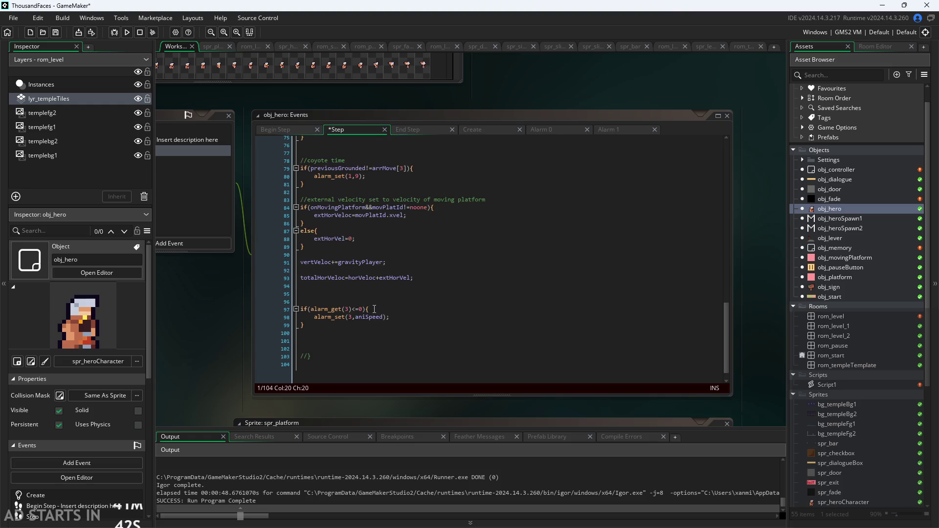
click(330, 359)
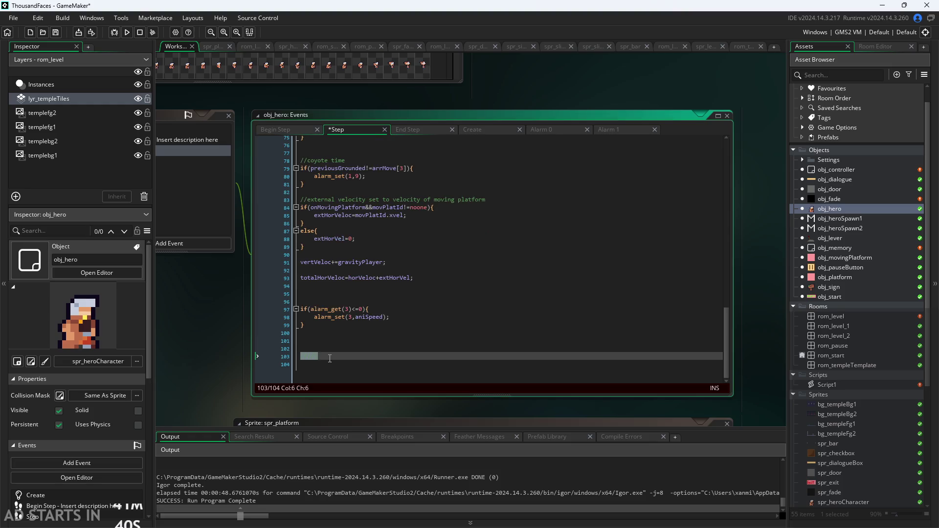
click(367, 333)
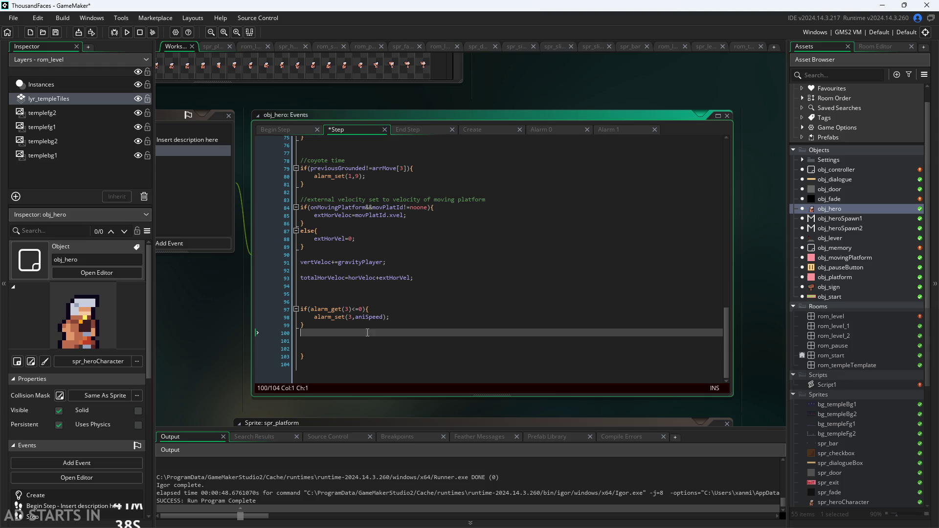
key(ctrl+s)
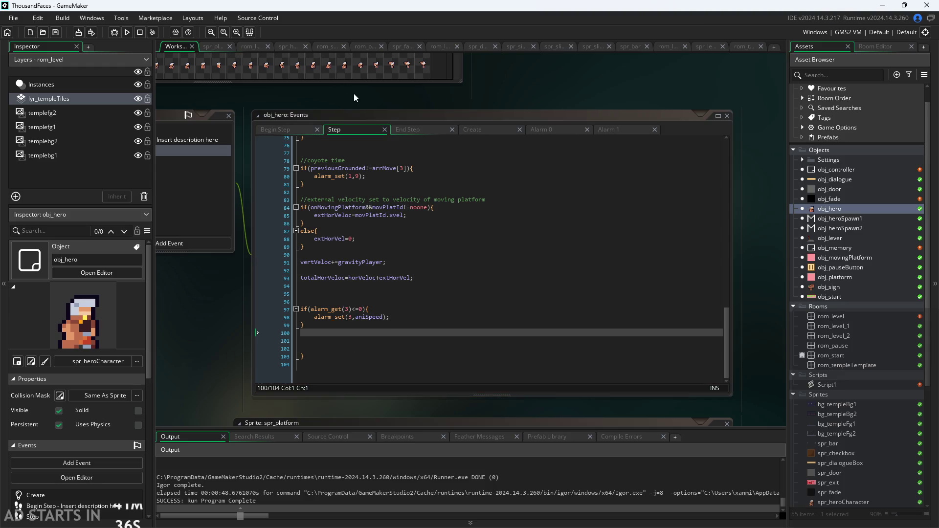
click(130, 32)
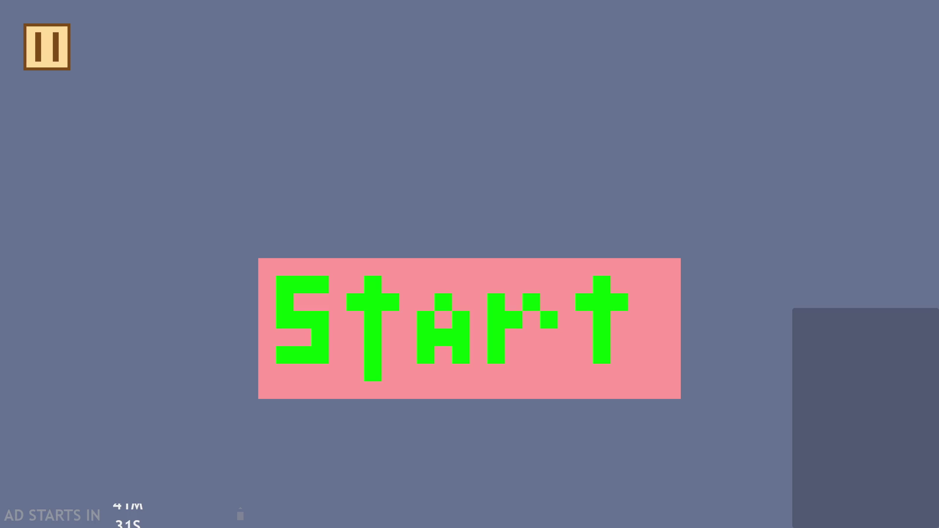
Start the game, jump, and turn on Debug Stats and Pause Button on Right Side, then resume
click(599, 388)
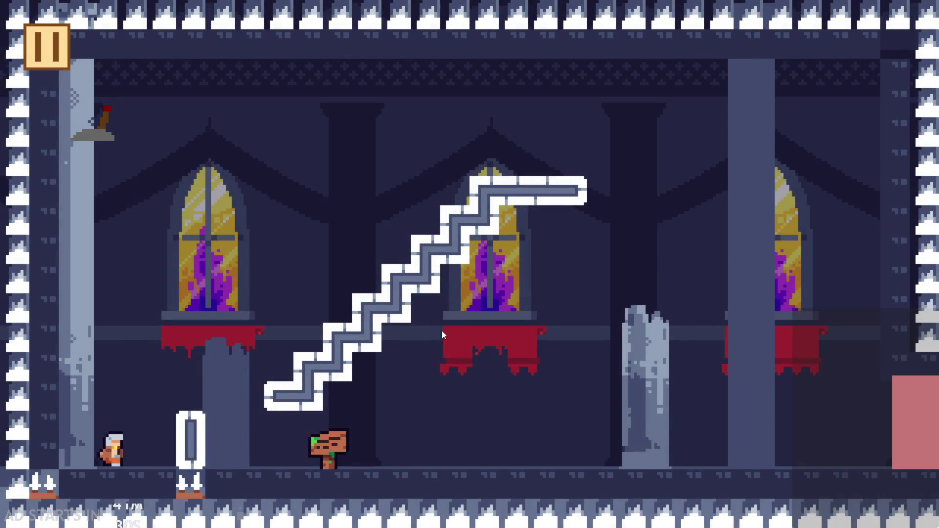
key(space)
click(33, 53)
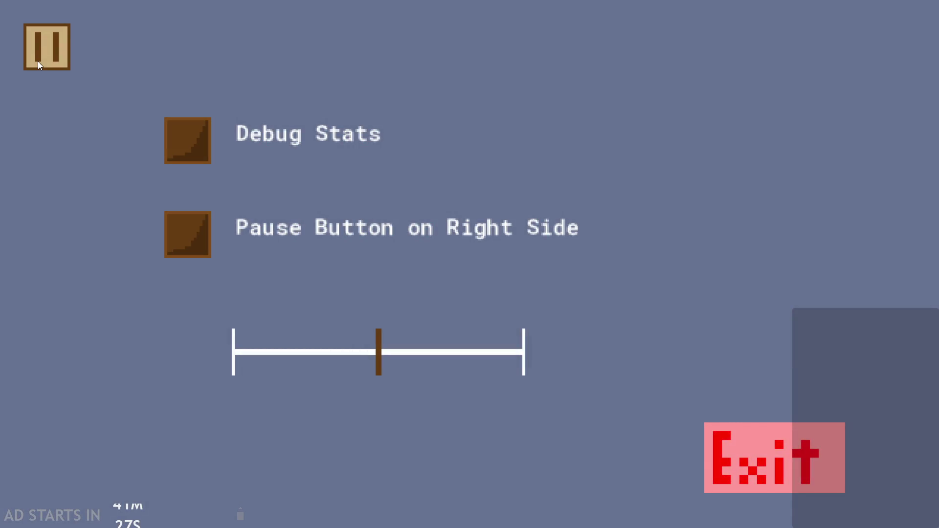
click(205, 123)
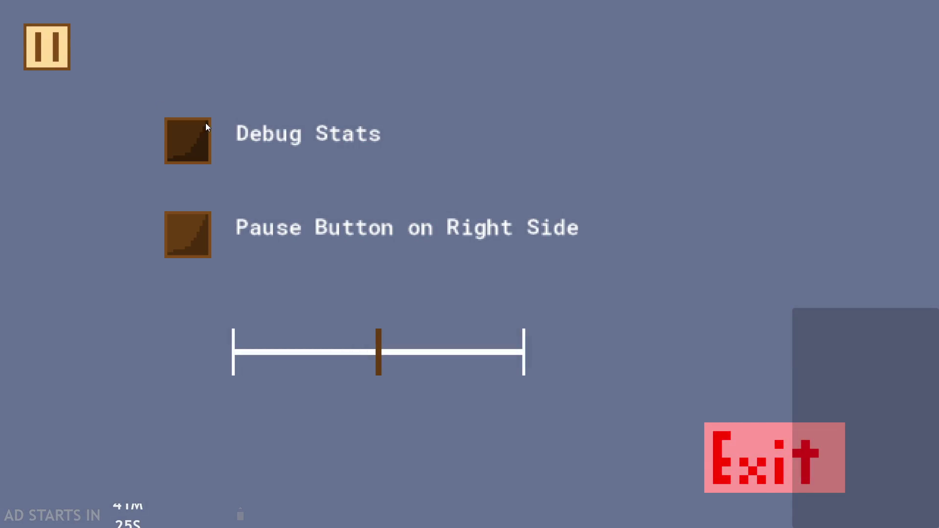
click(187, 245)
click(882, 41)
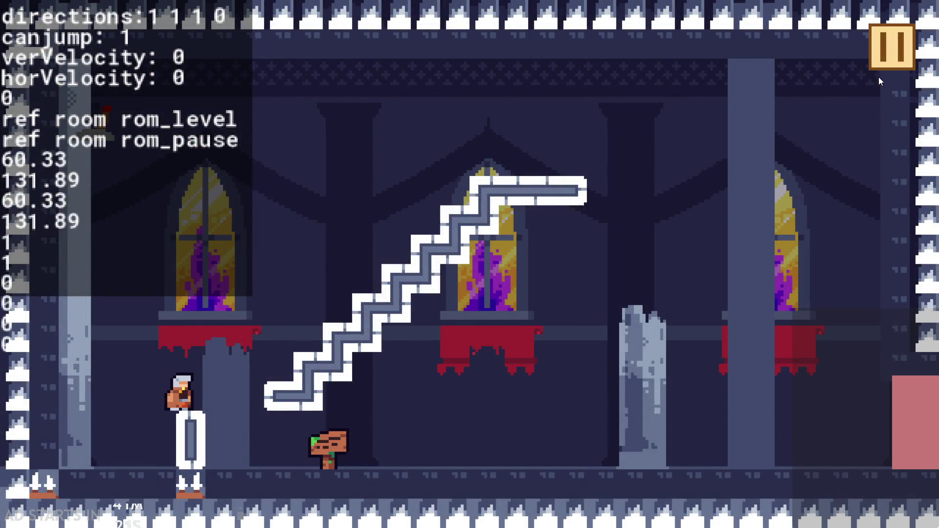
Pause and resume the level repeatedly during jumps and falls, then close the test run
click(886, 65)
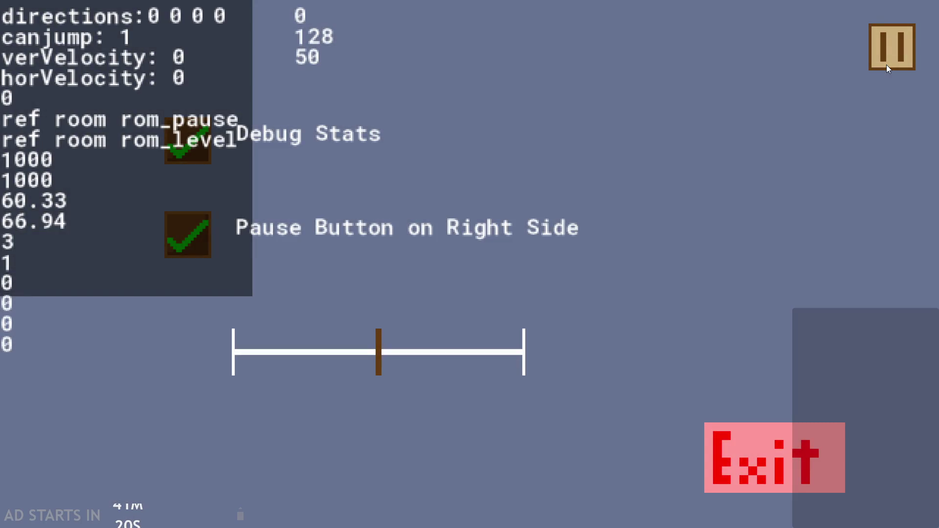
click(886, 65)
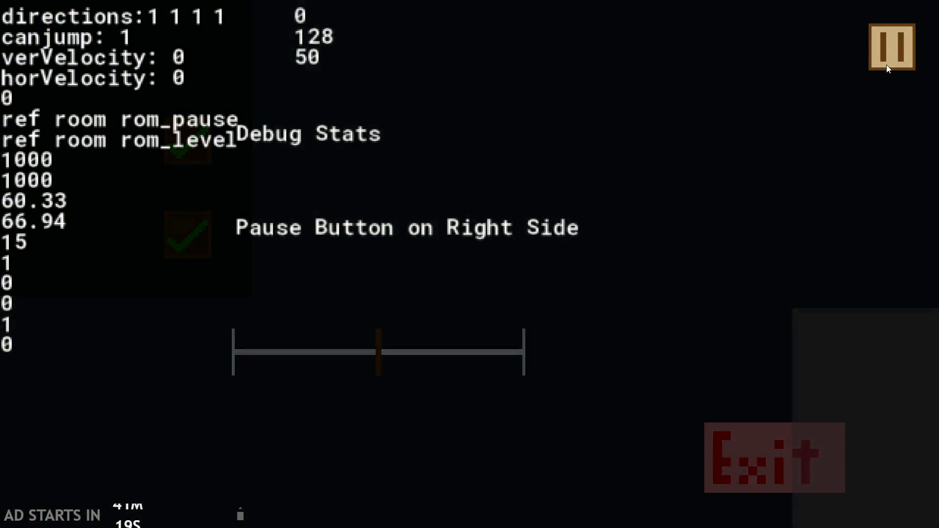
click(887, 64)
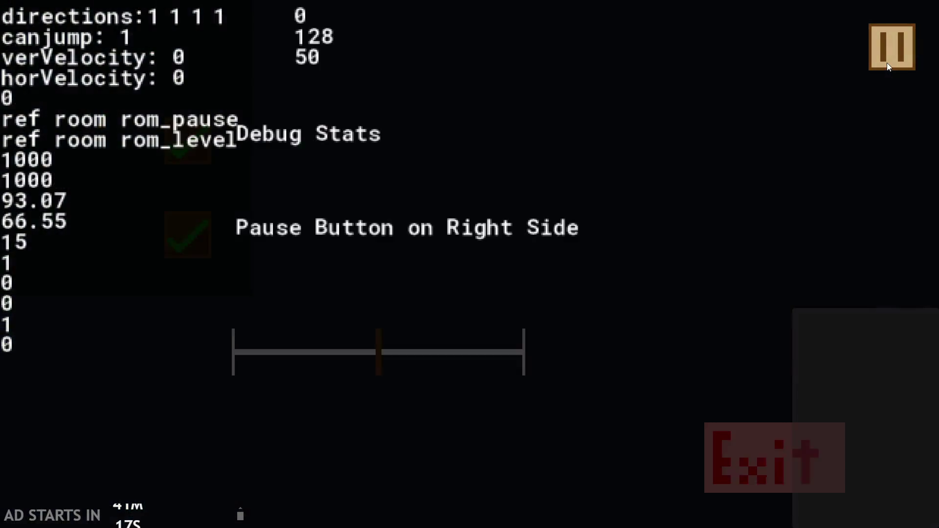
click(887, 62)
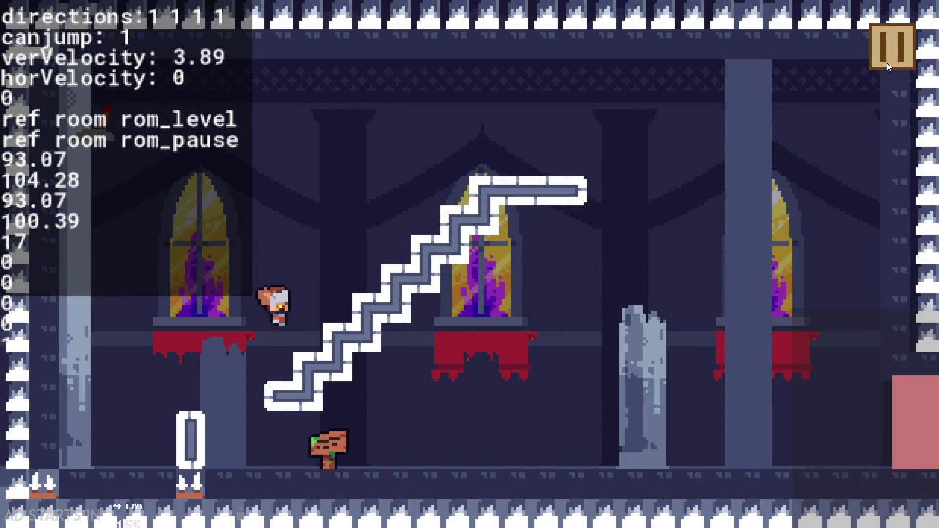
click(887, 62)
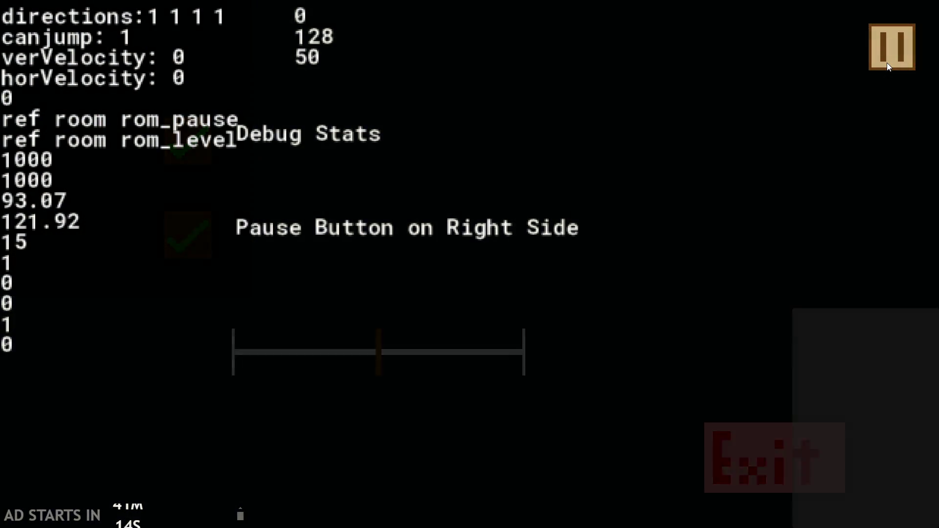
click(887, 63)
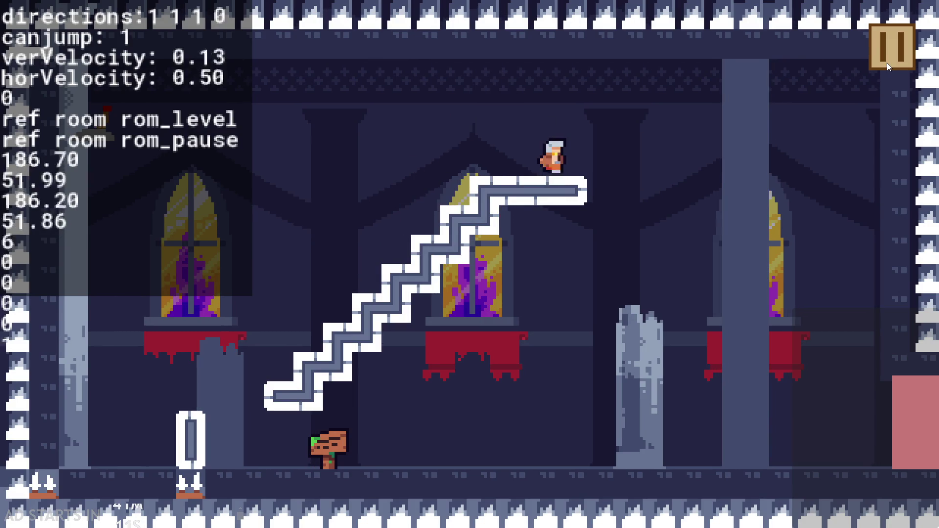
click(887, 63)
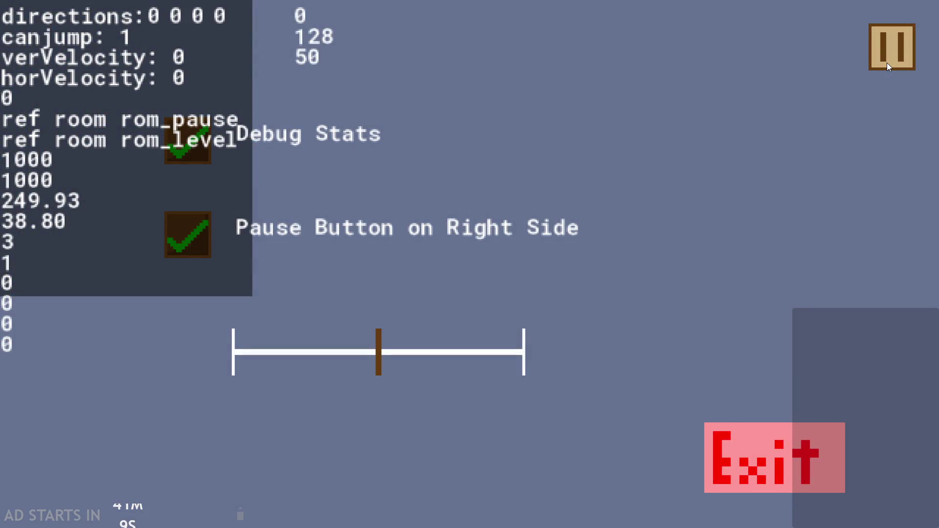
click(887, 63)
click(887, 63)
click(887, 63)
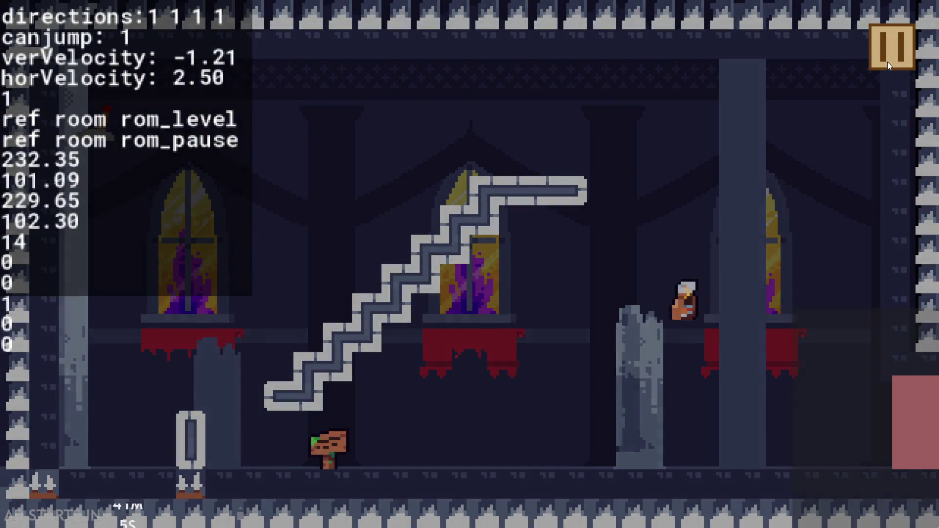
click(887, 62)
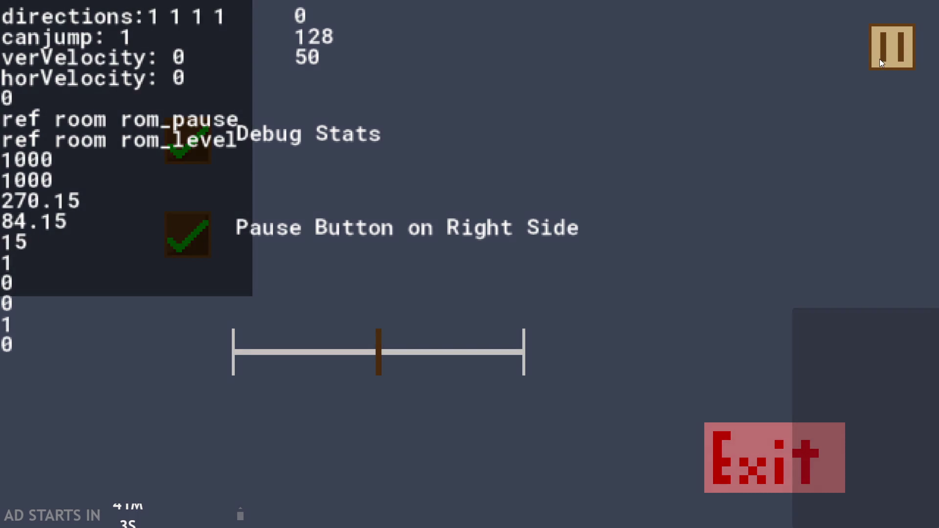
click(879, 59)
click(880, 59)
click(880, 59)
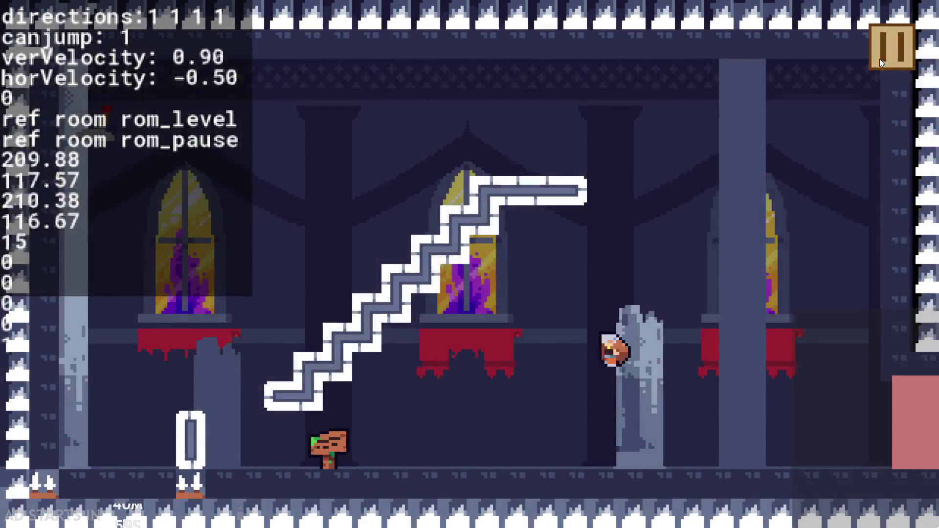
click(880, 58)
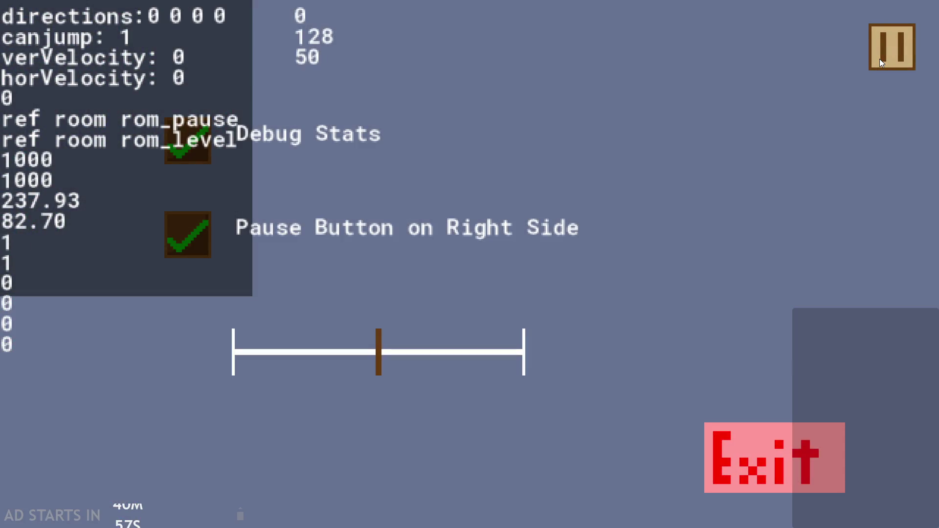
click(879, 59)
click(879, 59)
click(879, 58)
click(879, 59)
click(879, 59)
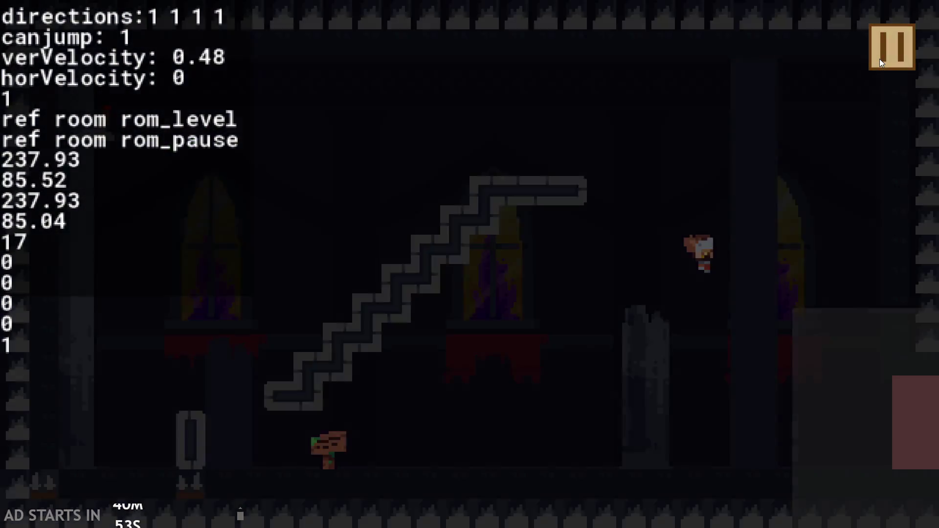
click(879, 58)
click(879, 59)
click(879, 58)
click(879, 59)
click(879, 59)
click(879, 58)
click(879, 59)
click(879, 58)
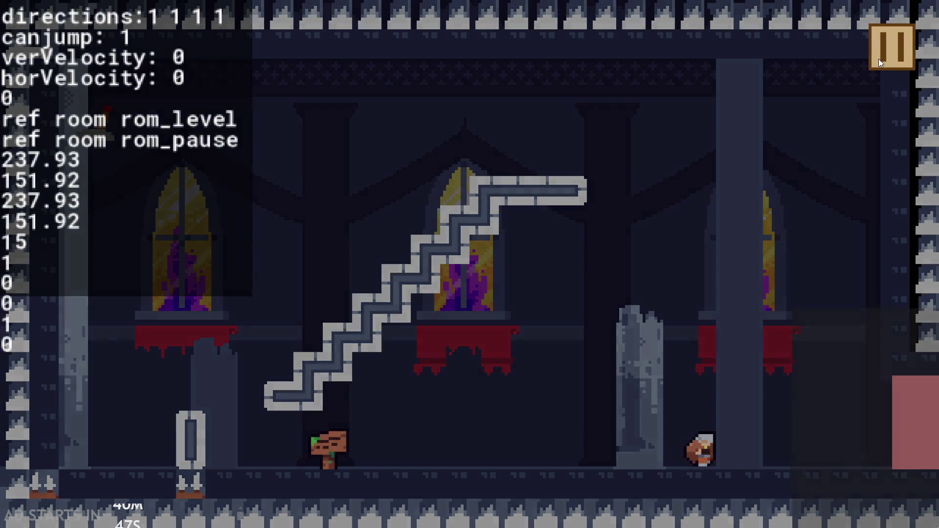
click(878, 60)
click(879, 59)
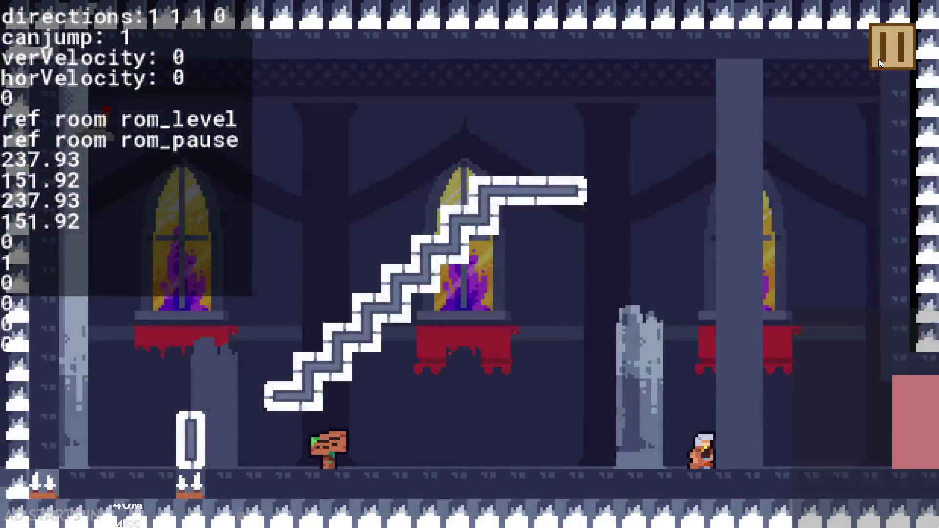
click(879, 59)
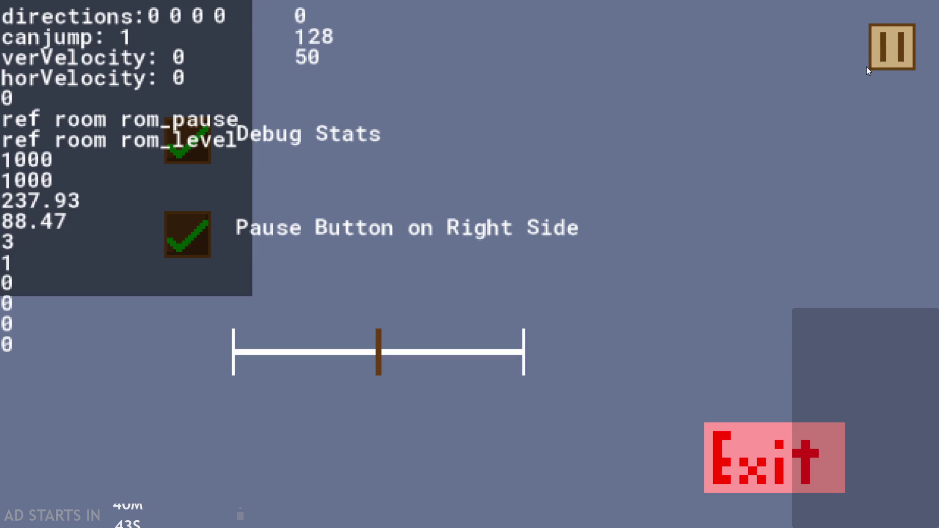
click(890, 62)
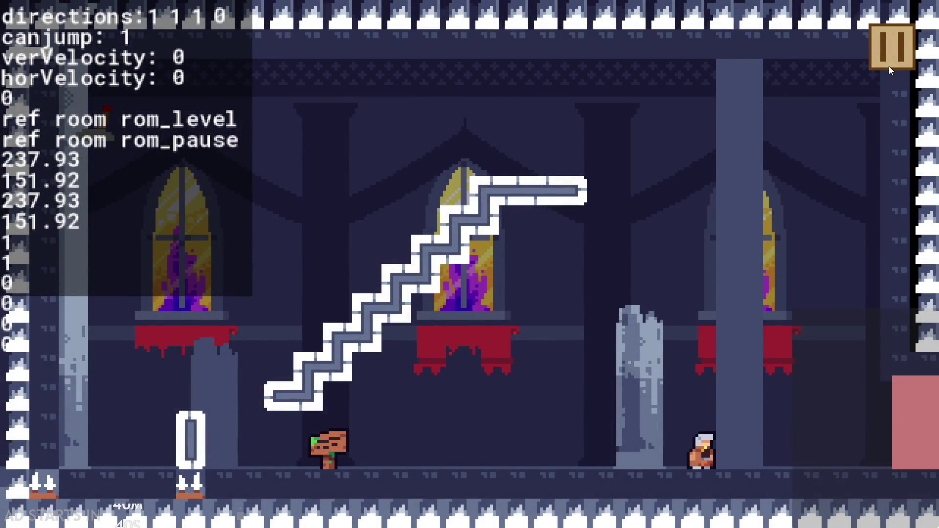
click(888, 66)
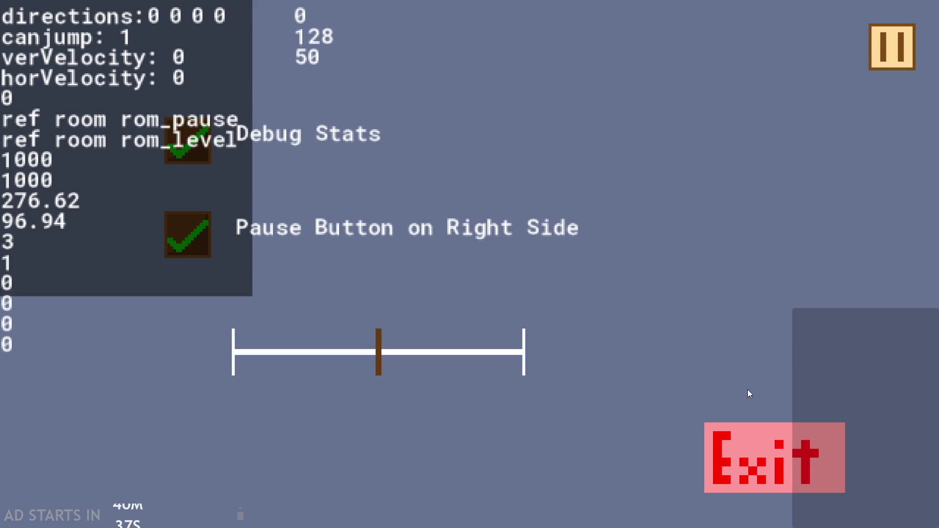
click(785, 425)
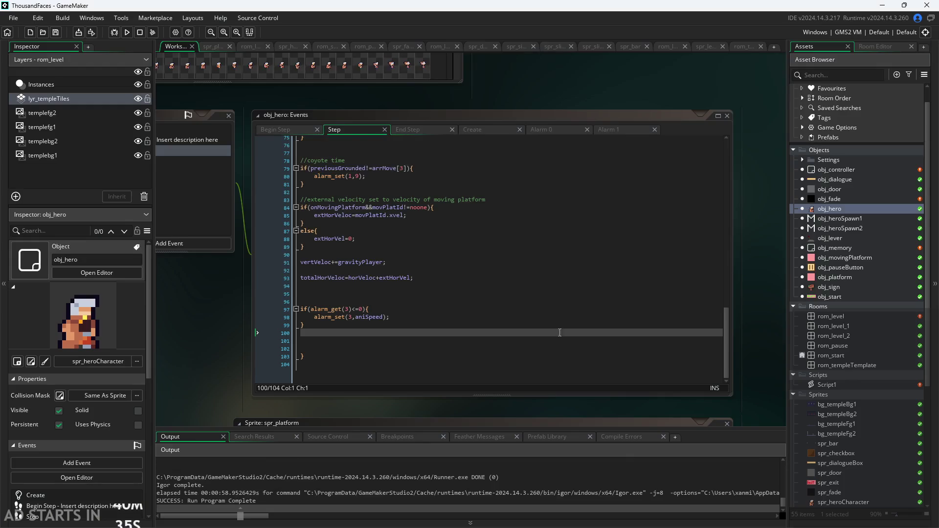
Uncomment if(!global.paused){ on line 1 of obj_hero's End Step and close the block near line 125
click(438, 130)
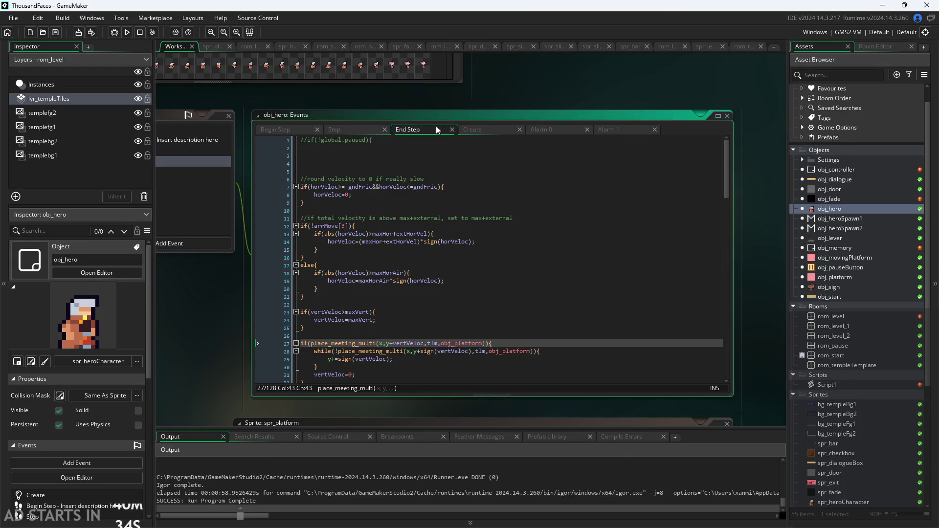
click(374, 138)
key(ctrl+shift+k)
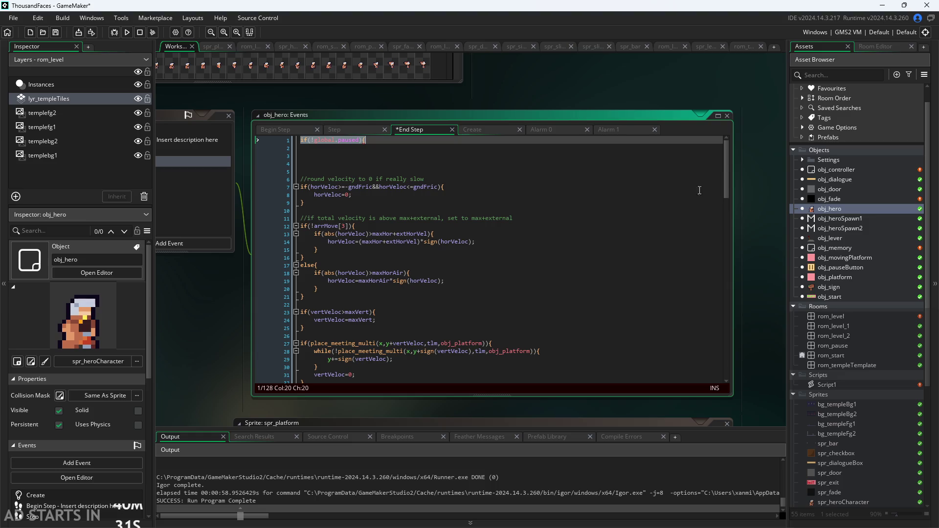
scroll(727, 179, down, 1)
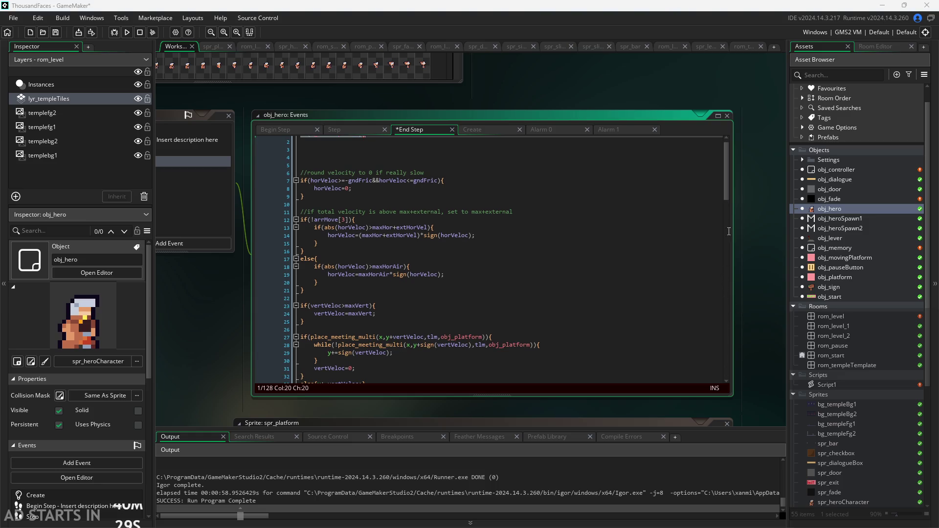
drag(727, 196, 750, 433)
click(382, 339)
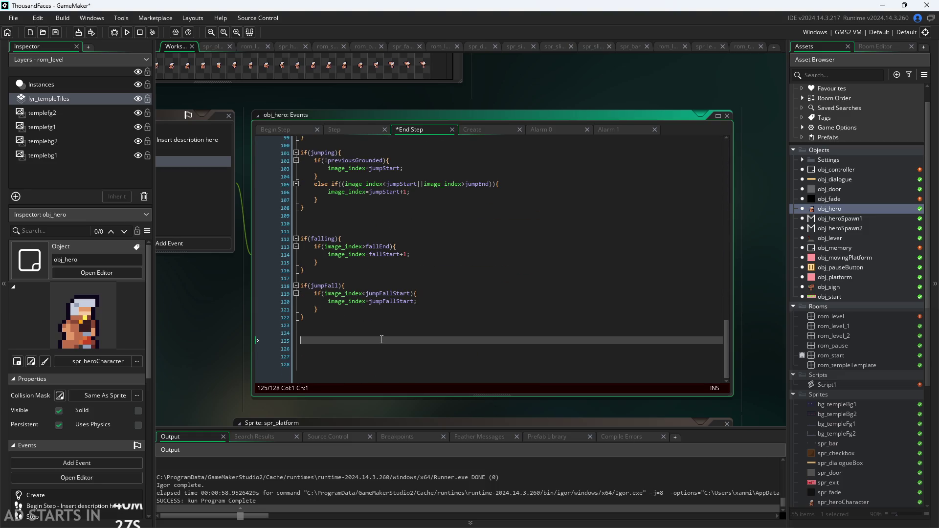
text(})
click(218, 369)
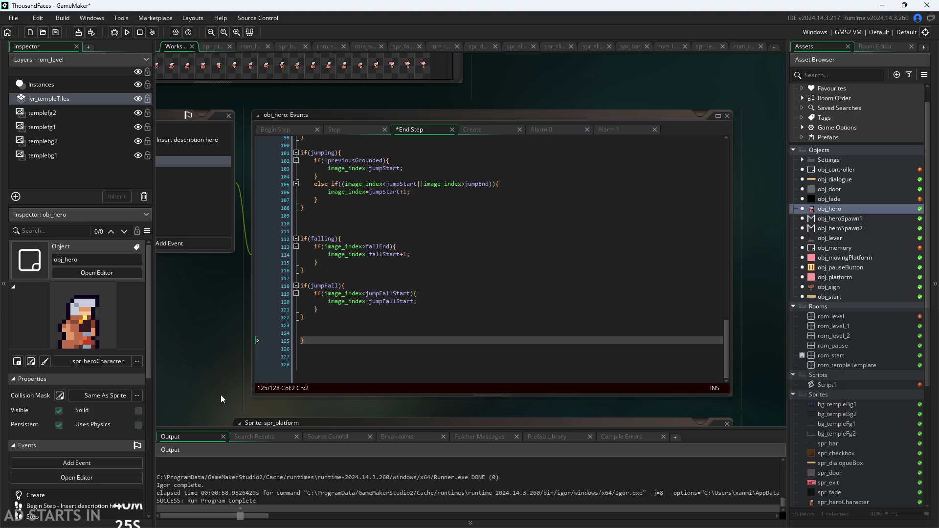
Save the End Step changes and run the game past its Start screen
key(ctrl+s)
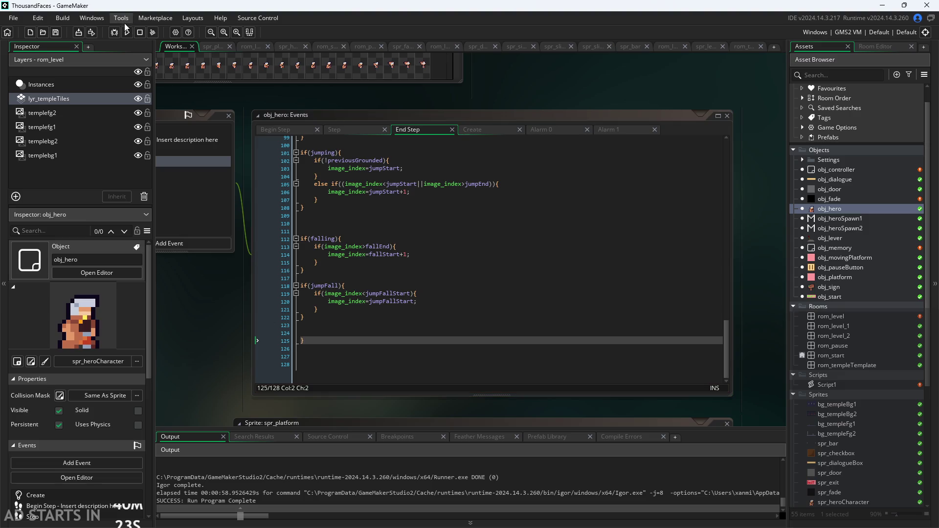
click(128, 32)
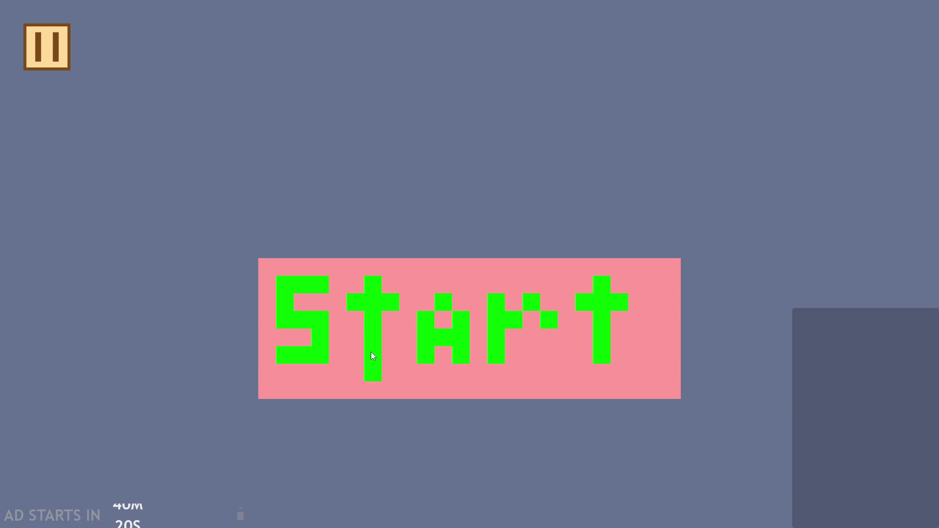
click(372, 355)
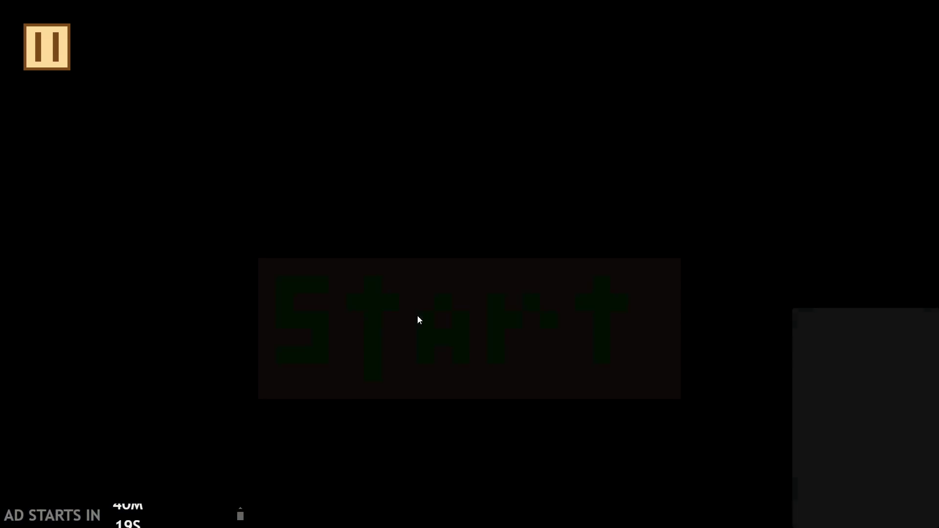
Pause and resume the castle level eight times while the hero moves
click(47, 46)
click(48, 53)
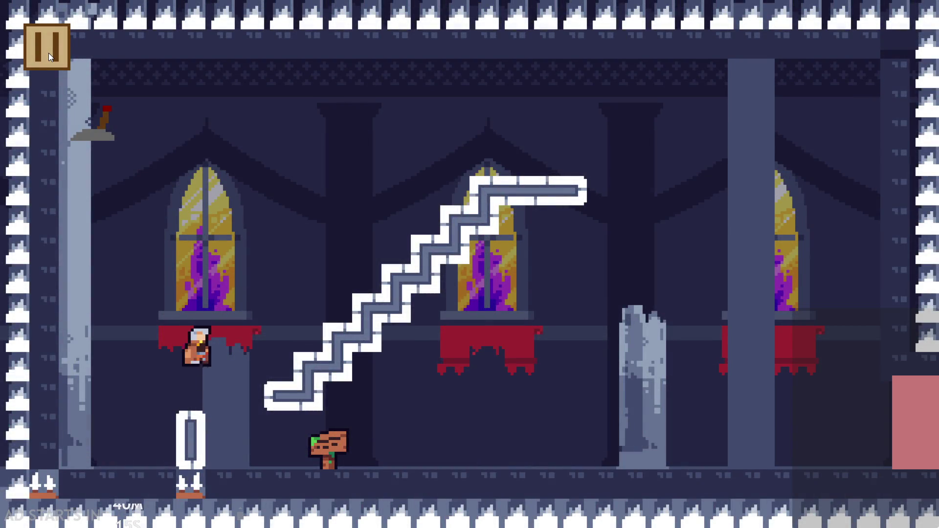
click(49, 53)
click(46, 56)
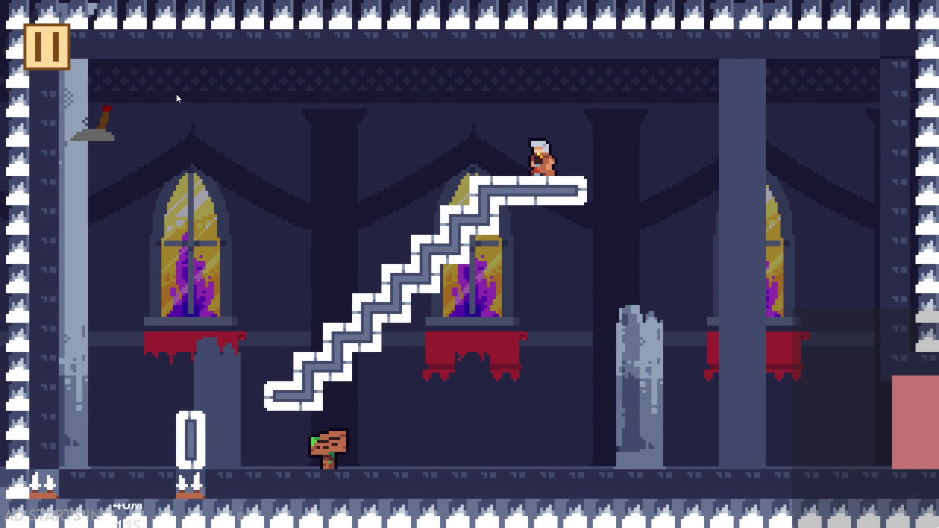
click(33, 42)
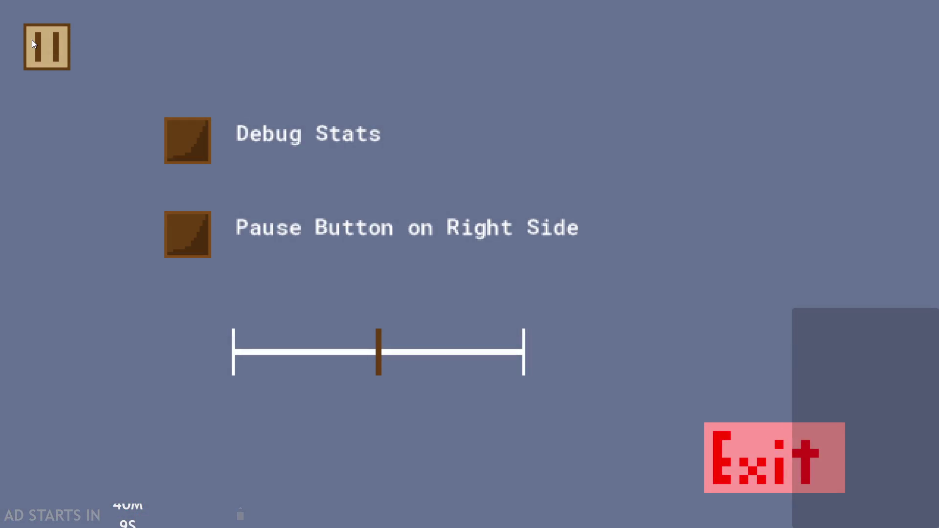
click(33, 44)
click(38, 54)
click(38, 52)
click(37, 51)
click(37, 51)
click(37, 51)
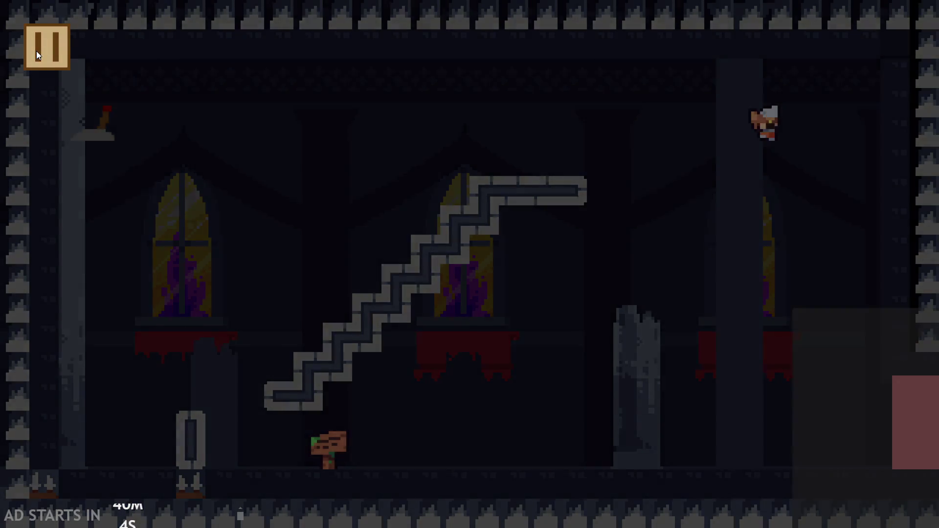
click(37, 52)
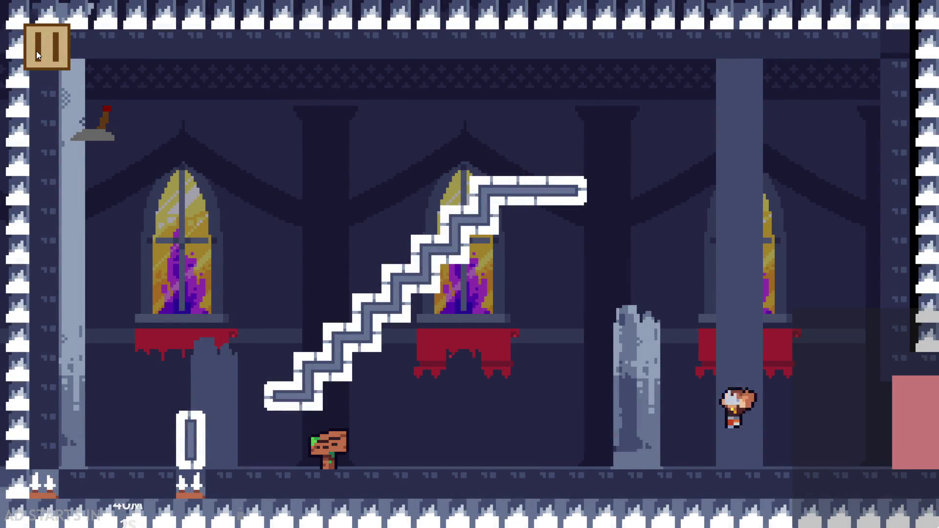
click(37, 52)
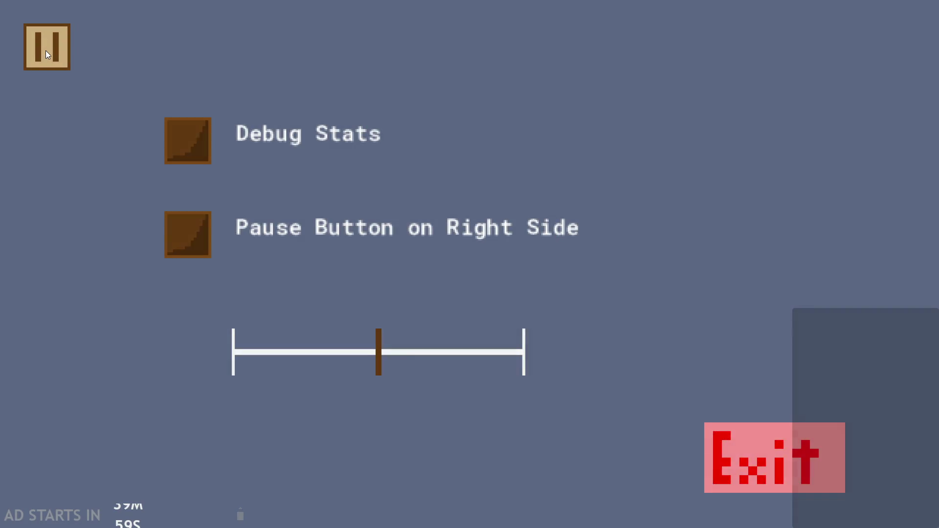
click(45, 51)
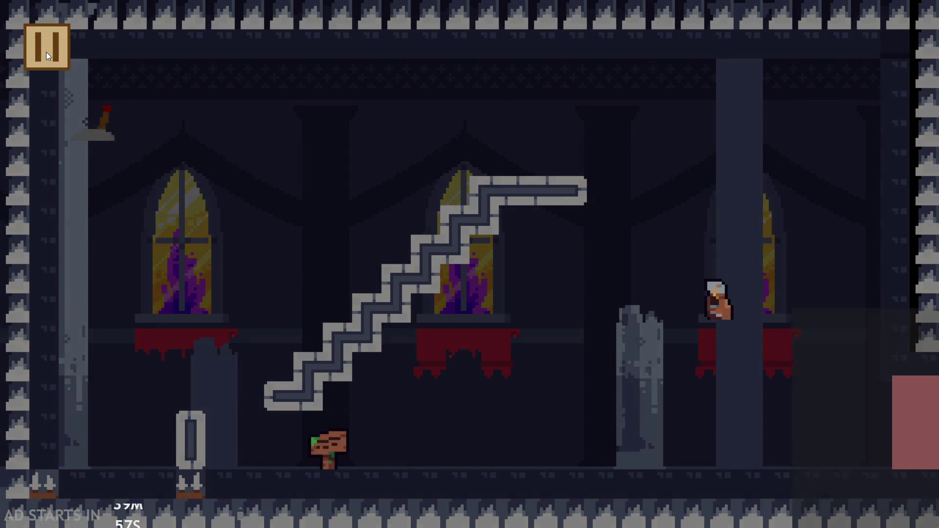
click(47, 52)
click(46, 54)
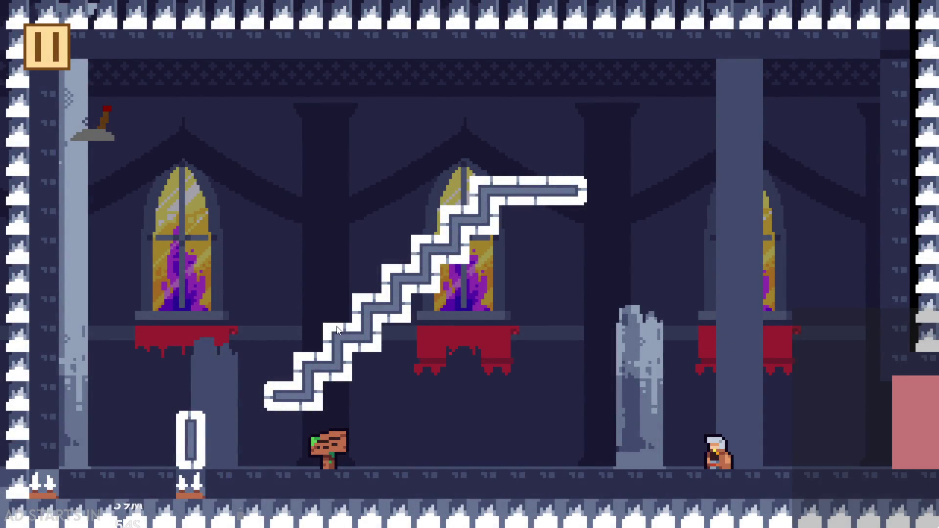
Jump the hero onto the staircase's top ledge and pause the level
click(303, 240)
click(258, 183)
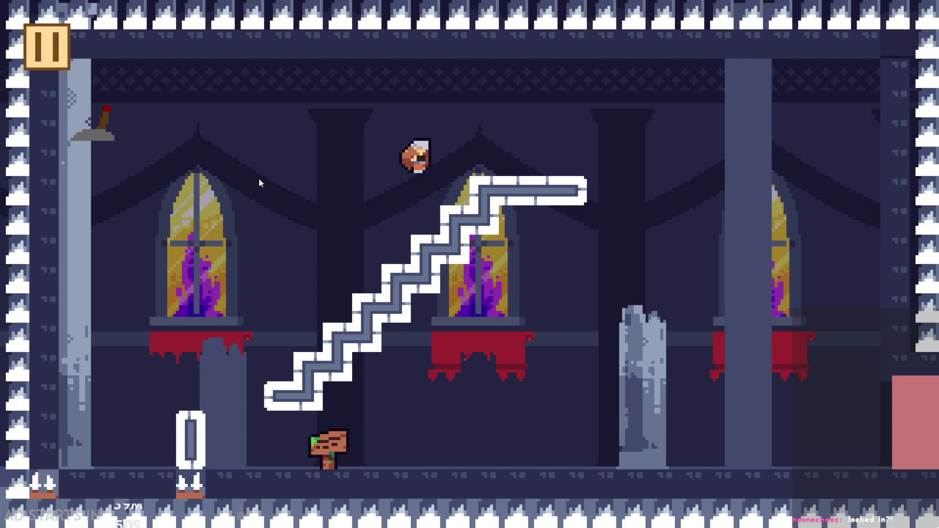
click(57, 49)
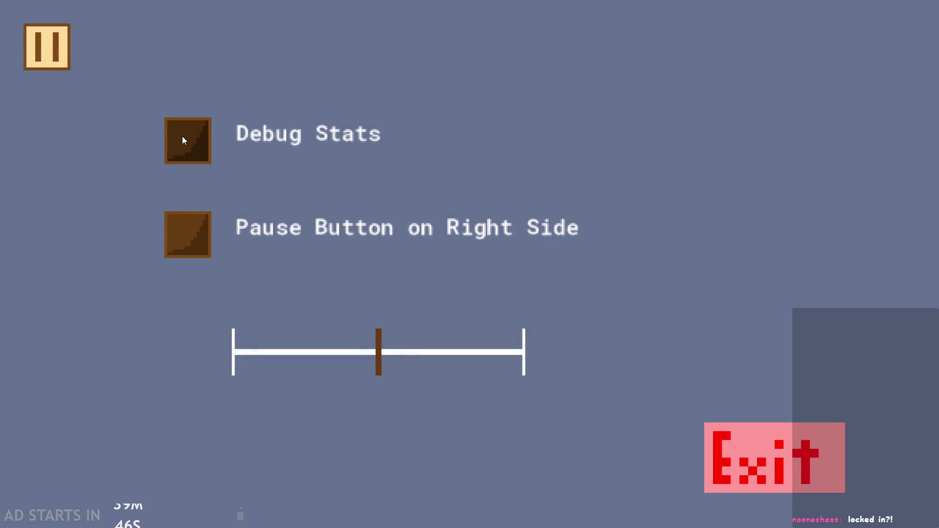
Enable Debug Stats and the right-side pause button, resume, and jump the hero onto the staircase top
click(183, 139)
click(188, 235)
click(887, 48)
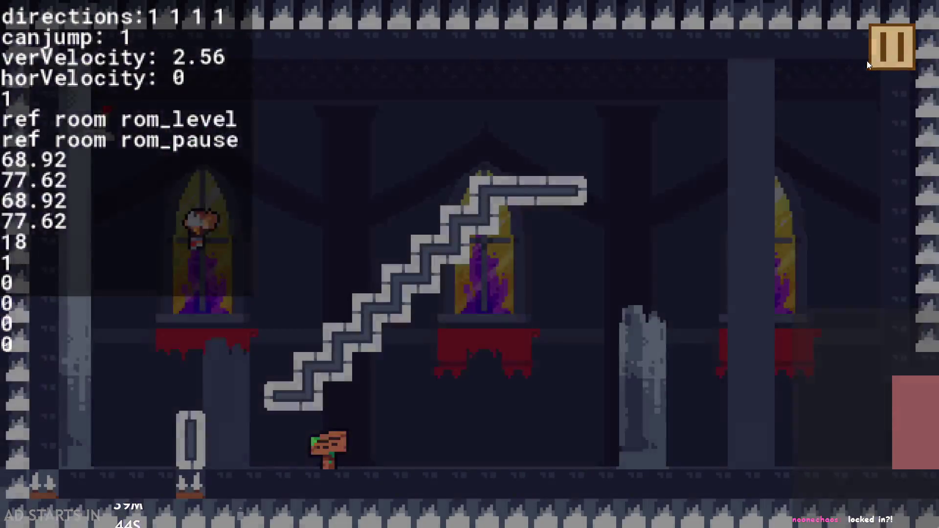
key(space)
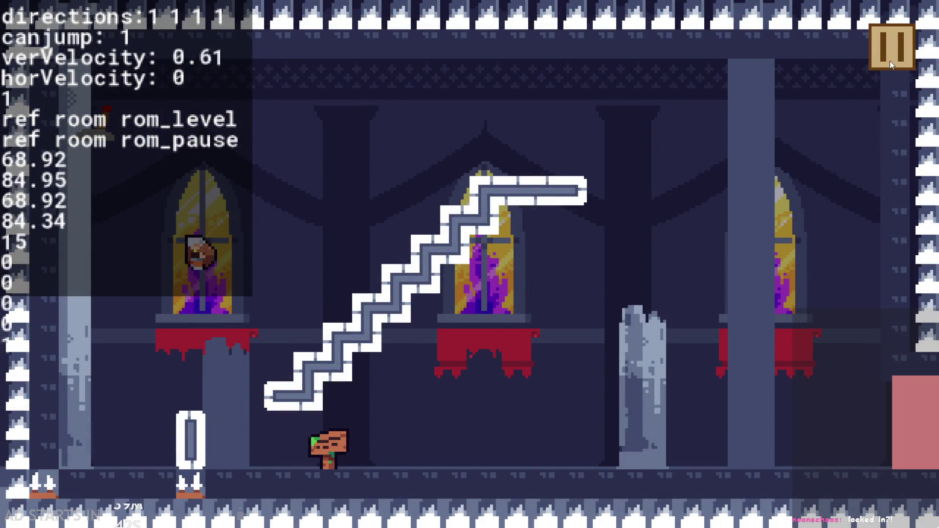
key(Right)
key(space)
key(space)
key(Left)
key(Right)
key(space)
key(space)
key(Right)
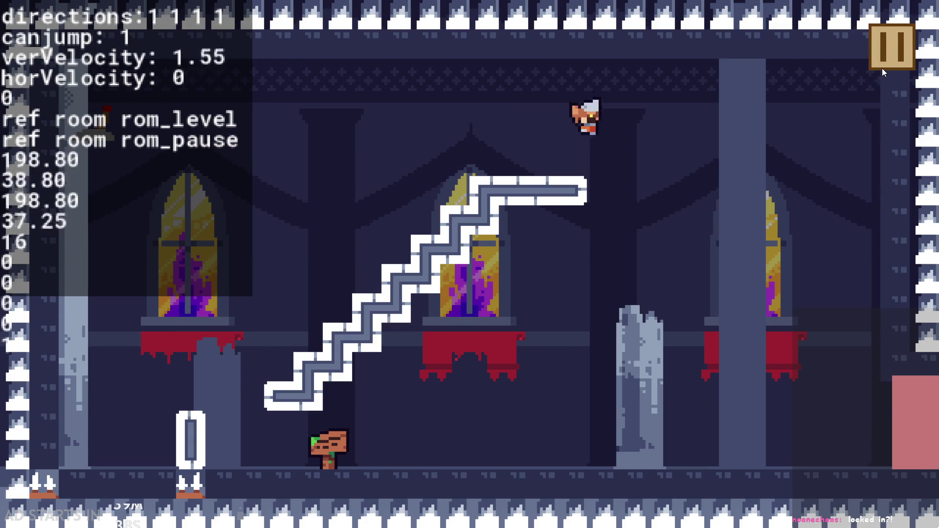
key(Left)
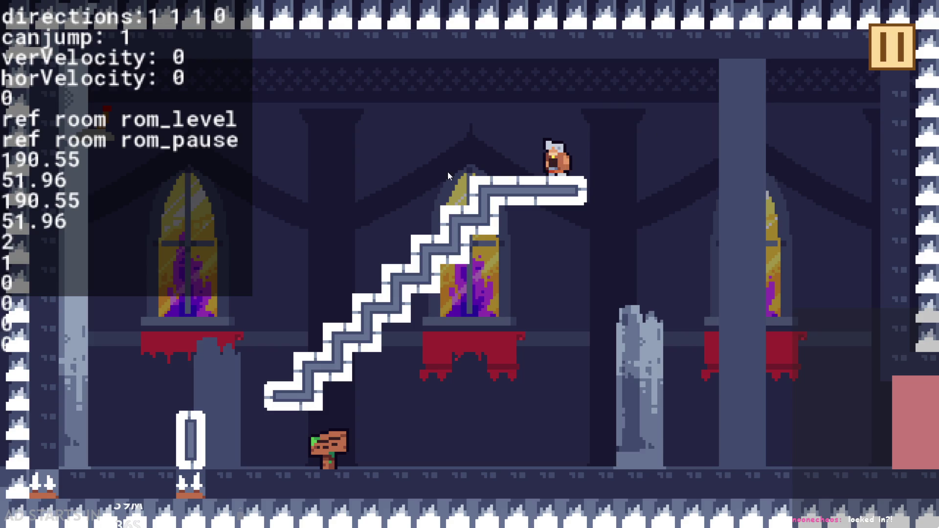
key(Right)
Pause and resume during falls and jumps, then close the game test
click(878, 49)
click(874, 50)
key(space)
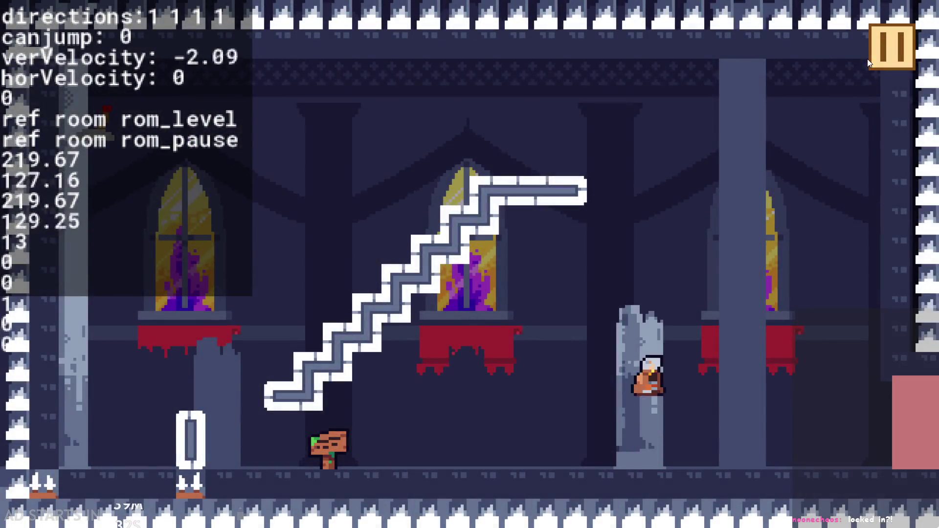
key(space)
key(space)
click(894, 55)
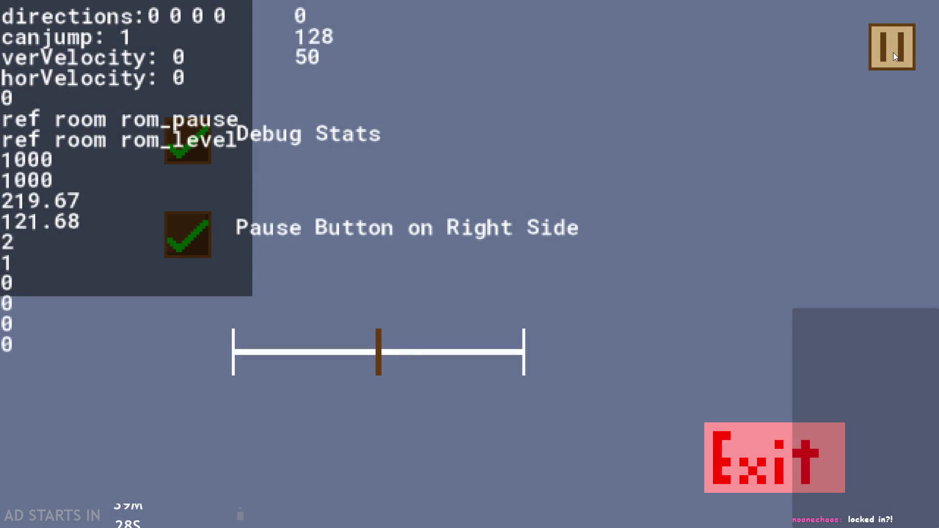
click(893, 52)
key(space)
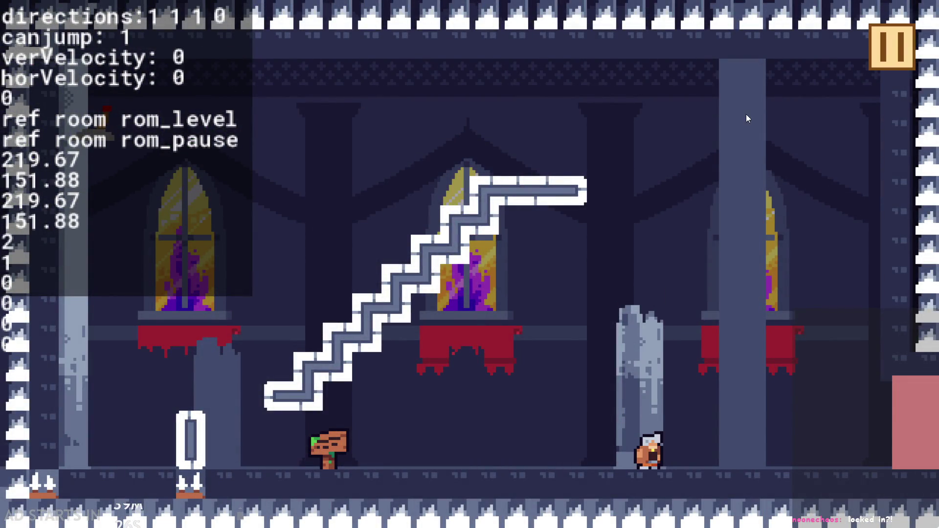
key(Left)
key(Left)
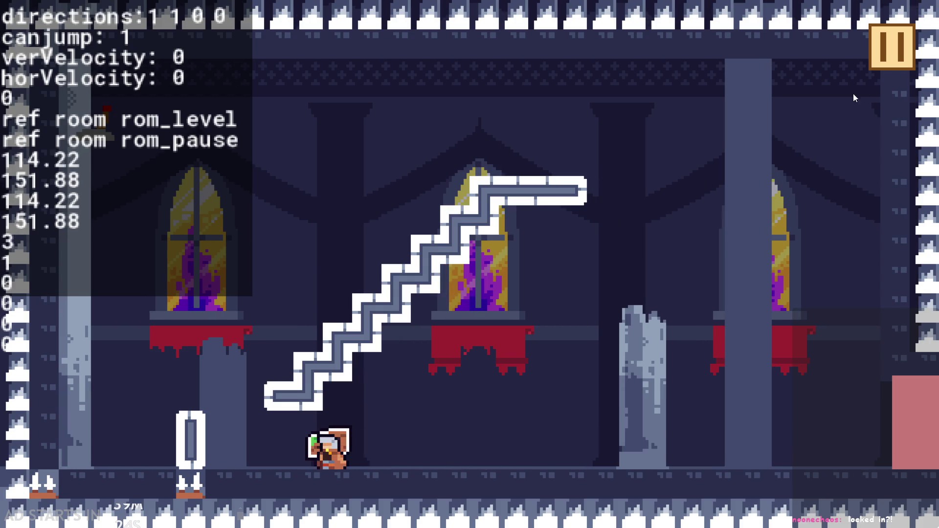
click(891, 66)
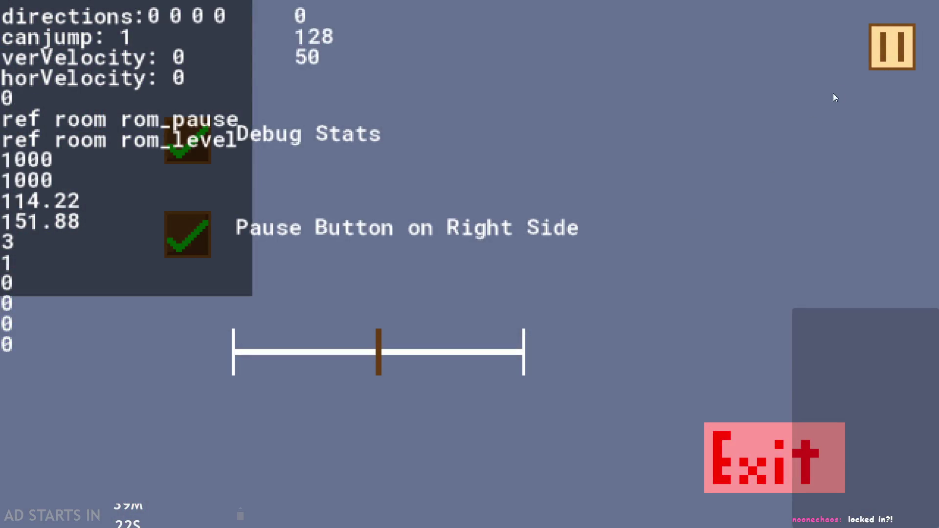
click(873, 52)
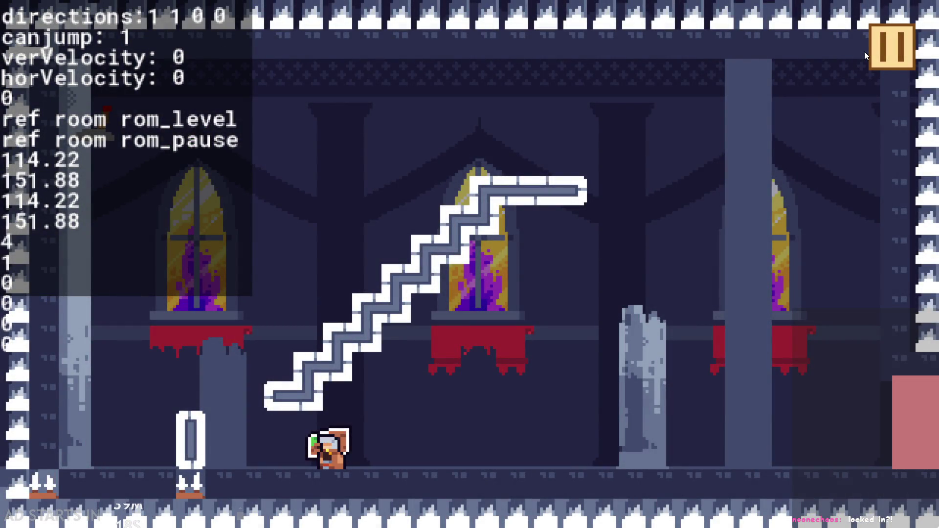
click(869, 61)
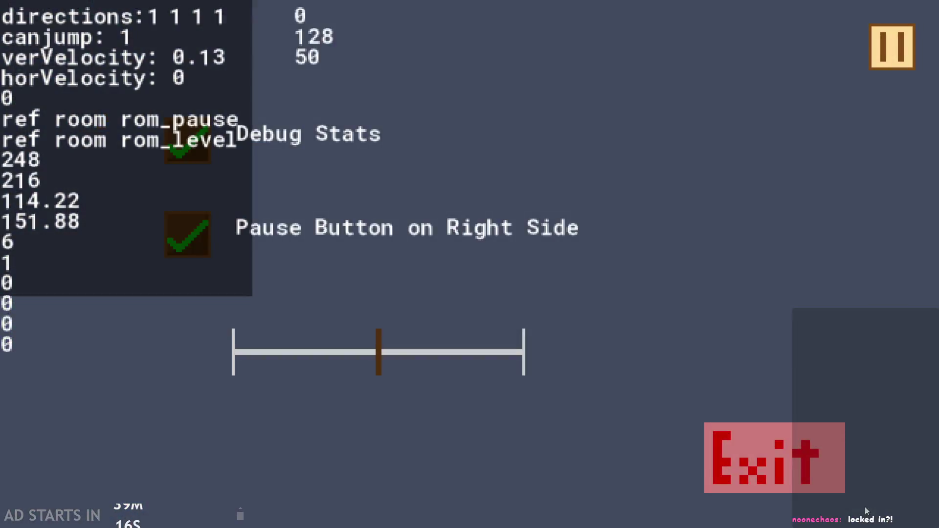
click(782, 458)
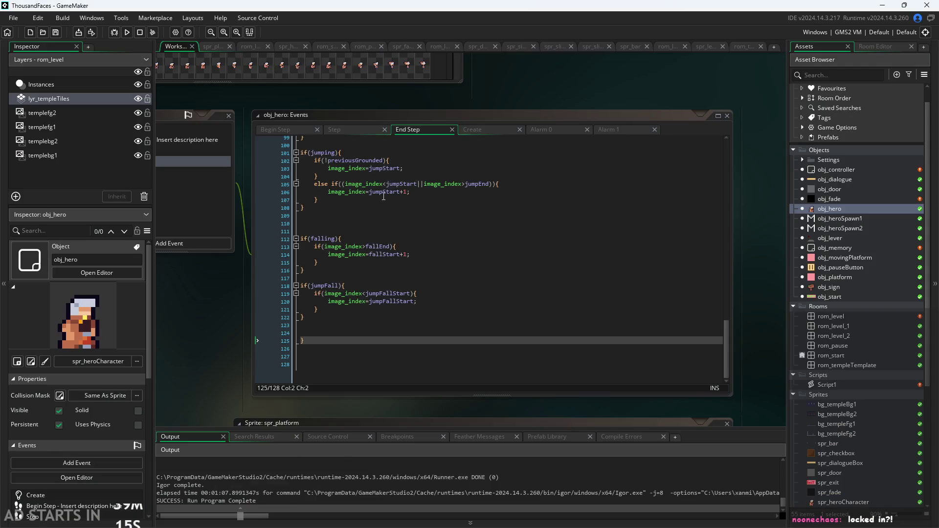
Review obj_hero's Begin Step lines 4–14, from the tilemap lookup to the for loop, then run the game
click(289, 132)
ctrl+scroll(266, 341, up, 3)
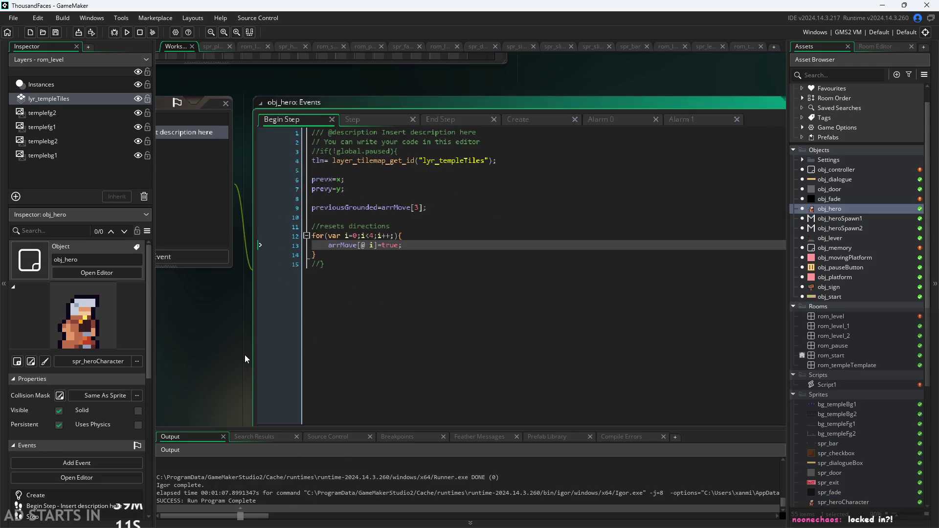
click(383, 191)
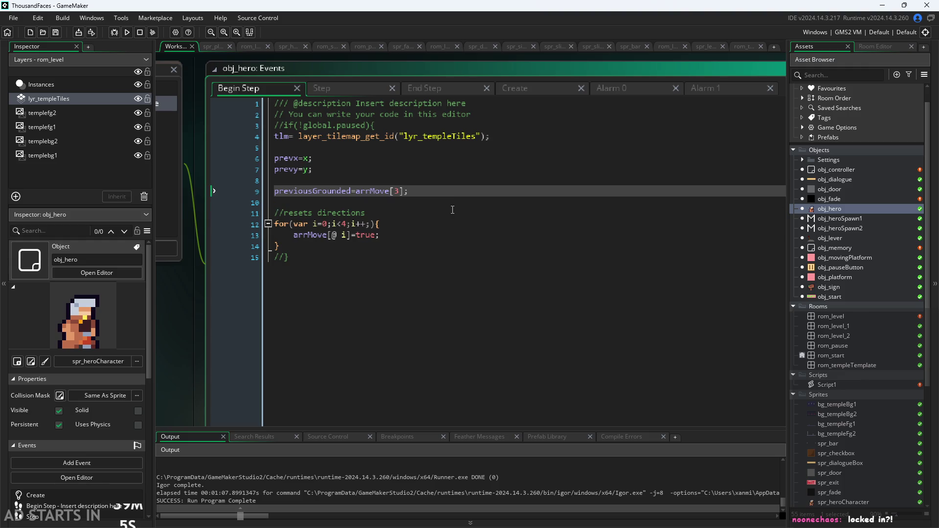
click(539, 141)
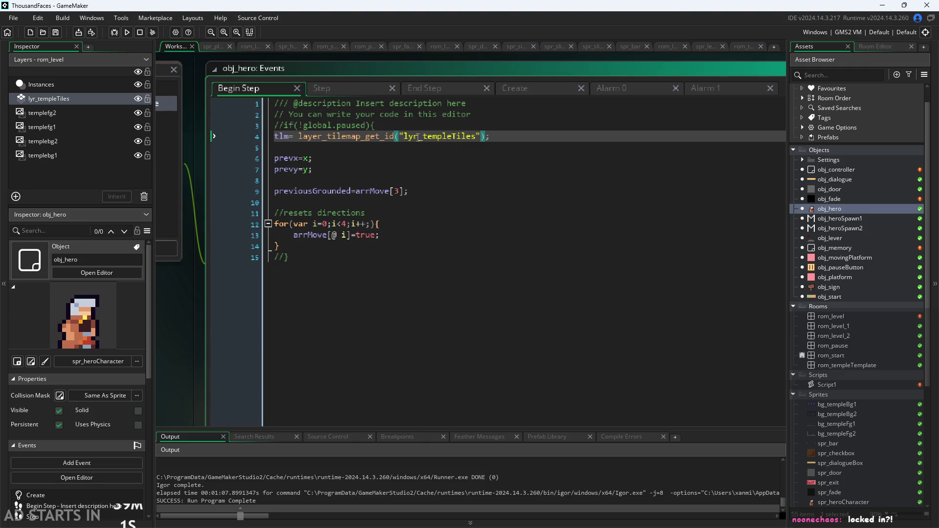
click(424, 180)
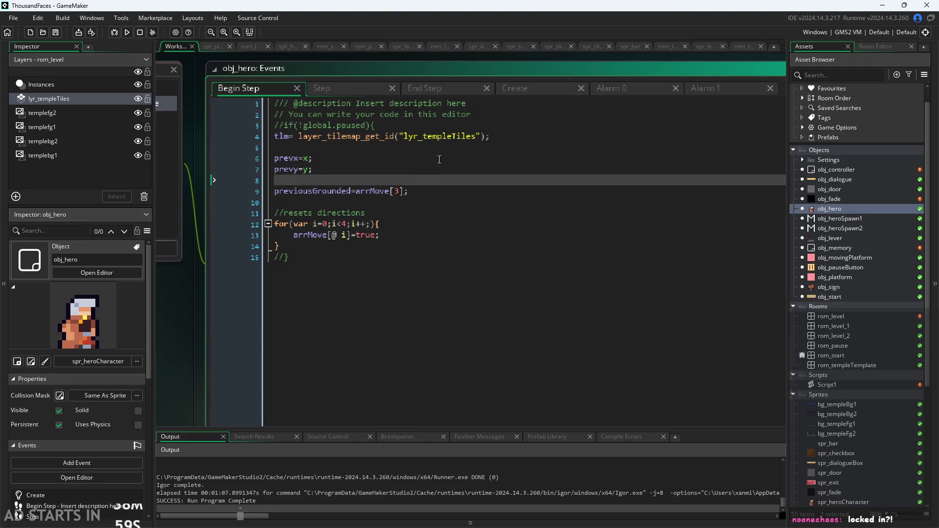
click(439, 159)
click(404, 237)
click(405, 224)
click(394, 241)
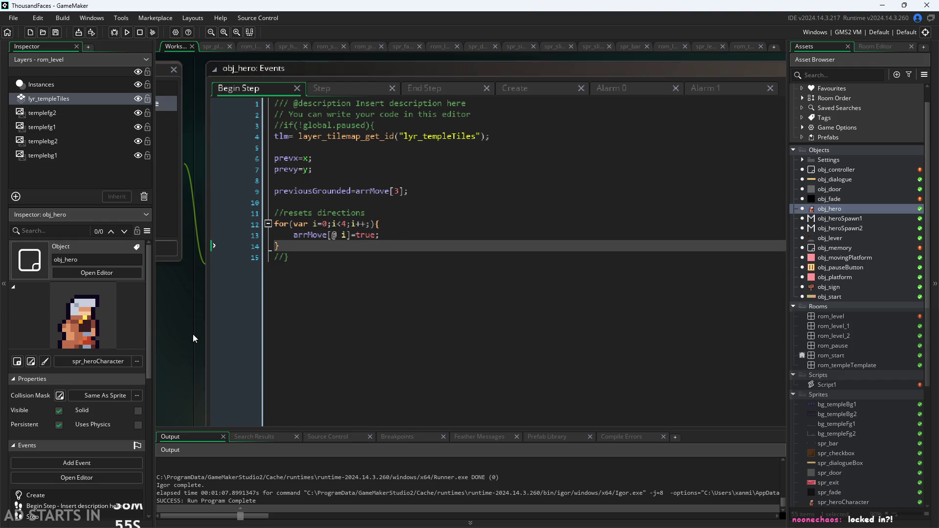
click(127, 34)
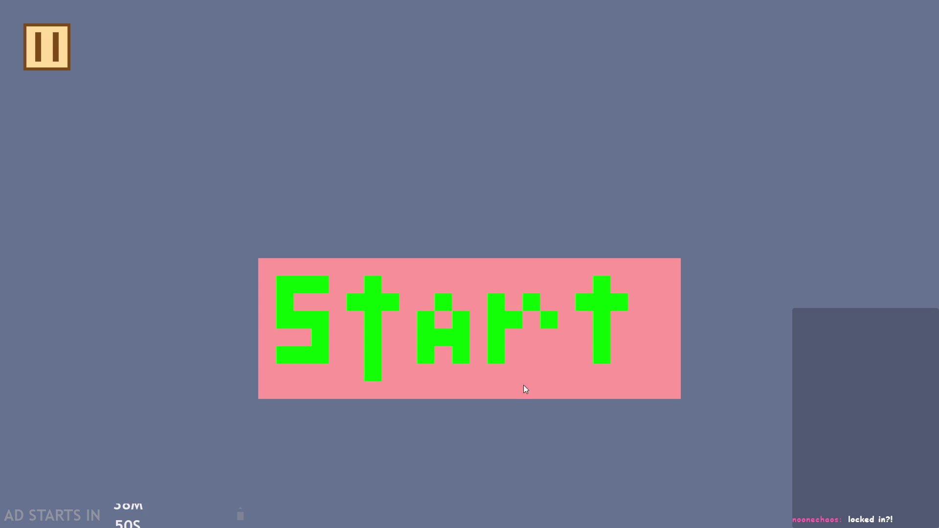
Start the game, enable Debug Stats and Pause Button on Right Side, then resume
click(501, 319)
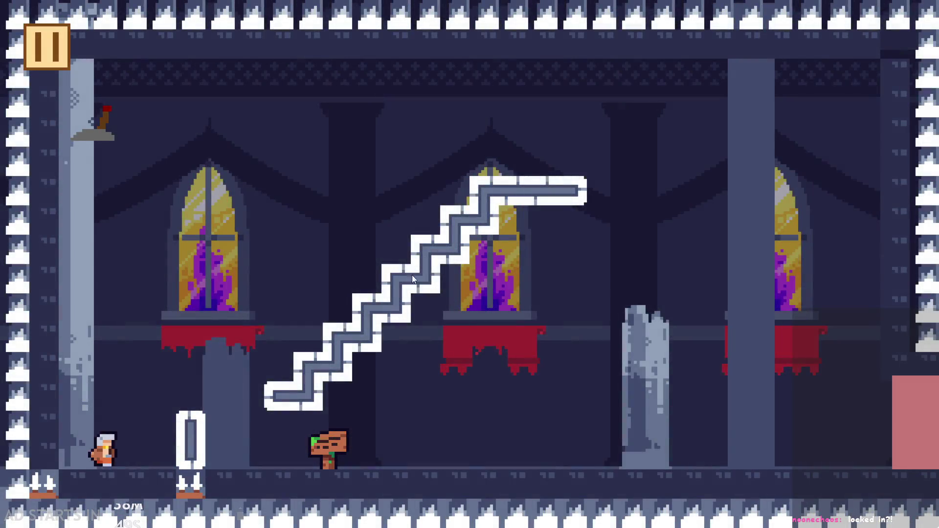
click(39, 63)
click(184, 179)
click(181, 212)
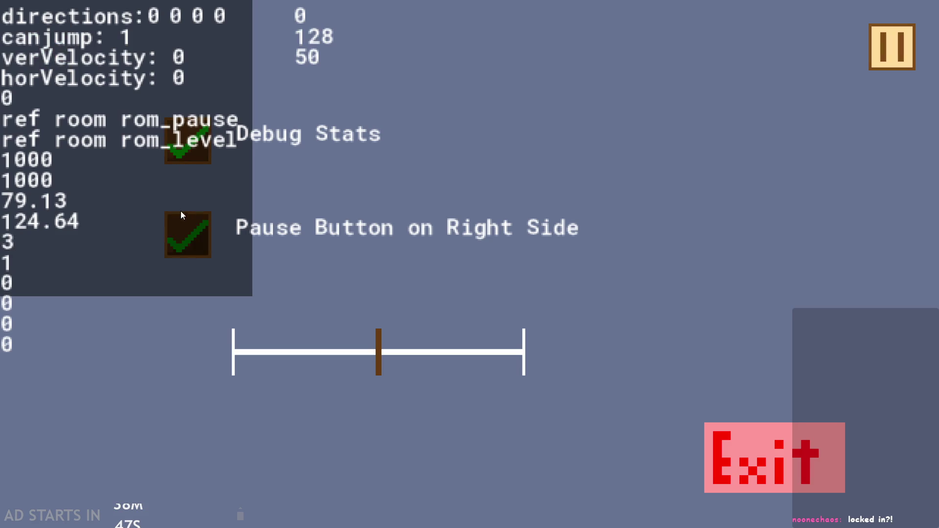
key(Escape)
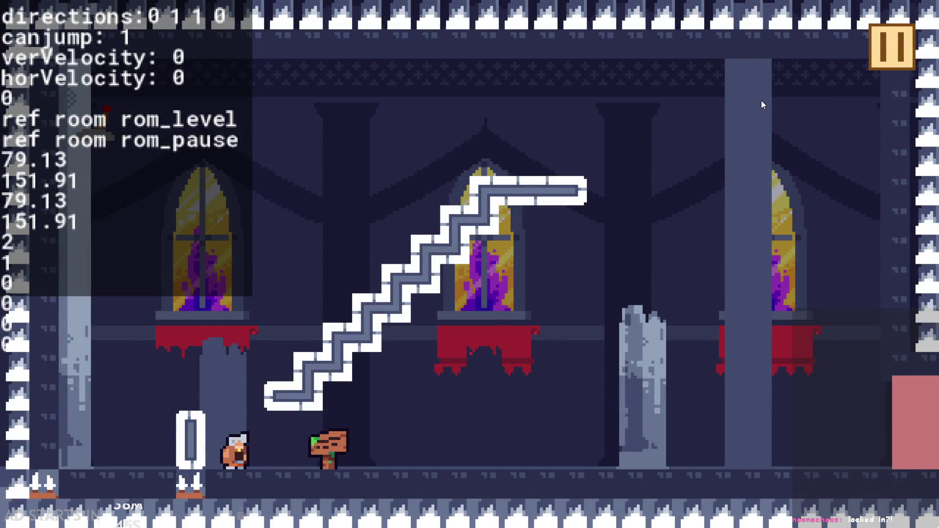
Pause and resume repeatedly as the hero moves on the stairs and jumps
click(883, 55)
click(883, 56)
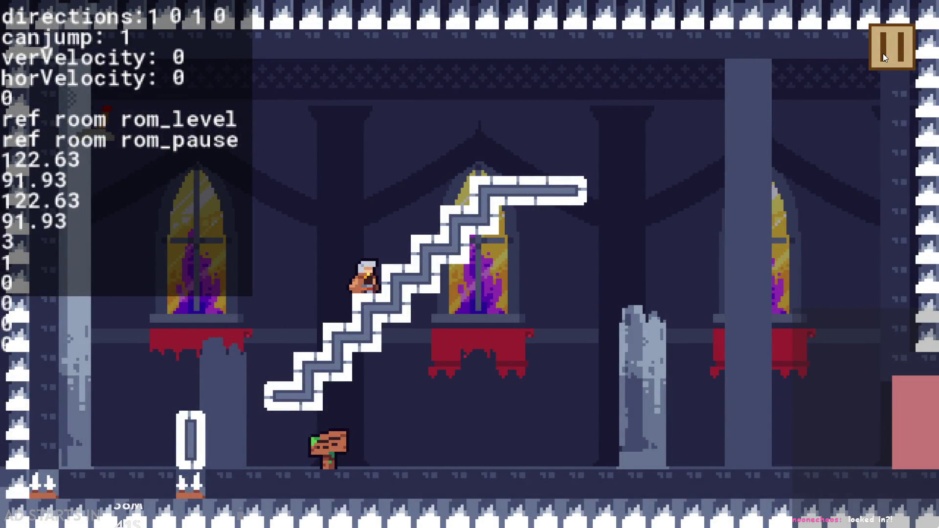
click(882, 54)
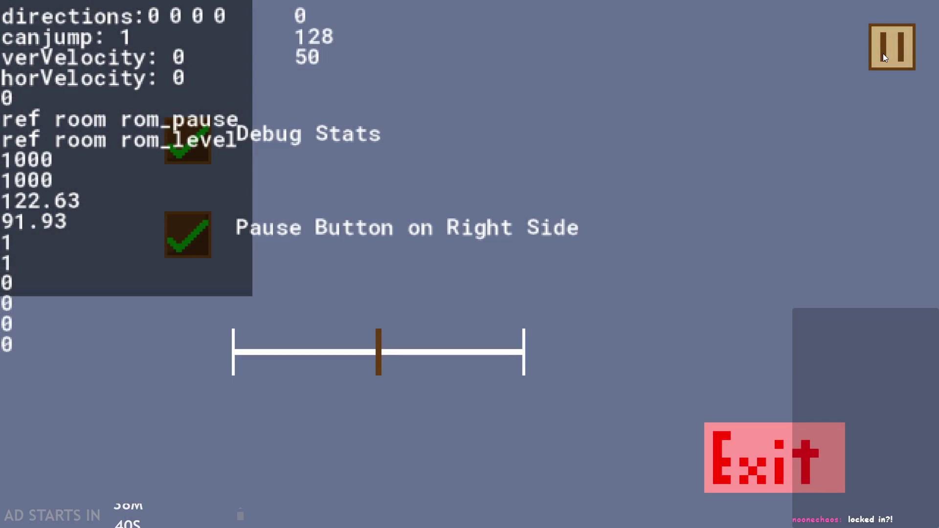
click(882, 54)
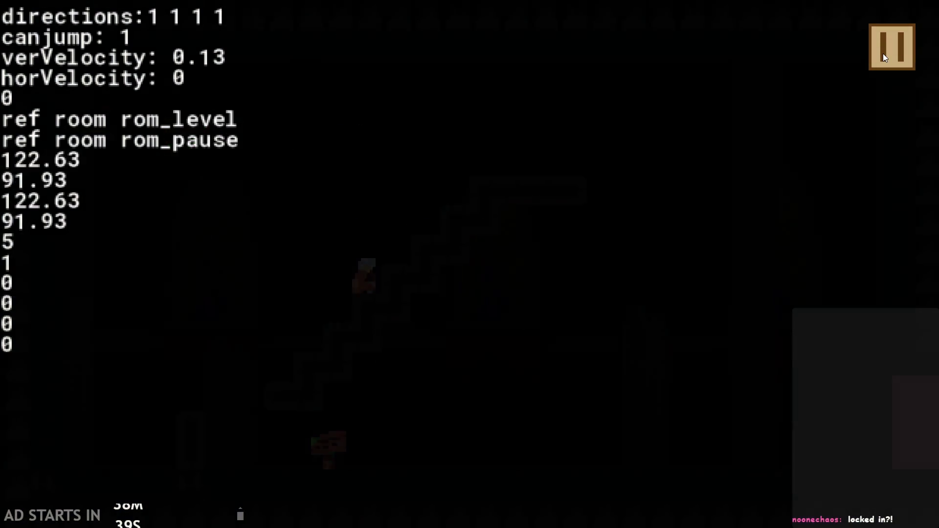
key(space)
click(882, 53)
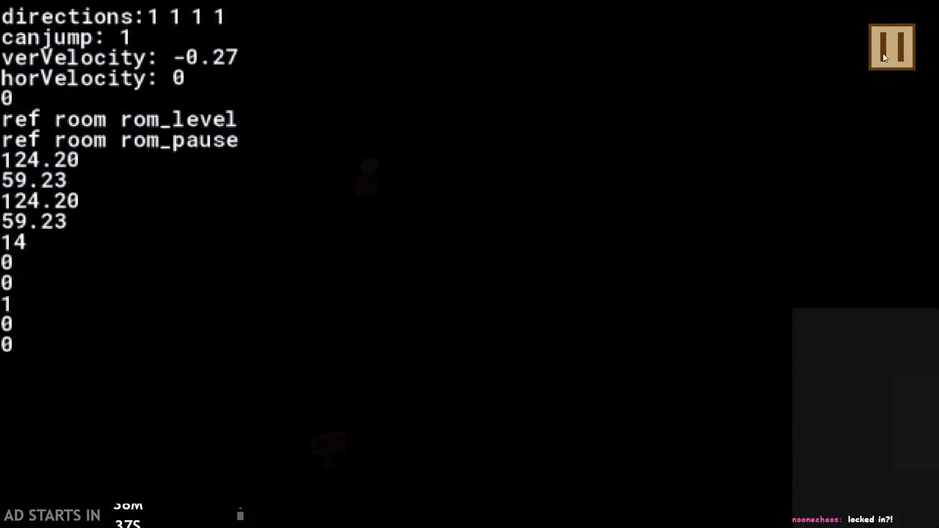
click(882, 53)
click(883, 54)
click(883, 53)
click(883, 54)
click(882, 54)
Jump right, pause and resume twice, then climb the staircase and pause atop it
key(space)
click(882, 54)
click(882, 58)
click(881, 61)
click(881, 60)
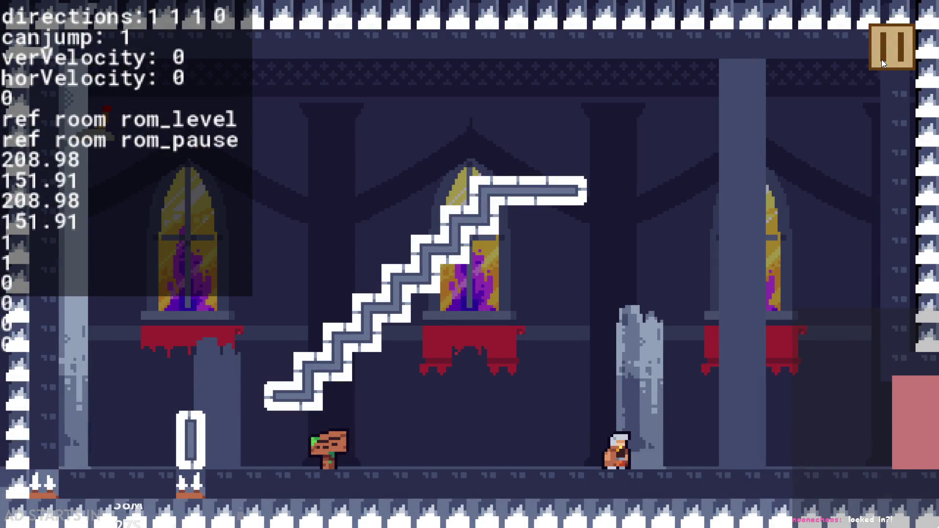
key(Left)
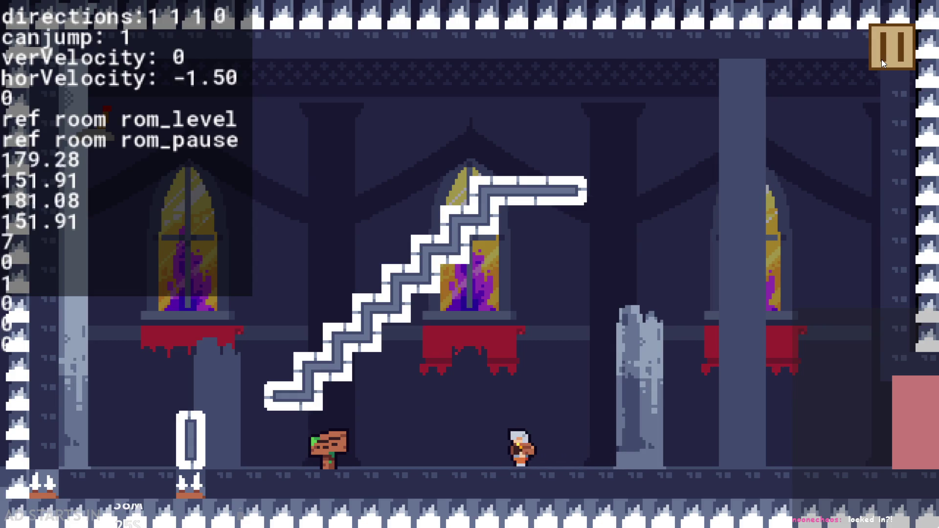
key(Up)
key(Right)
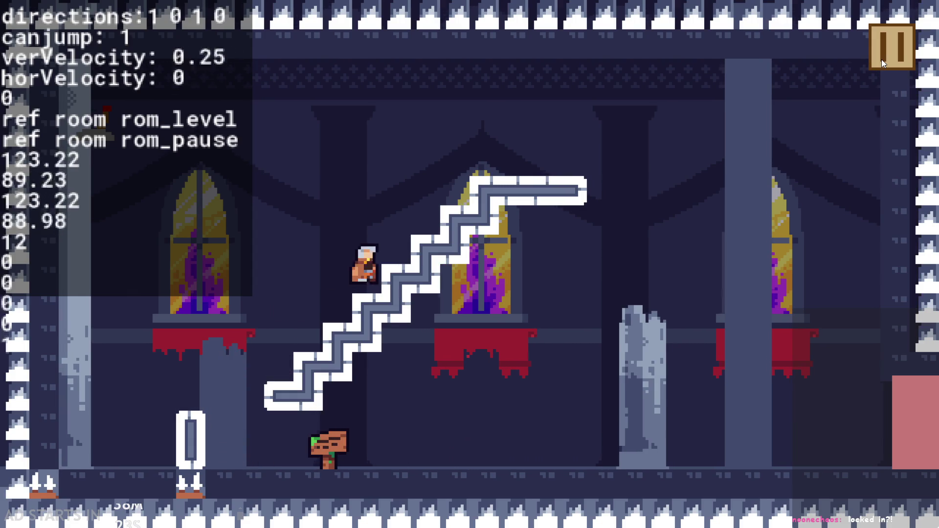
key(Up)
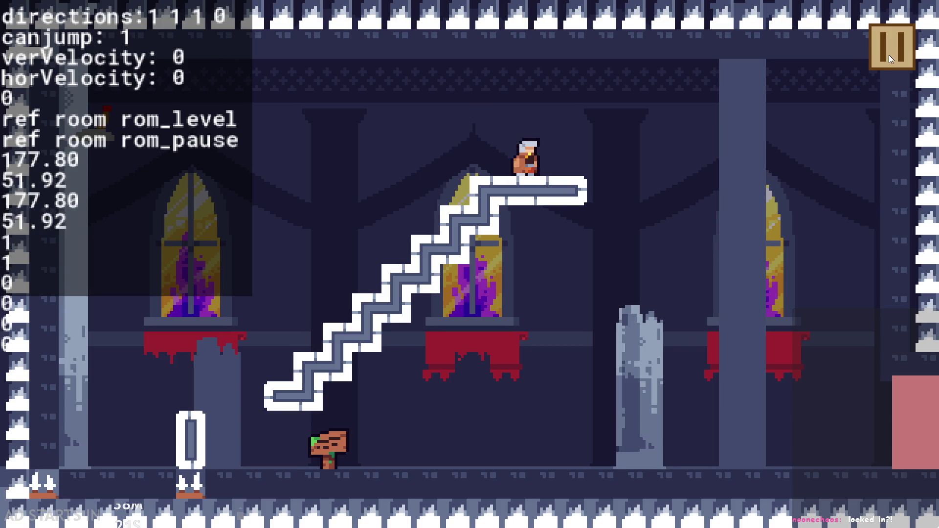
click(888, 55)
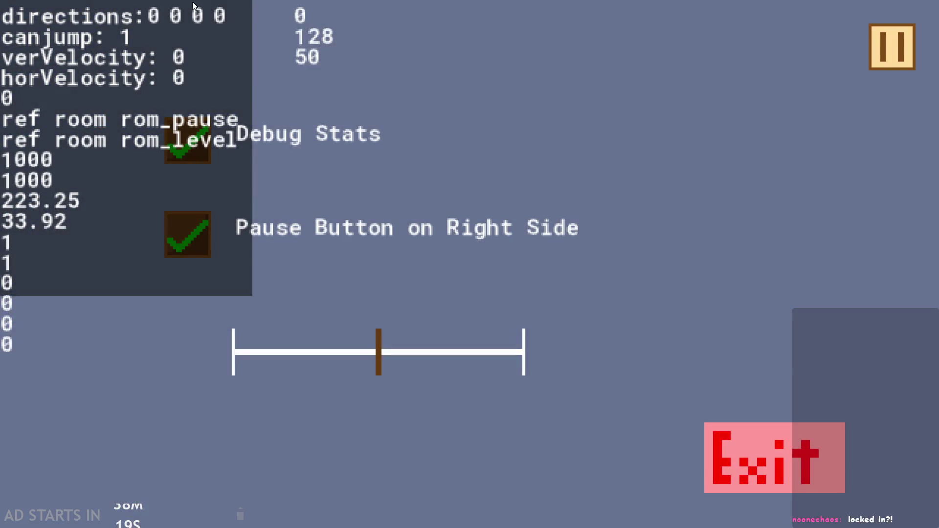
Resume the level from the pause menu with the hero atop the stairs
click(884, 47)
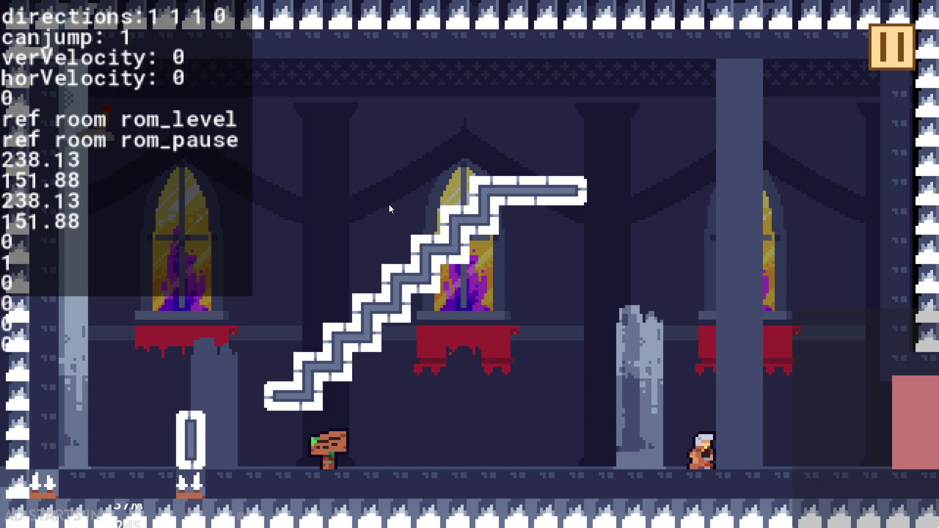
Walk the hero left, climb the stairs and jump right off the top platform
key(Left)
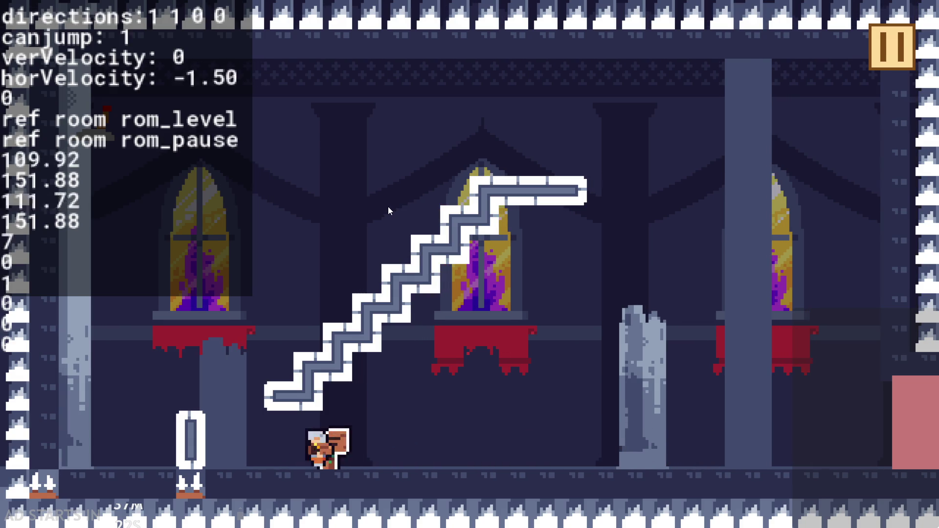
key(Up)
key(Right)
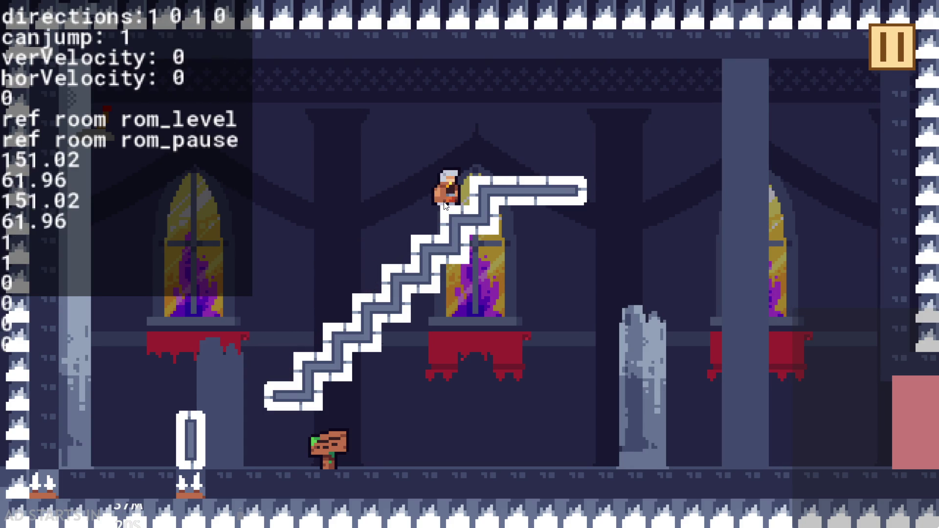
key(Up)
key(Right)
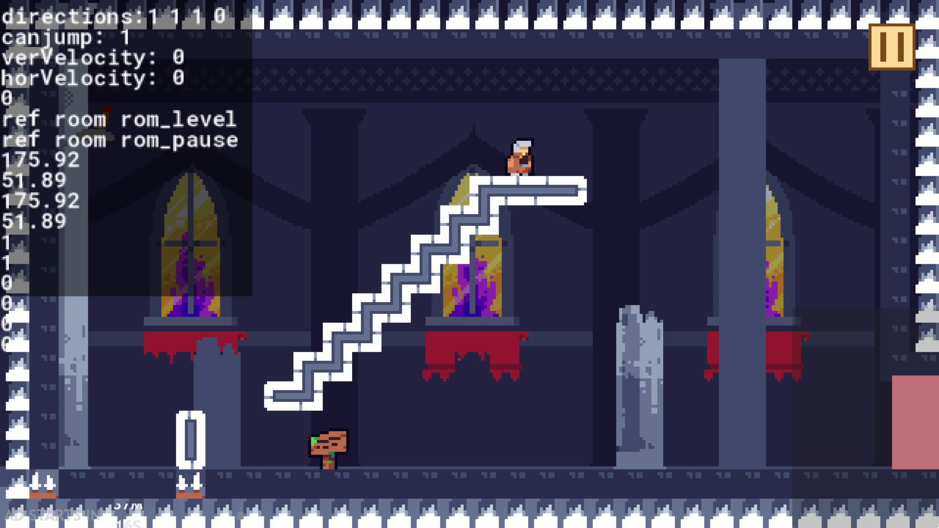
key(Up)
key(Right)
Drop off the stairs' left edge, climb back to the top platform and steer mid-air
key(Left)
key(Up)
key(Right)
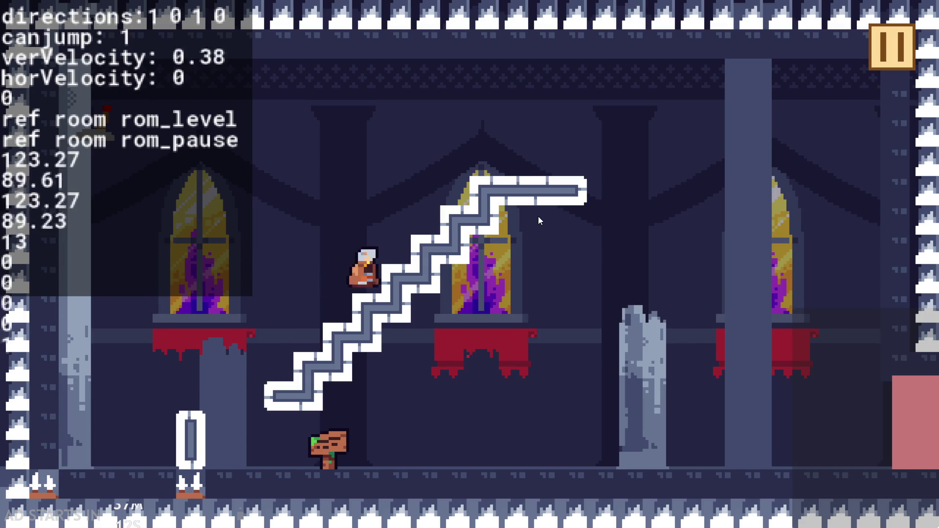
key(Up)
key(Left)
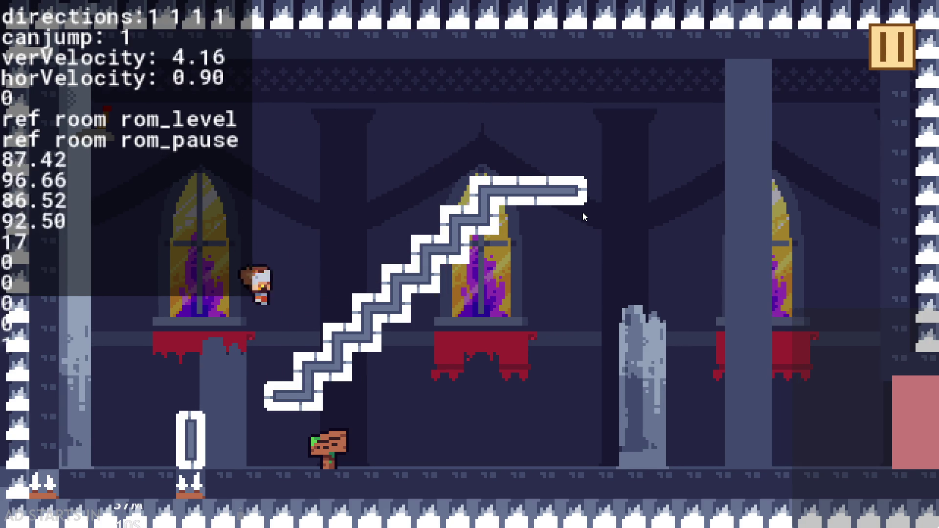
key(Up)
key(Up)
key(Left)
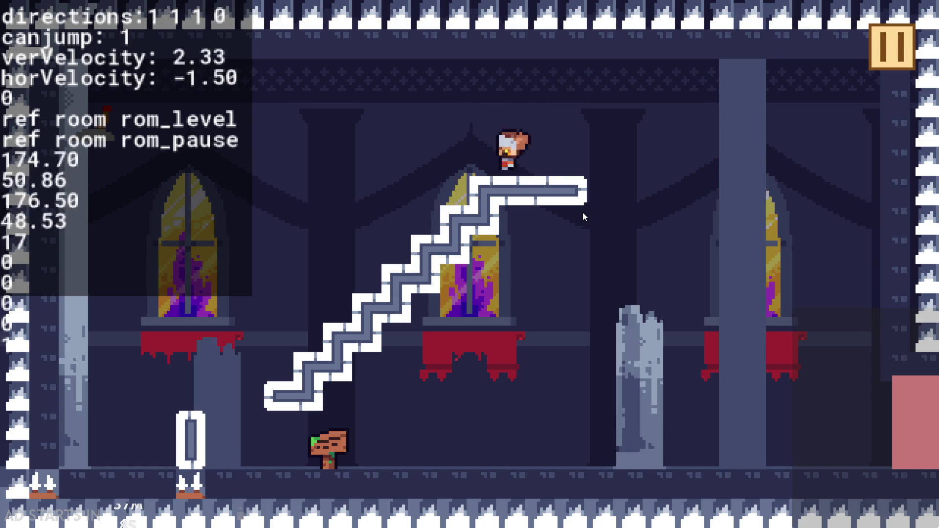
key(Right)
key(Left)
key(Right)
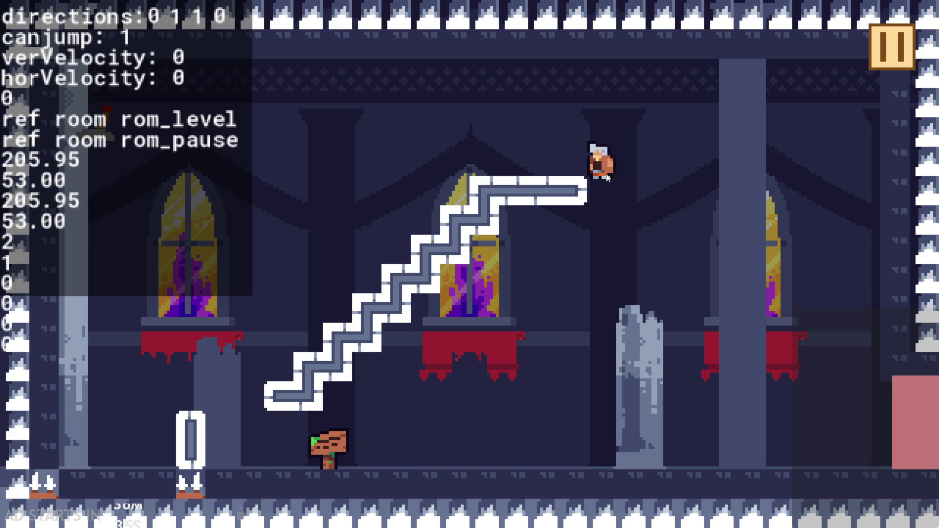
click(631, 251)
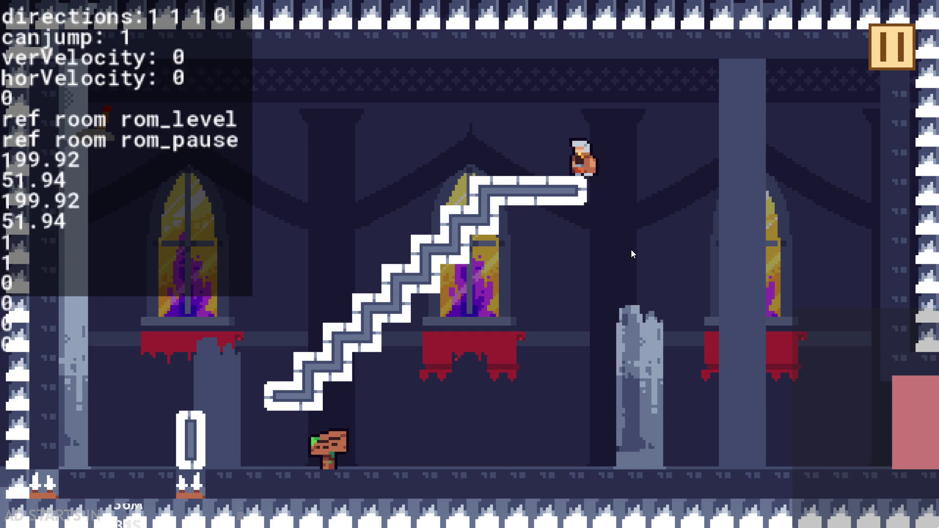
click(631, 250)
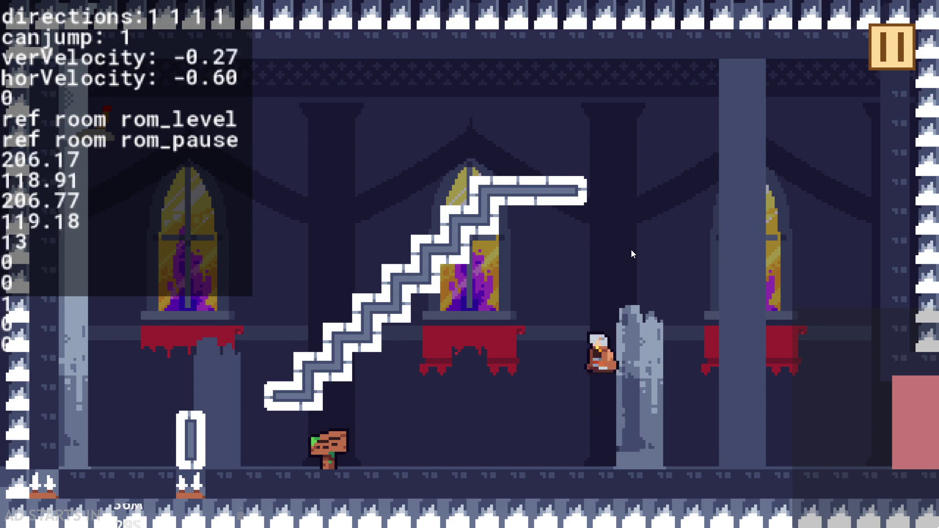
click(627, 252)
click(628, 256)
click(264, 419)
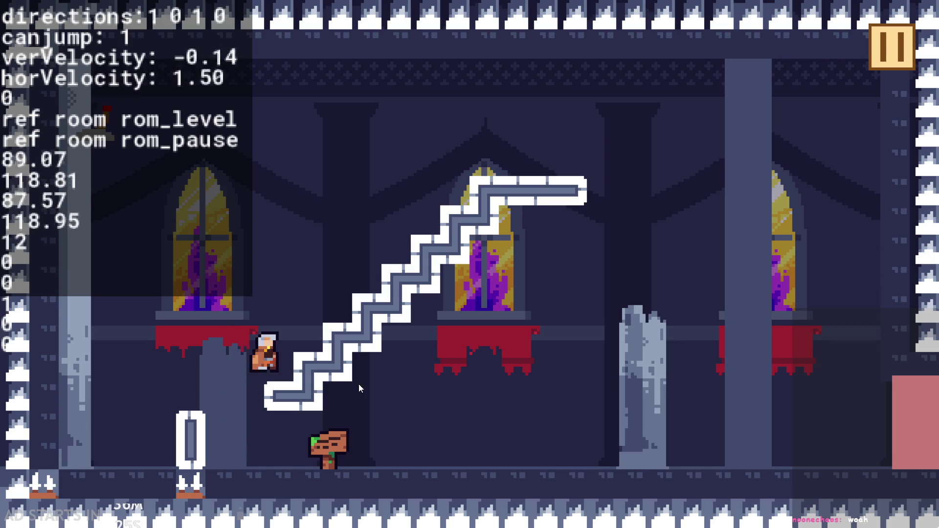
click(515, 210)
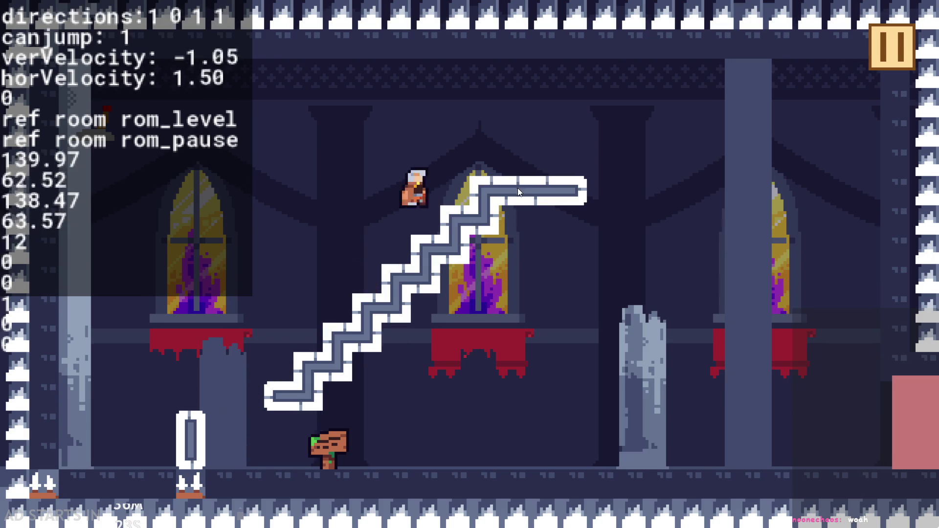
click(466, 210)
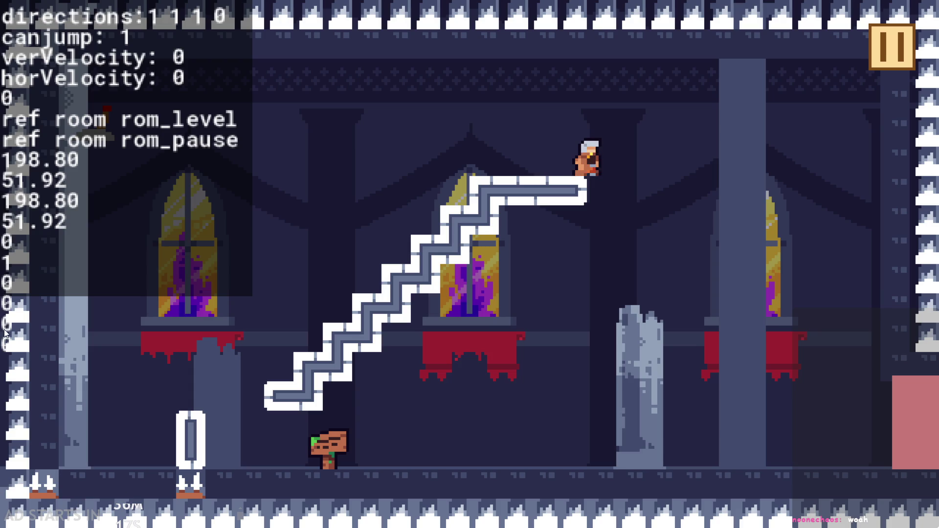
click(174, 462)
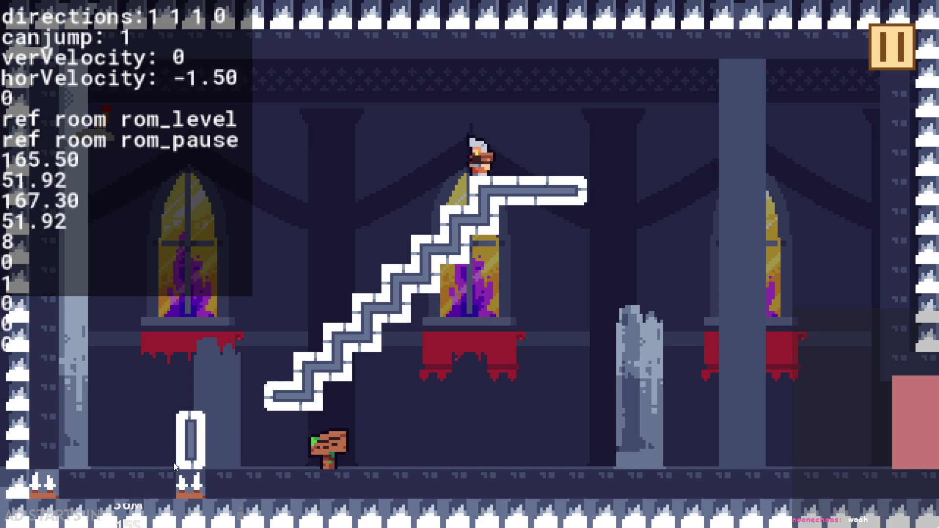
click(189, 456)
click(186, 468)
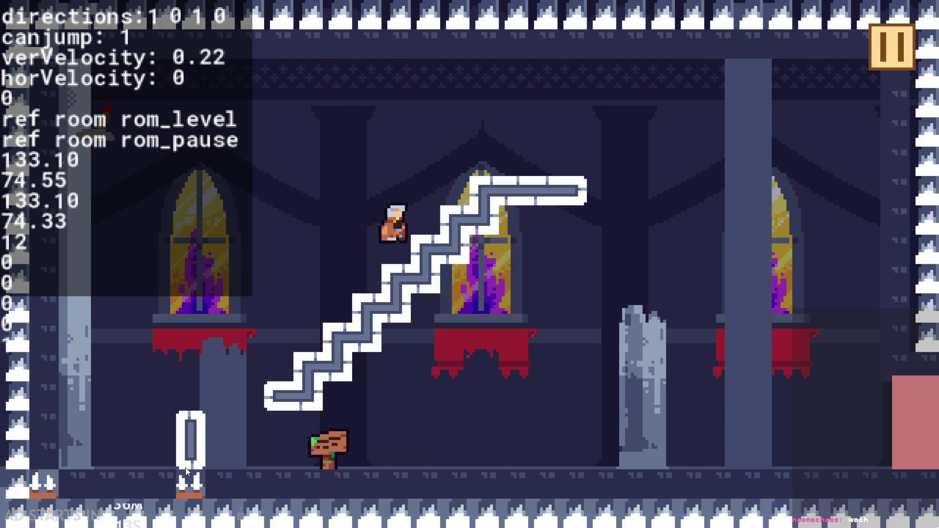
click(544, 357)
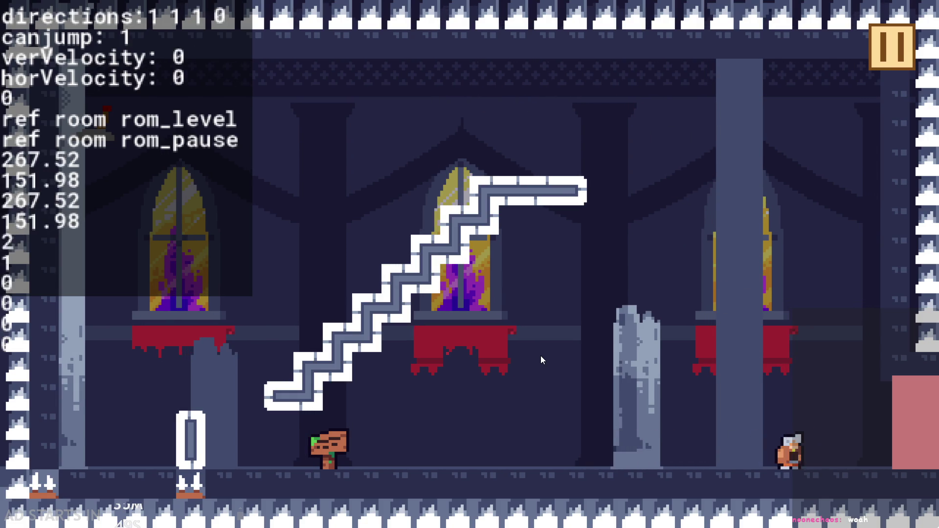
Walk the hero back and forth along the floor
key(Right)
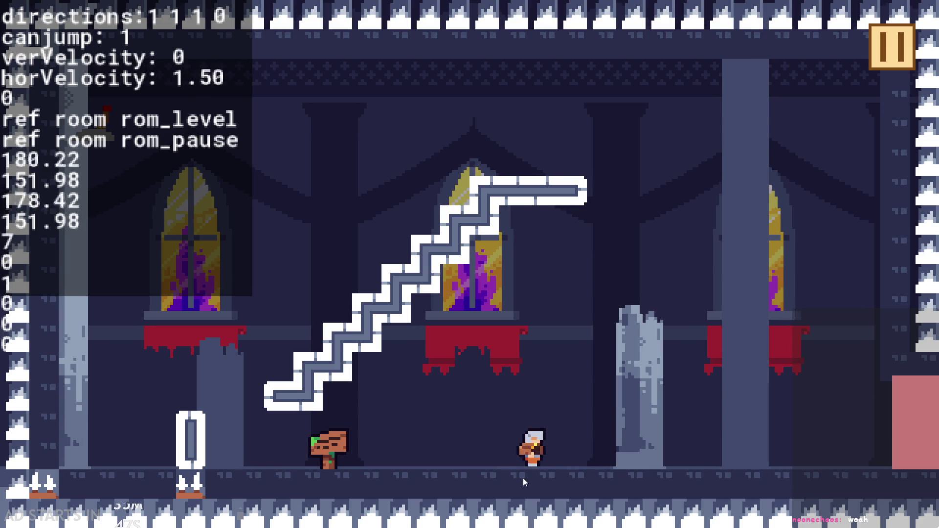
key(Left)
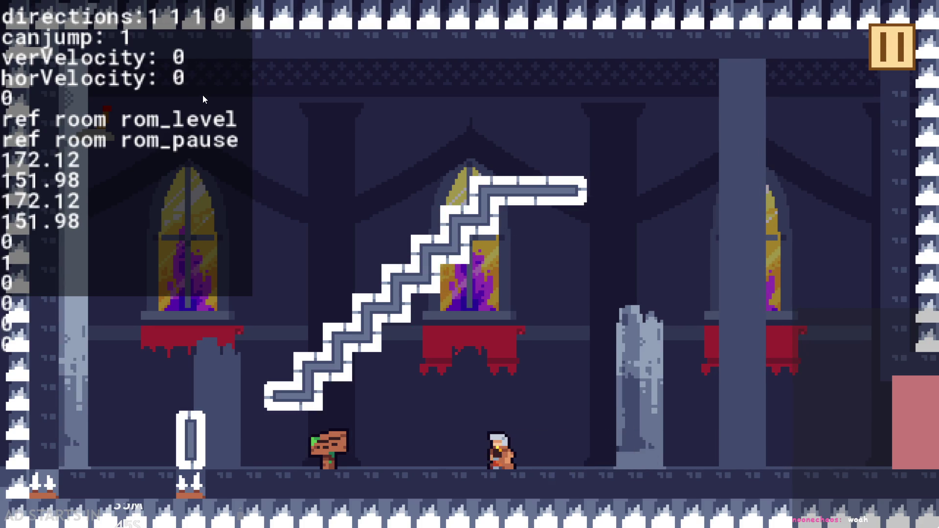
key(Right)
key(Left)
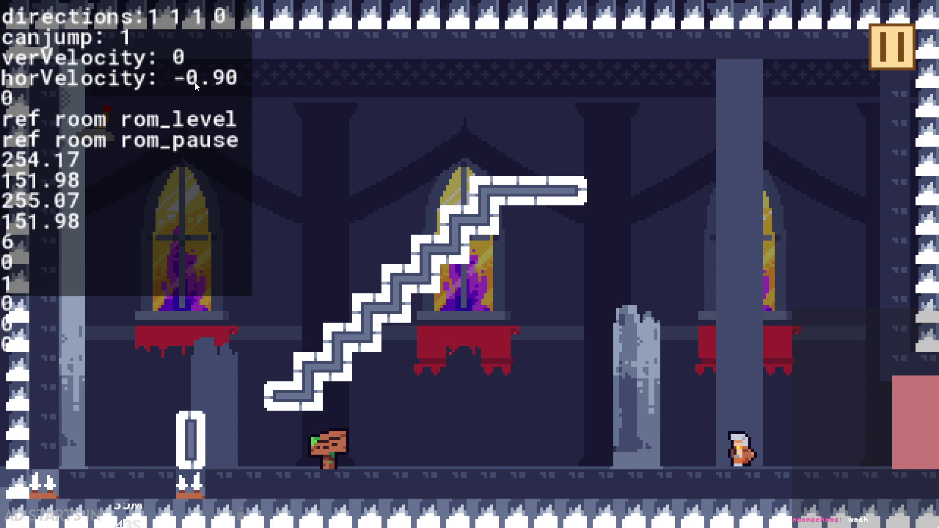
key(Right)
key(Left)
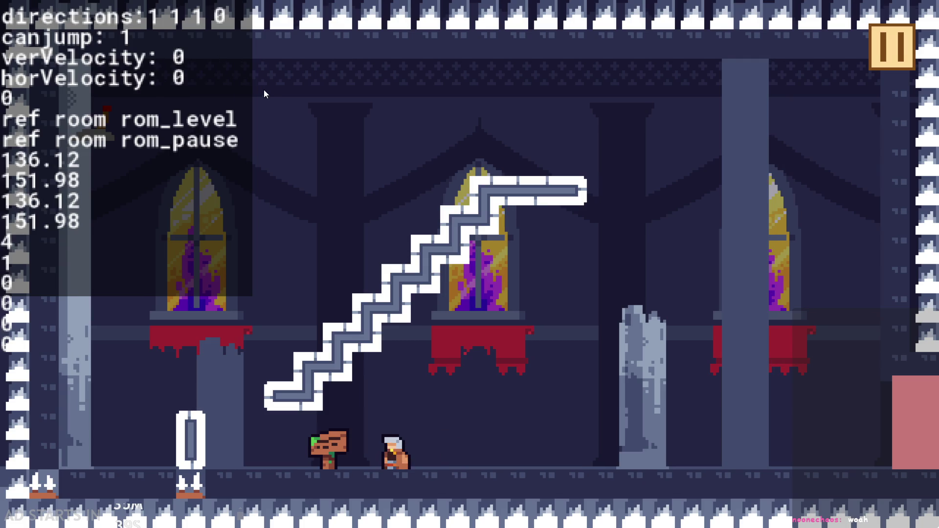
Jump the hero onto the broken pillar and up to the central windowsill
key(Right)
key(Up)
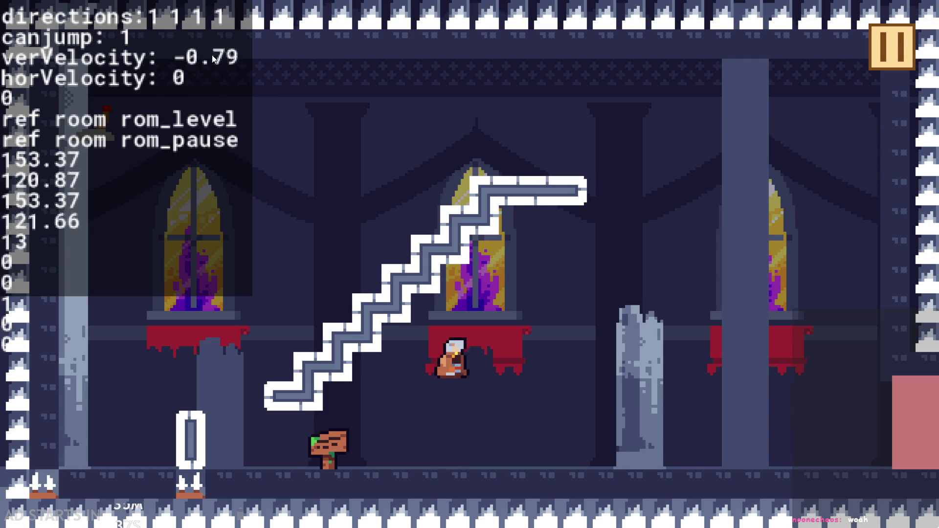
key(Up)
key(Right)
key(Up)
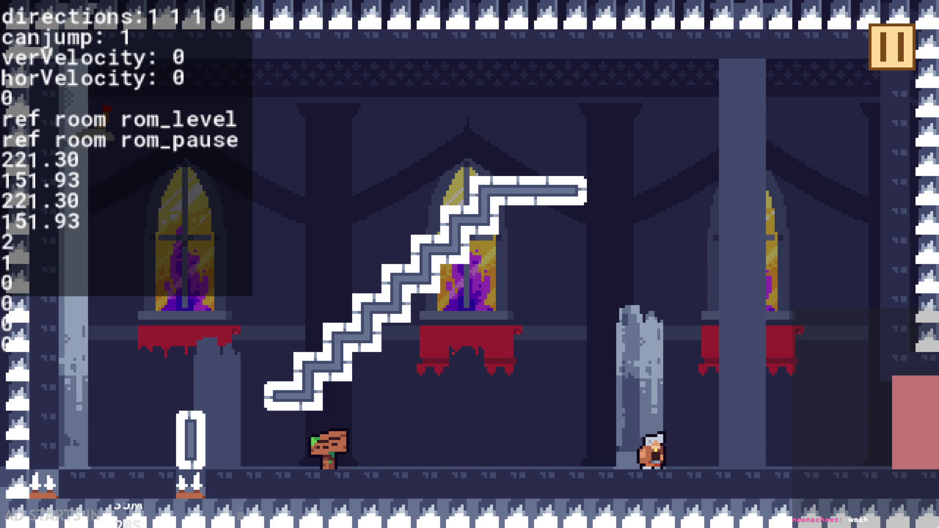
key(Up)
key(Left)
click(518, 320)
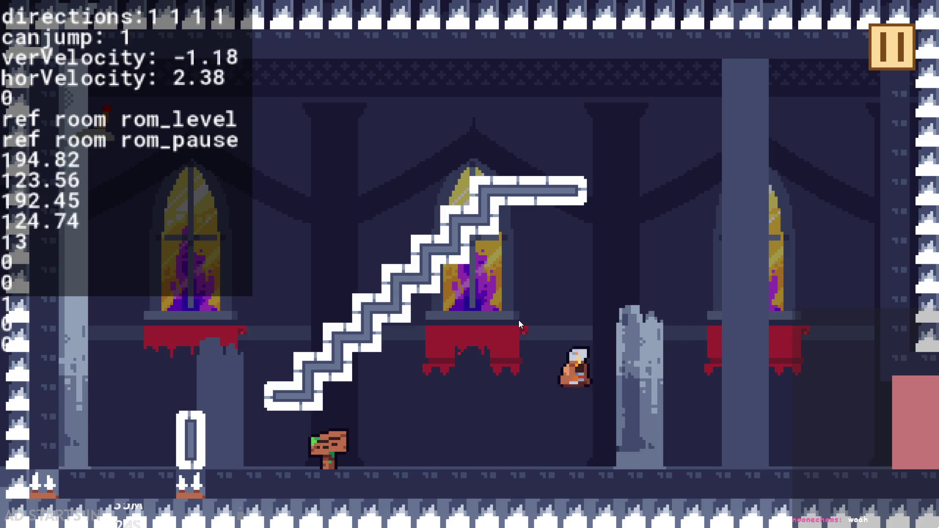
Jump up onto the staircase top and zig-zag left and right mid-air
key(Up)
key(Right)
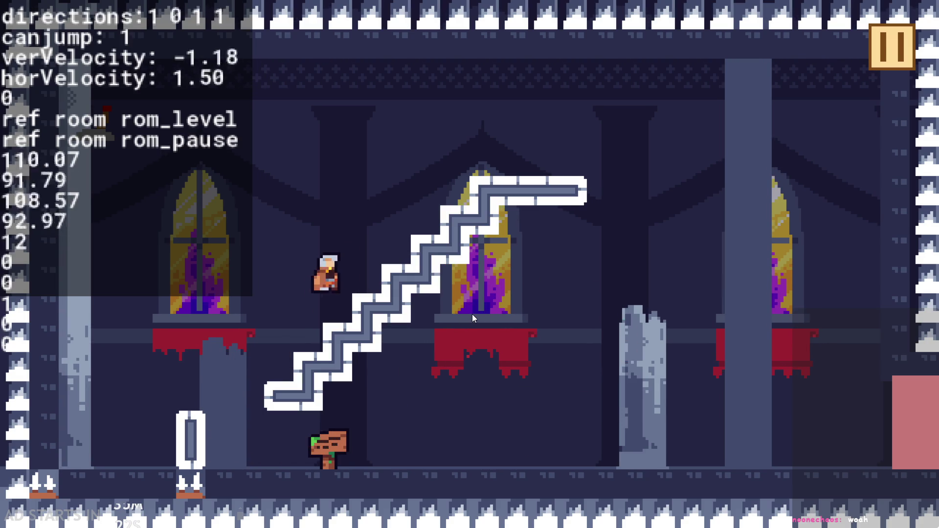
key(Up)
key(Right)
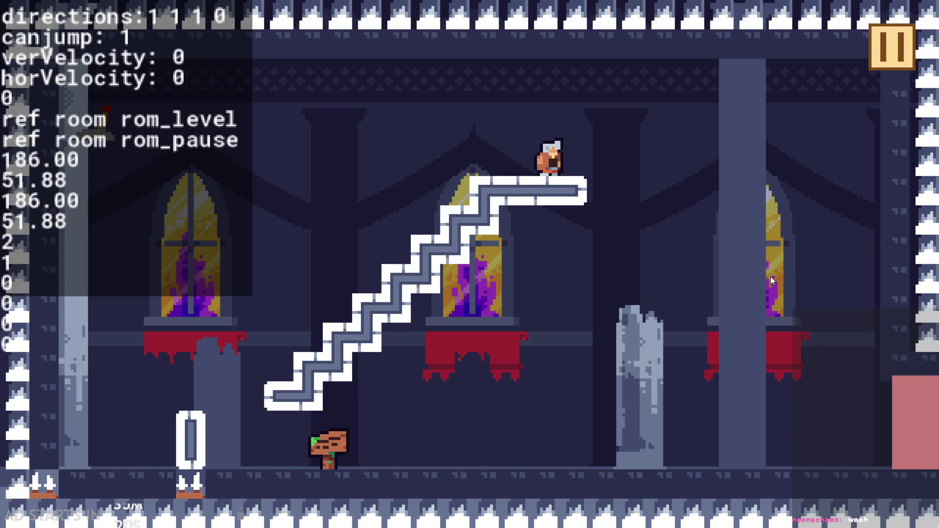
key(Up)
key(Right)
key(Left)
key(Right)
key(Left)
Reverse the hero's direction repeatedly while jumping
key(Up)
key(Right)
key(Left)
key(Right)
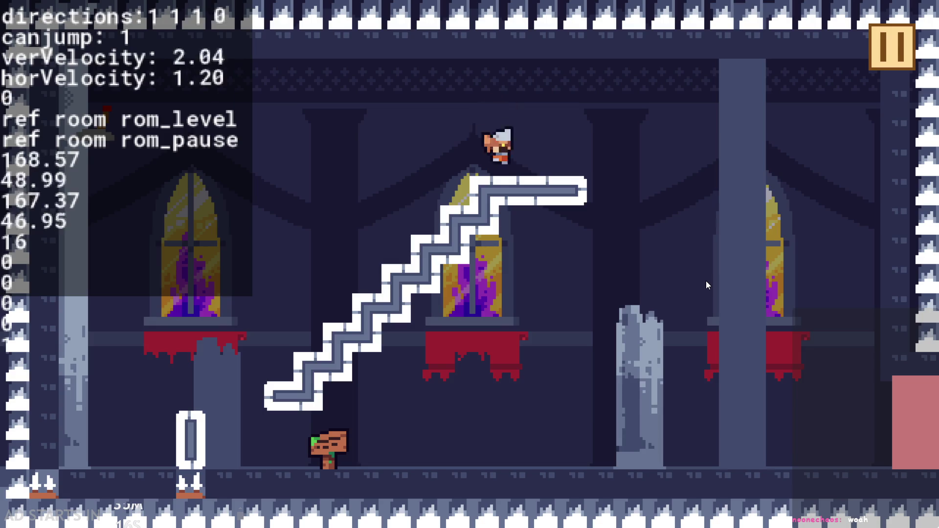
key(Up)
key(Left)
Land the hero back on the staircase top, then exit via the pause menu
key(Up)
key(Right)
key(Left)
key(Up)
key(Right)
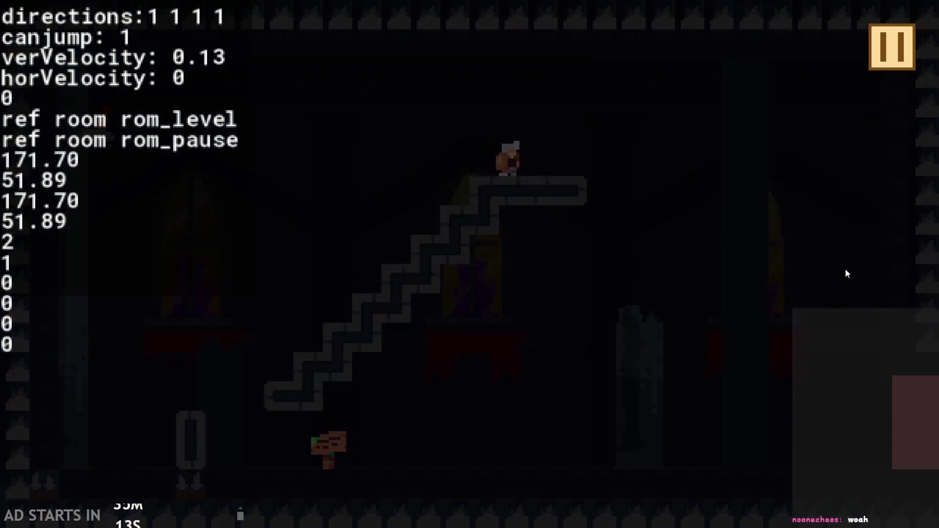
key(Escape)
click(756, 473)
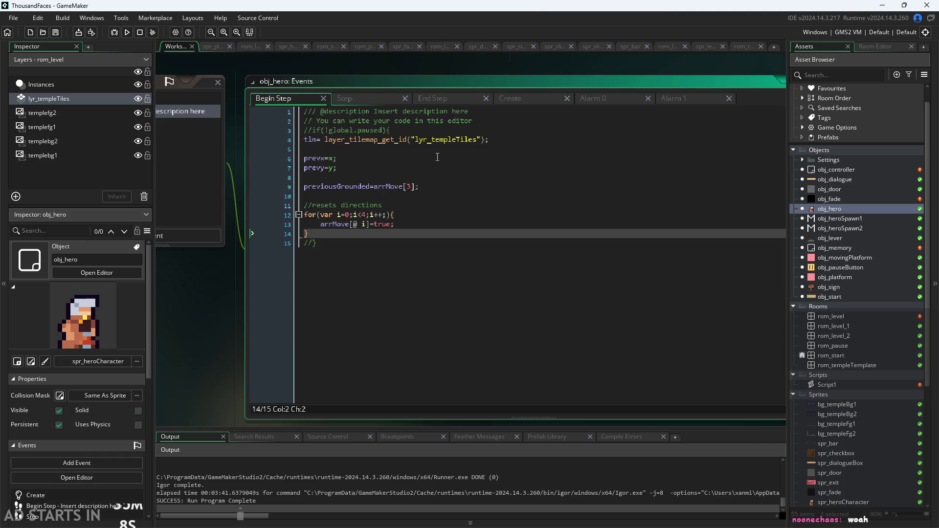
Review obj_hero's Begin Step code from the line 3 pause check and shift its window aside
click(457, 130)
drag(517, 133, 520, 244)
click(520, 245)
click(522, 213)
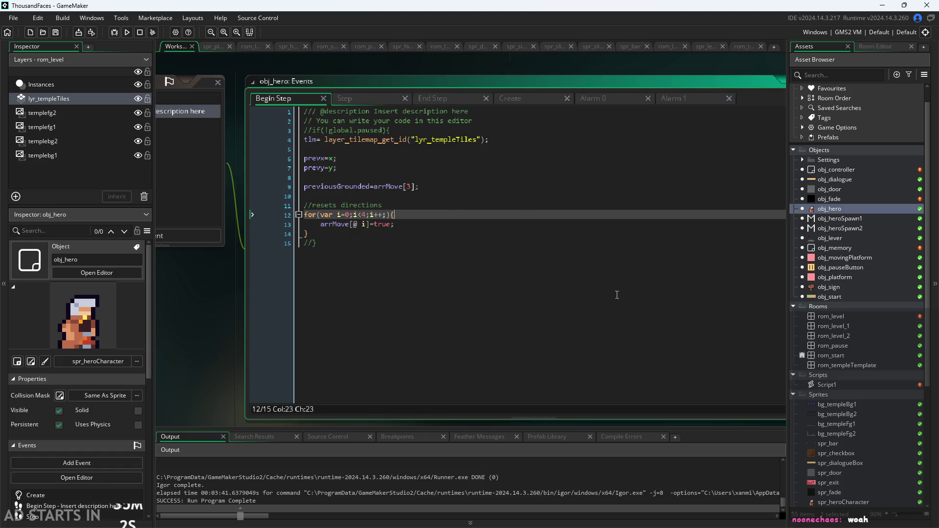
mouse_move(269, 339)
mouse_down()
mouse_move(206, 340)
mouse_move(191, 357)
mouse_up()
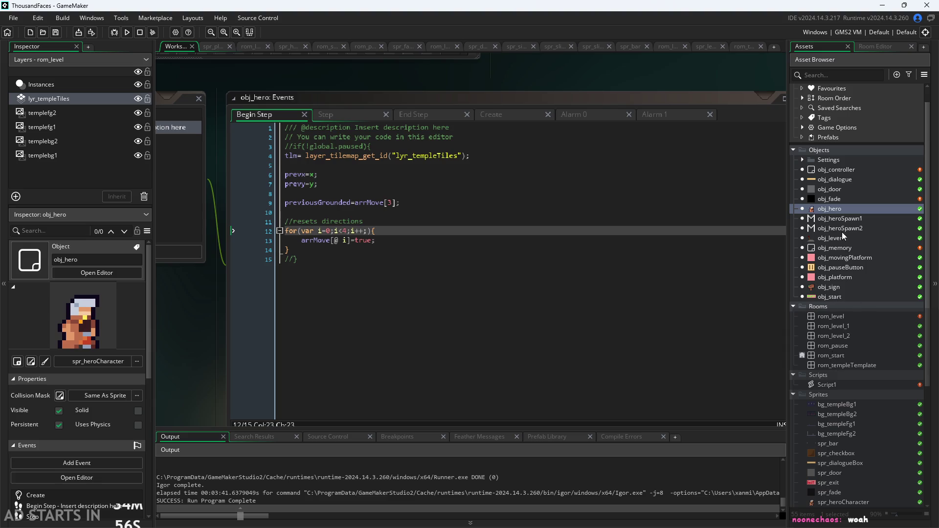
scroll(613, 92, down, 3)
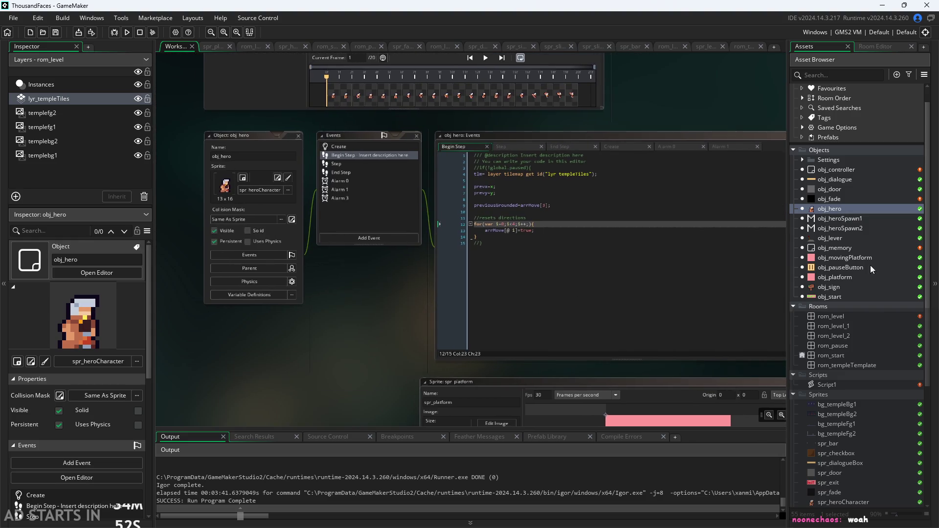
Open obj_controller's Draw GUI debug-readout code, then switch to the Paint Pause notes
double_click(831, 168)
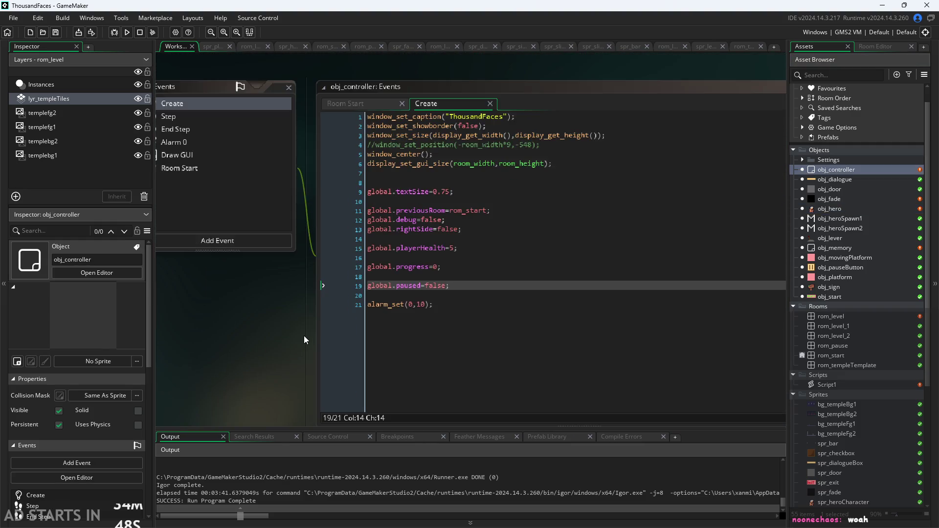
click(326, 181)
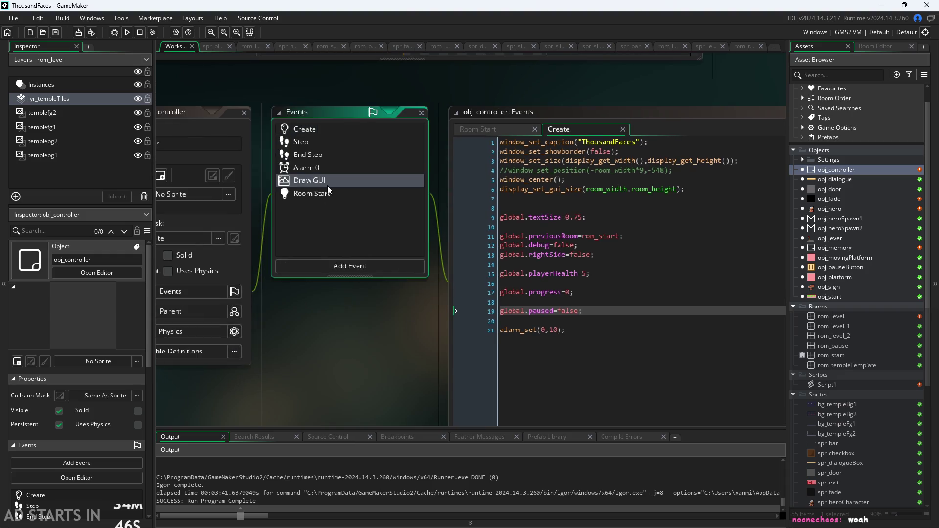
scroll(488, 277, down, 5)
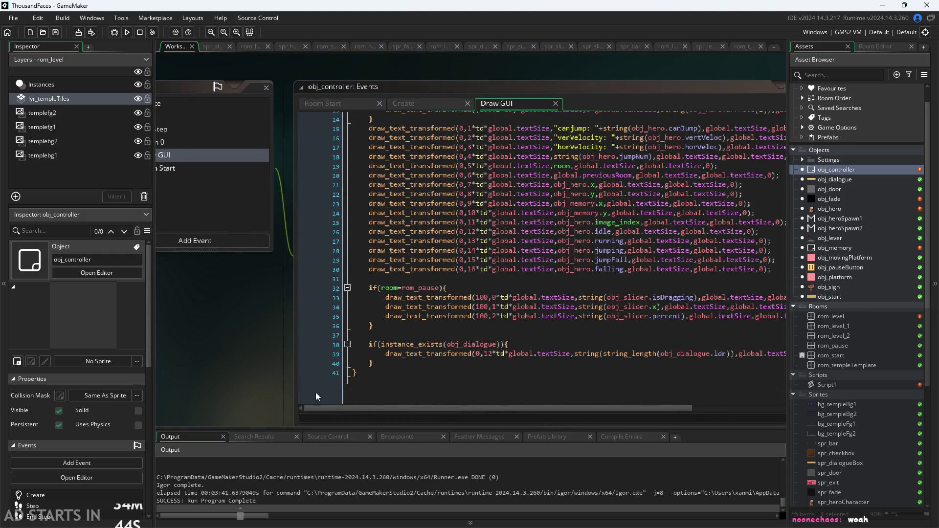
scroll(316, 396, down, 3)
scroll(384, 343, up, 5)
drag(244, 310, 305, 316)
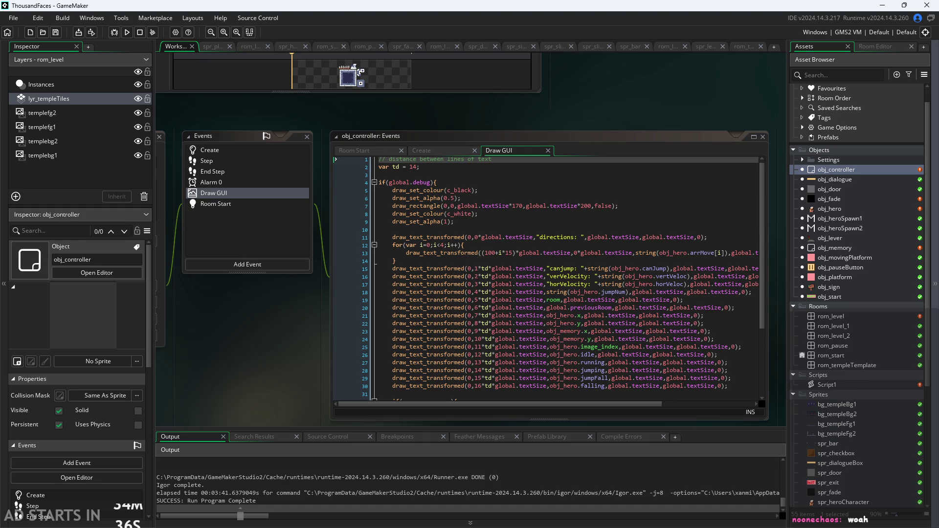
key(alt+Tab)
scroll(158, 338, down, 5)
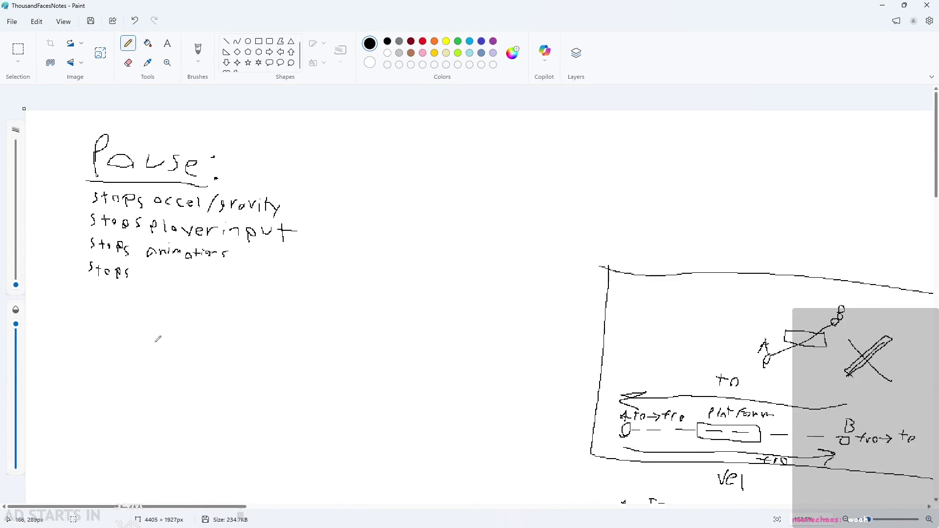
Scroll to the lone 'stops' line in the Pause notes, select it, deselect, and minimize Paint
scroll(169, 313, up, 3)
scroll(70, 254, up, 3)
key(s)
drag(133, 350, 133, 350)
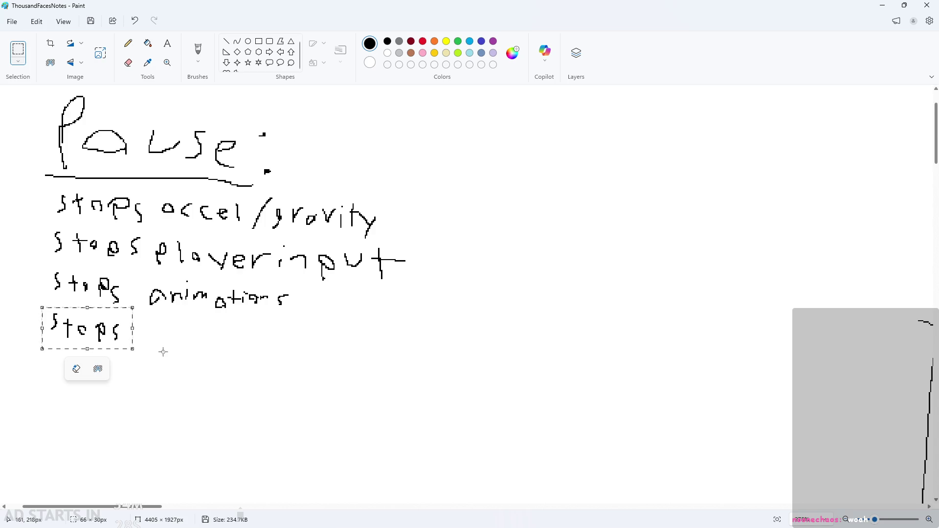
click(163, 352)
click(882, 5)
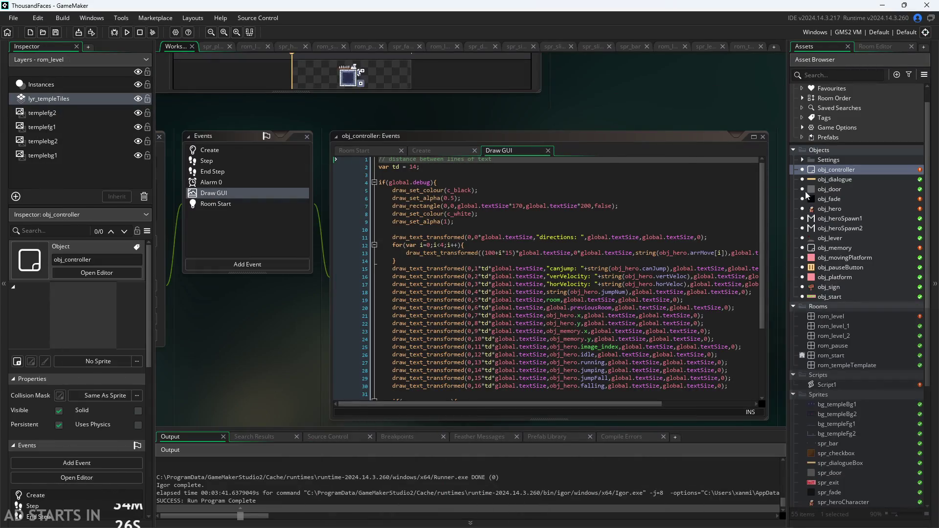
Reopen obj_hero and look through its Alarm 0, Alarm 1, Create and Step code
click(419, 152)
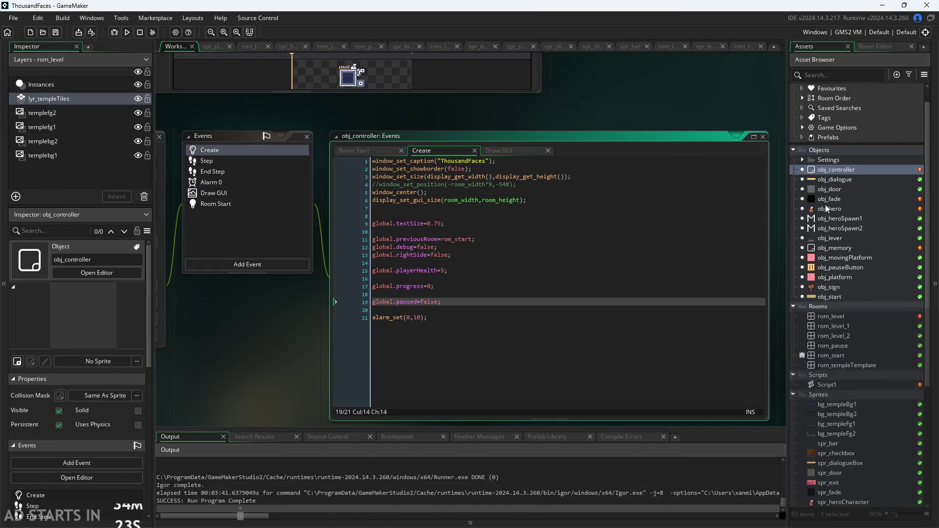
double_click(829, 209)
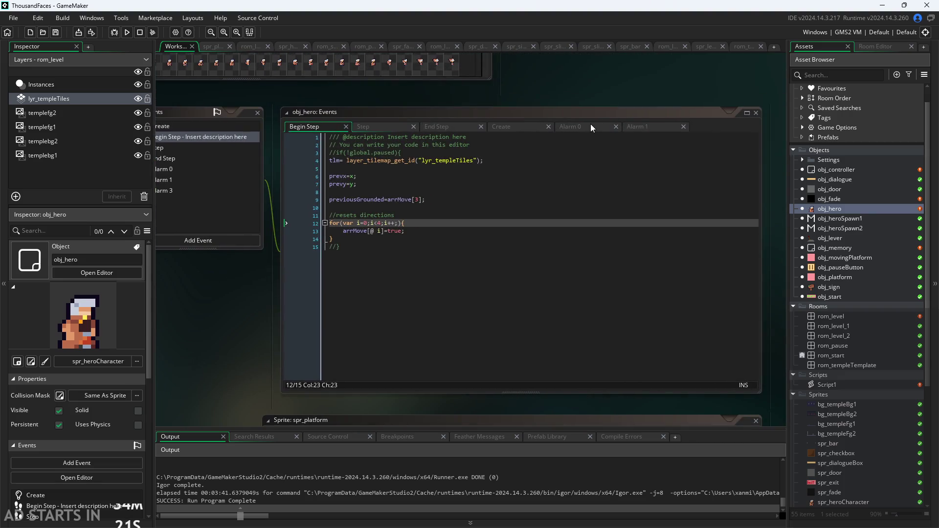
click(591, 125)
click(652, 125)
click(513, 125)
click(391, 126)
scroll(423, 343, up, 2)
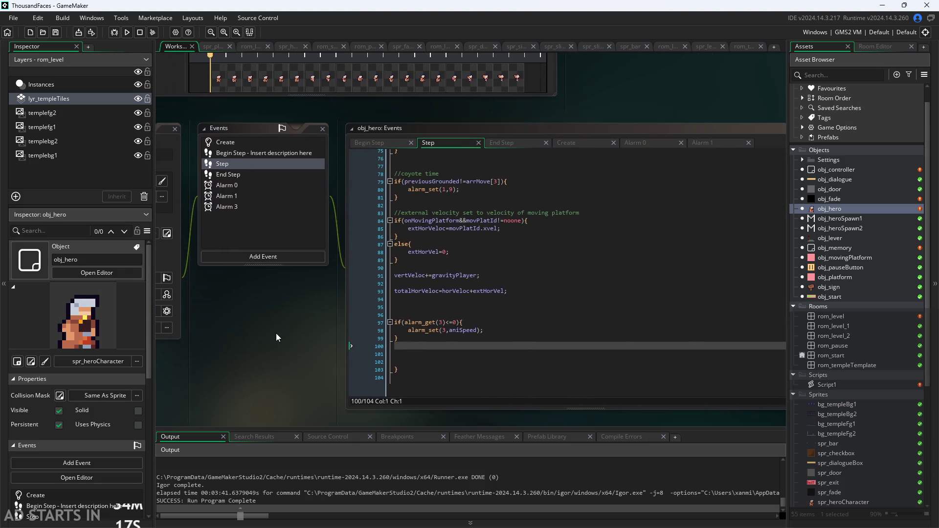
Wrap Alarm 3's image_index++ in if(!global.paused){ }, commit it and launch a run
click(215, 206)
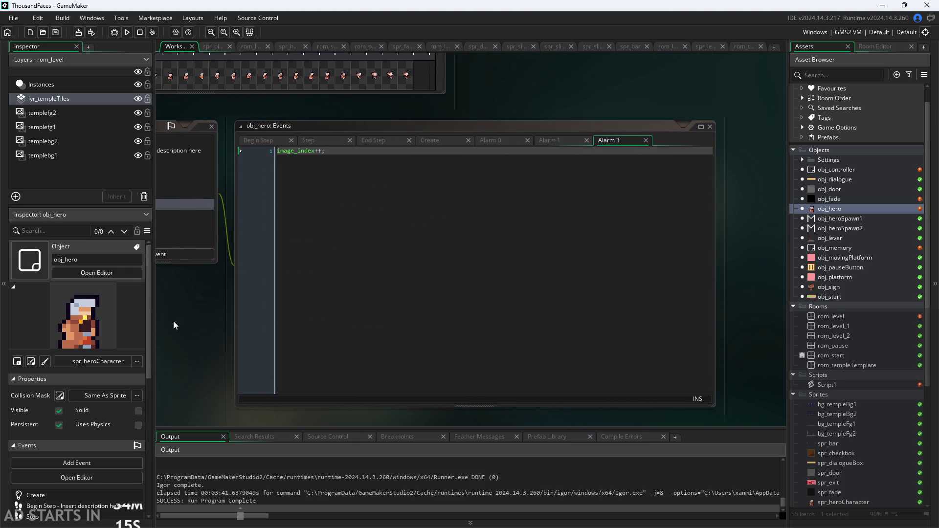
mouse_move(298, 154)
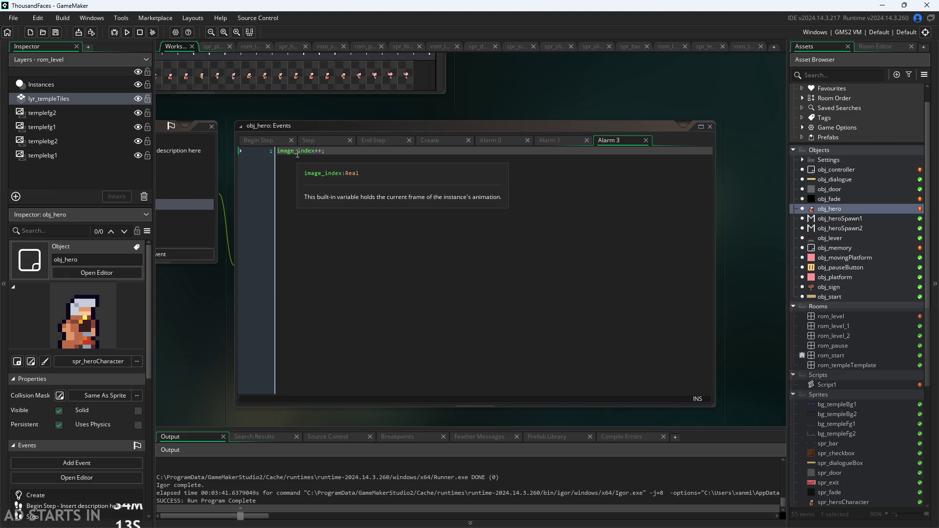
click(280, 150)
key(Return)
key(Up)
text(!)
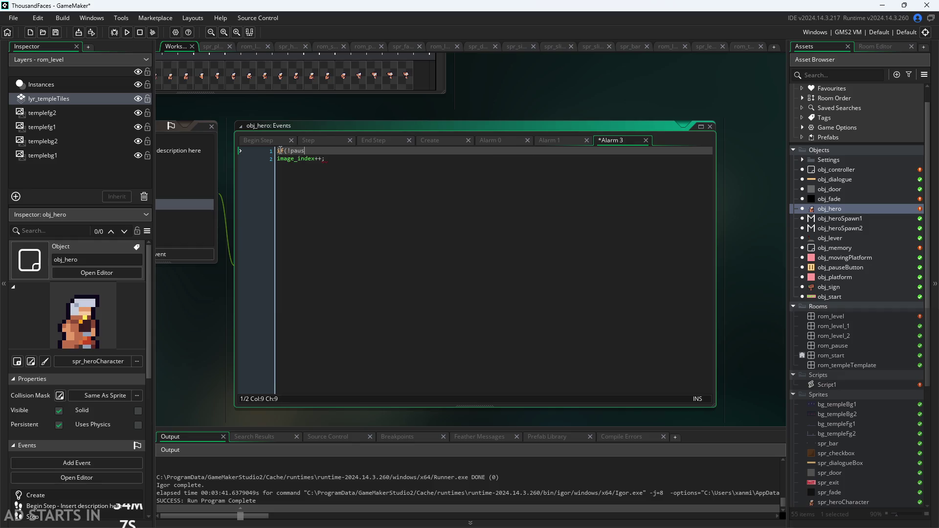
key(BackSpace)
key(BackSpace)
key(BackSpace)
text(glo)
text(bal.p)
key(Return)
text({)
key(Down)
key(Return)
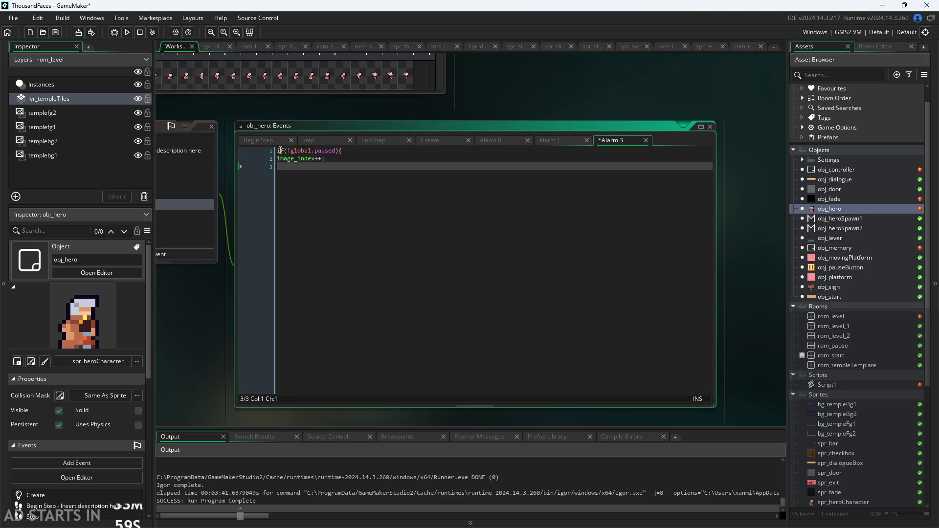
text(})
click(486, 119)
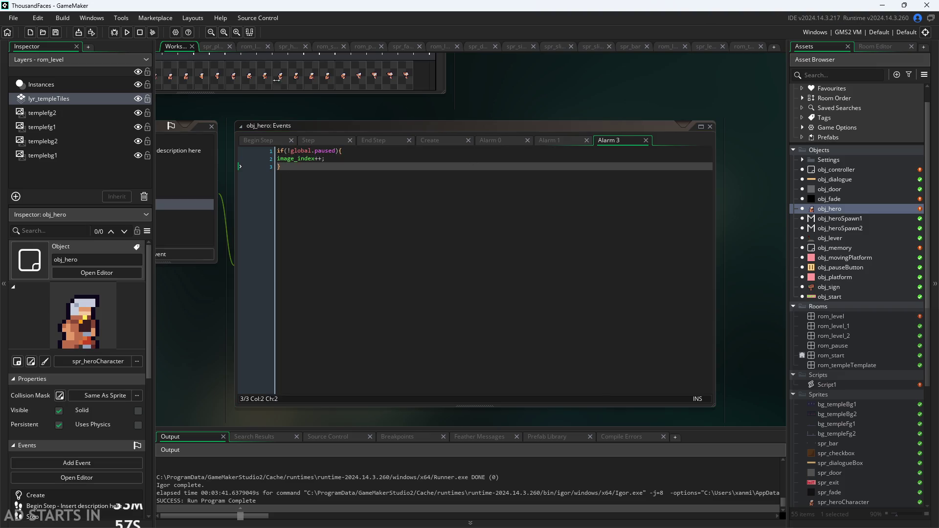
click(128, 33)
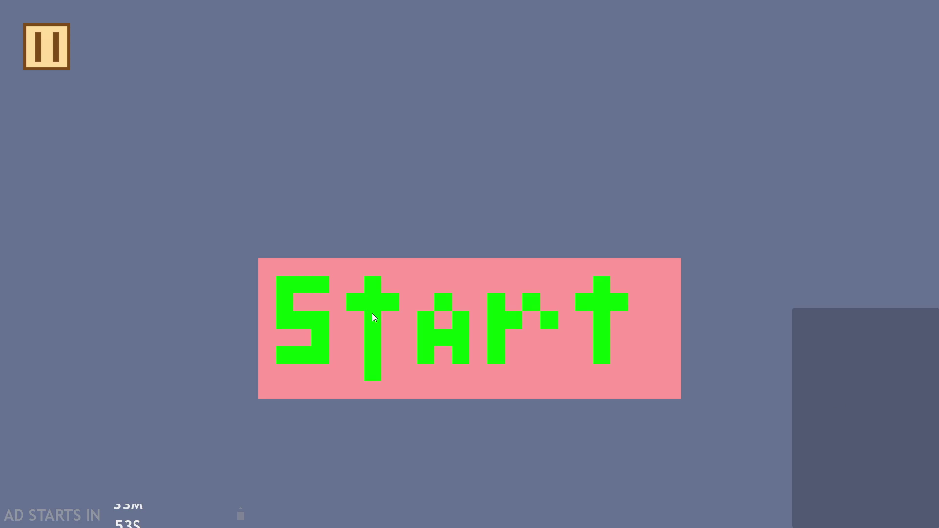
Start the game, then pause and resume twice, once with the hero mid-air
click(374, 317)
click(37, 42)
click(44, 41)
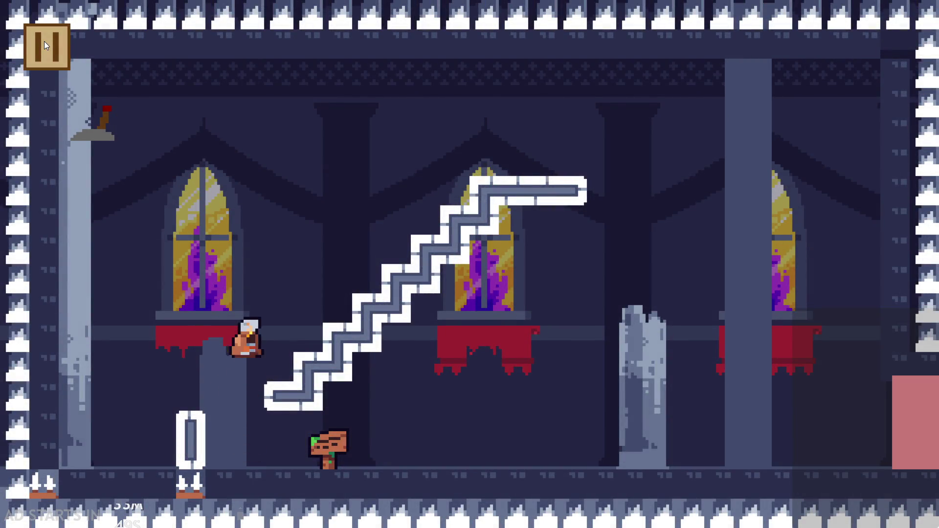
click(45, 40)
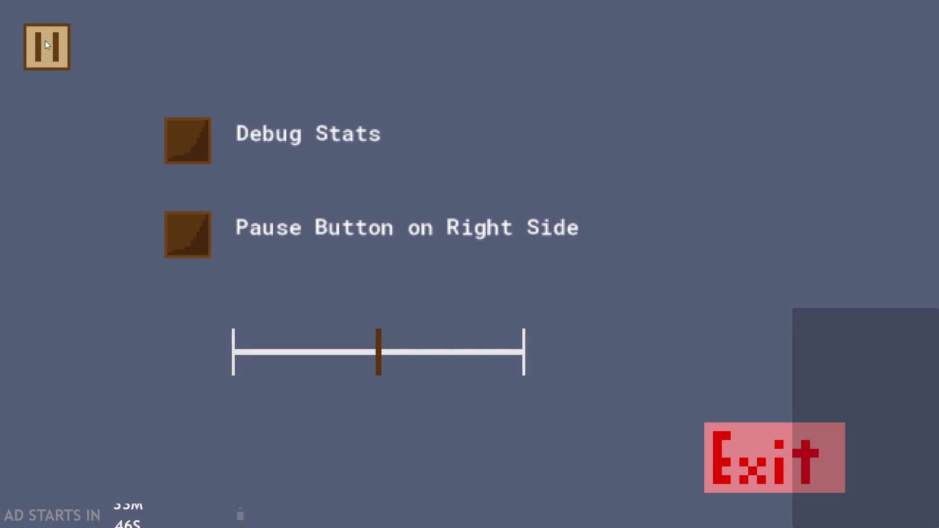
click(45, 41)
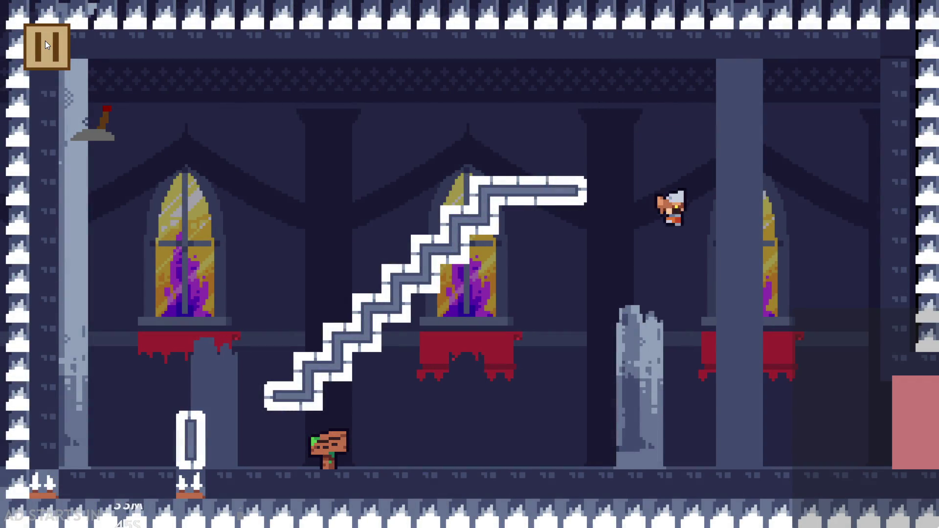
Run left, jump up and off the staircase, pausing and resuming during the fall
key(Left)
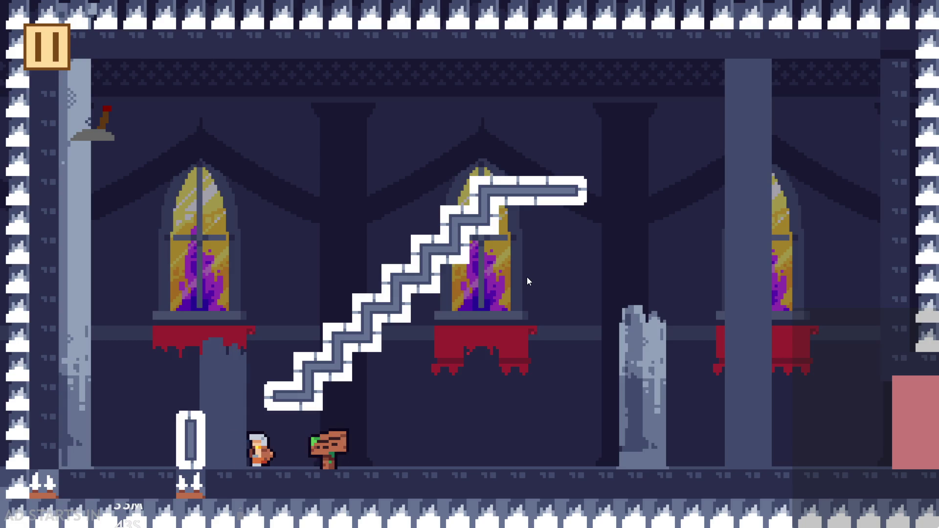
key(space)
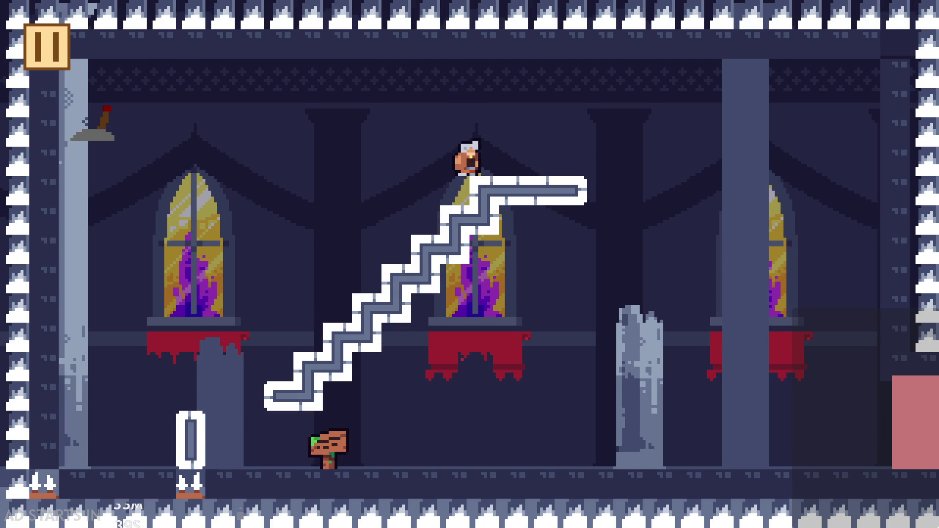
key(space)
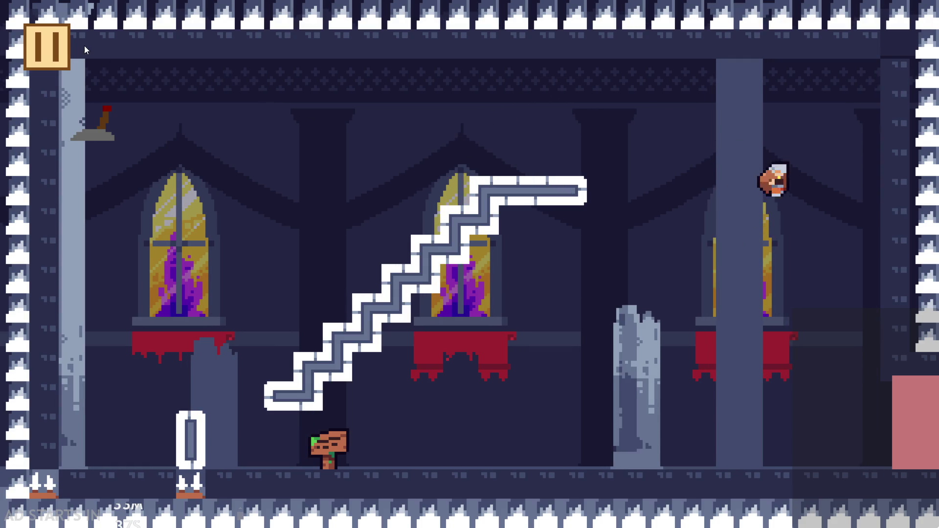
click(52, 40)
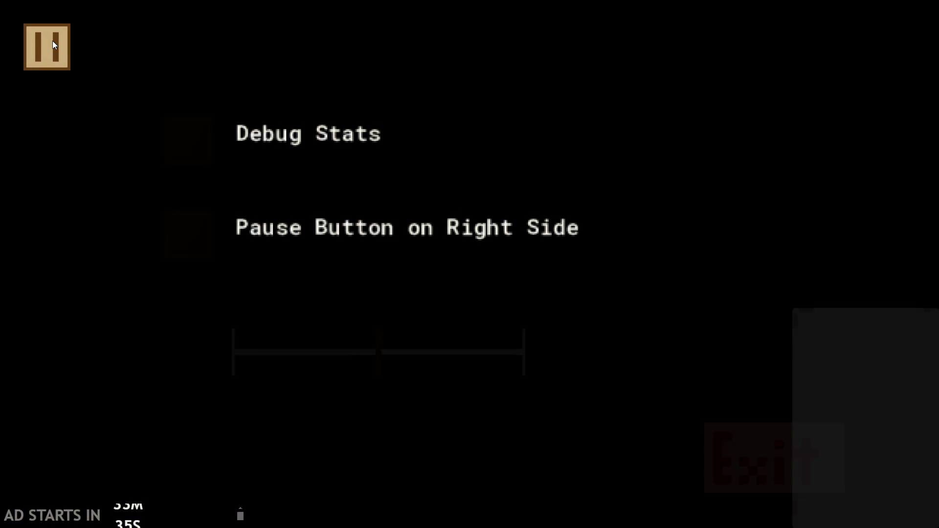
click(53, 42)
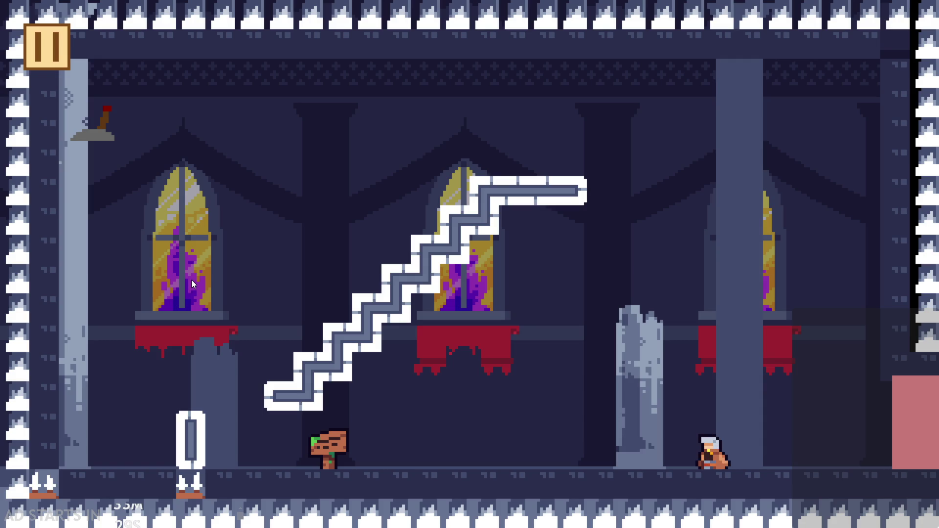
Jump onto the stairs, run to the pink wall and jump back over the white pillar
key(Left)
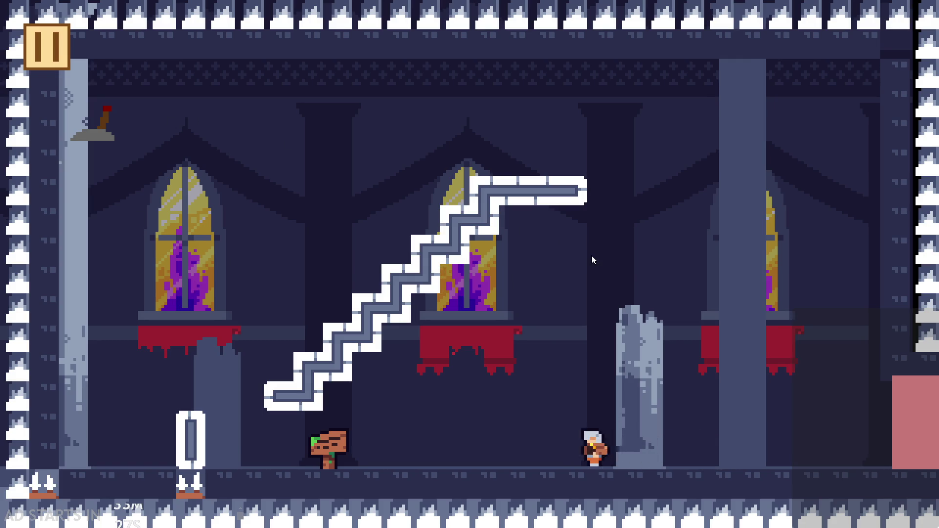
key(space)
key(Right)
key(Right)
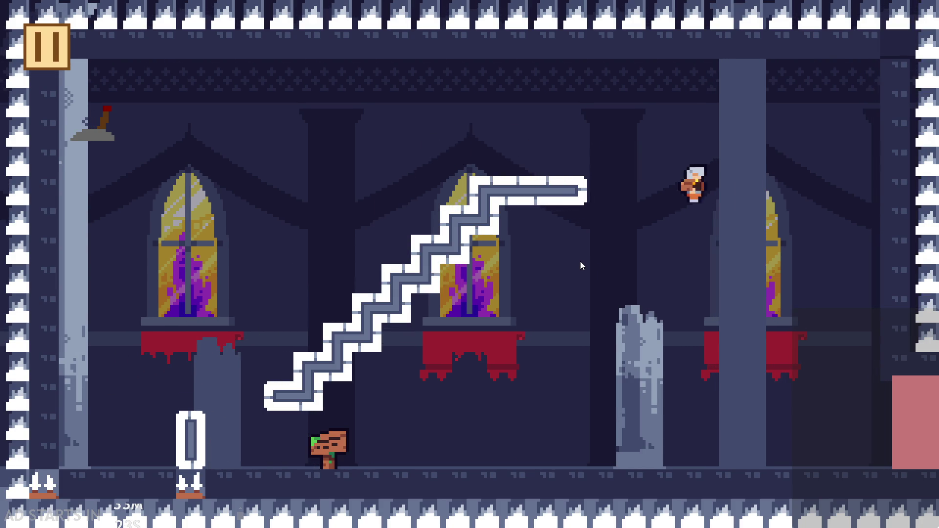
key(space)
key(Right)
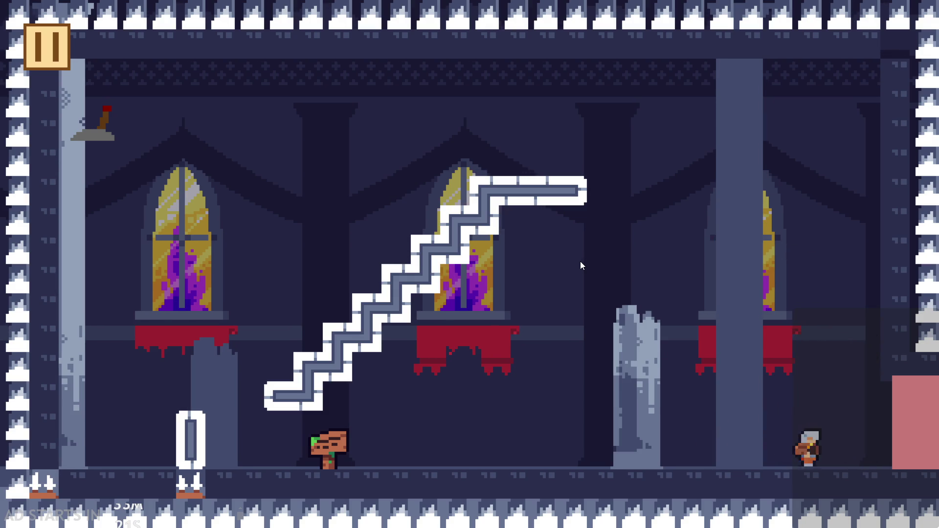
key(Left)
key(space)
key(Left)
Run past the signpost and fly the hero around the left wall to the wall lever
key(Left)
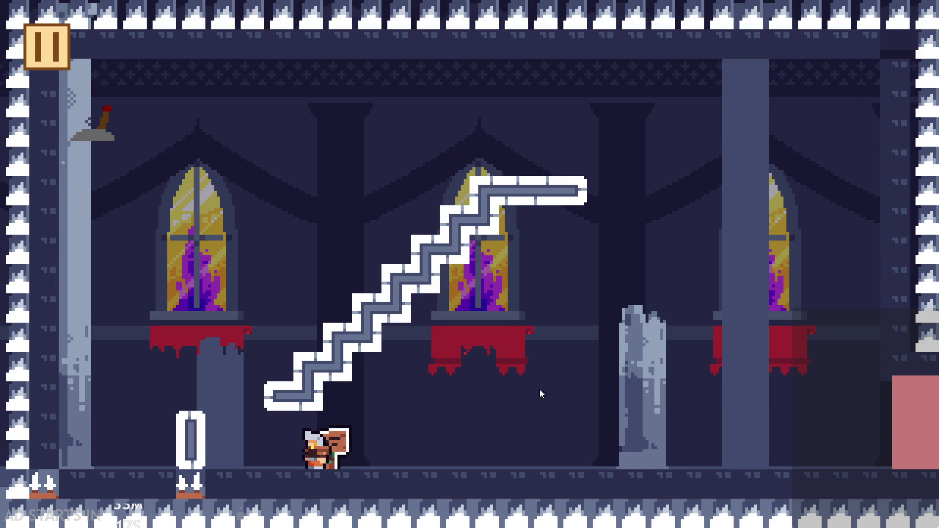
key(space)
key(space)
key(Right)
key(Left)
key(space)
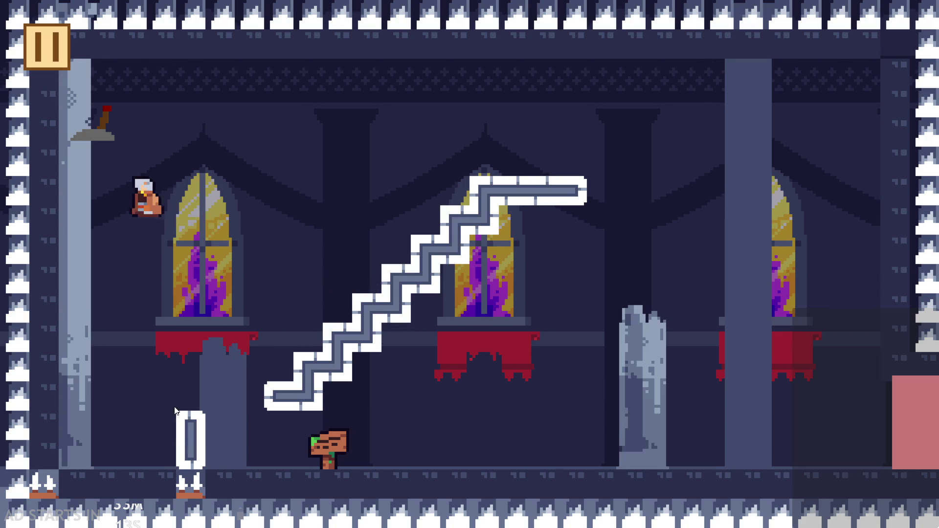
key(Right)
key(space)
key(Right)
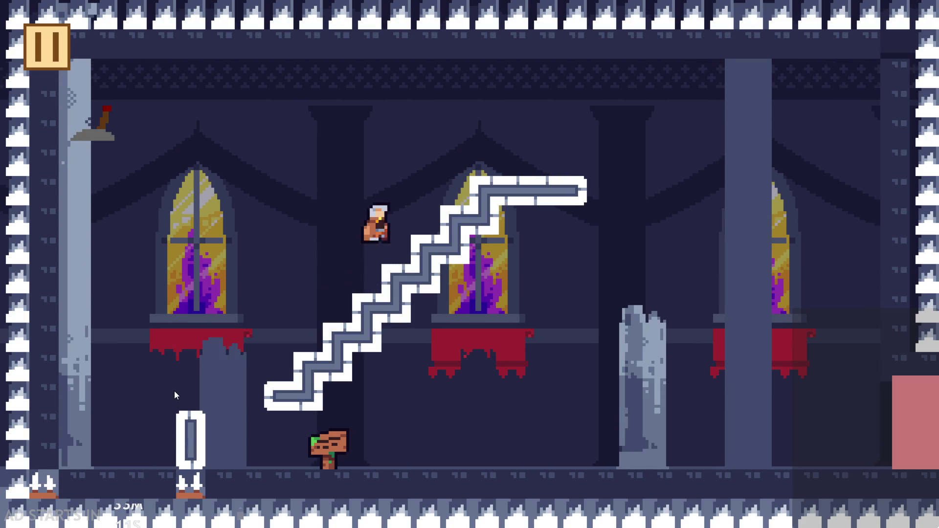
key(Left)
key(Right)
Land right of the white pillar, walk into the skeleton, then exit via the pause menu
key(Left)
key(Right)
key(Right)
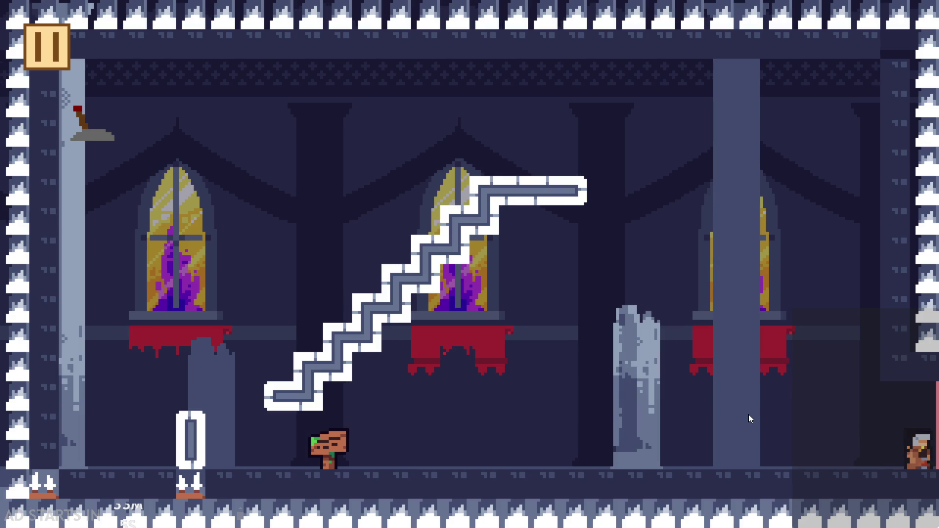
key(Left)
key(Right)
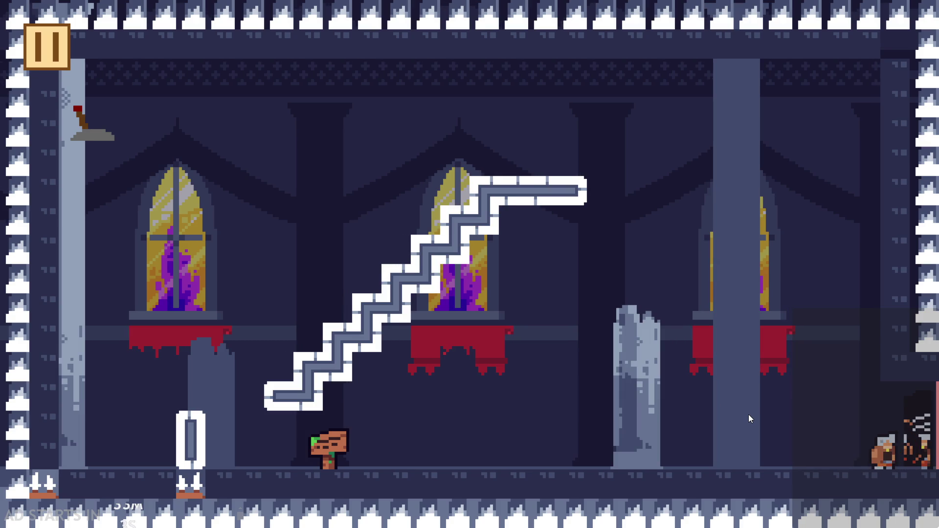
key(Right)
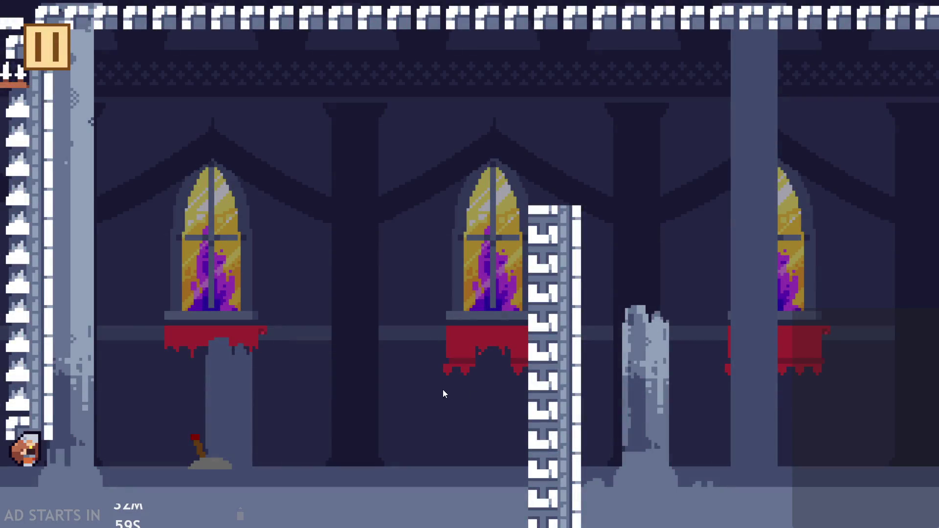
click(55, 37)
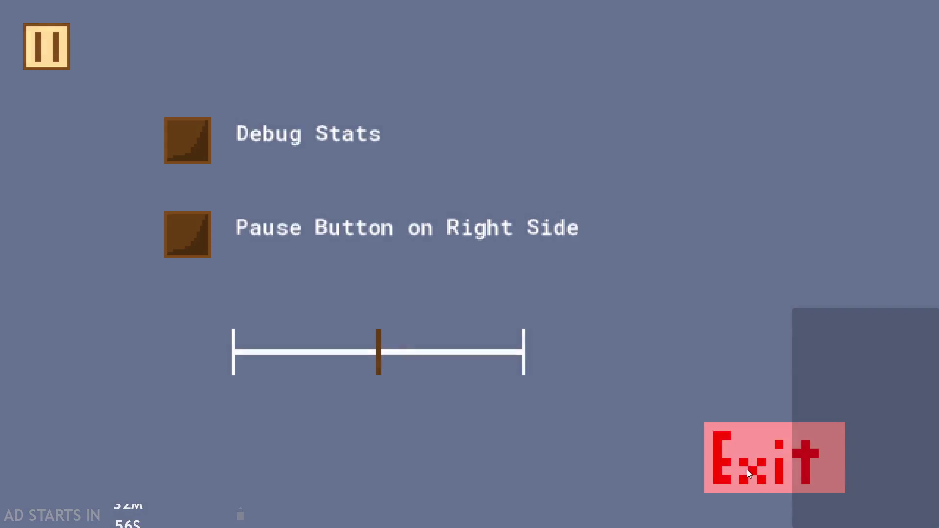
click(747, 469)
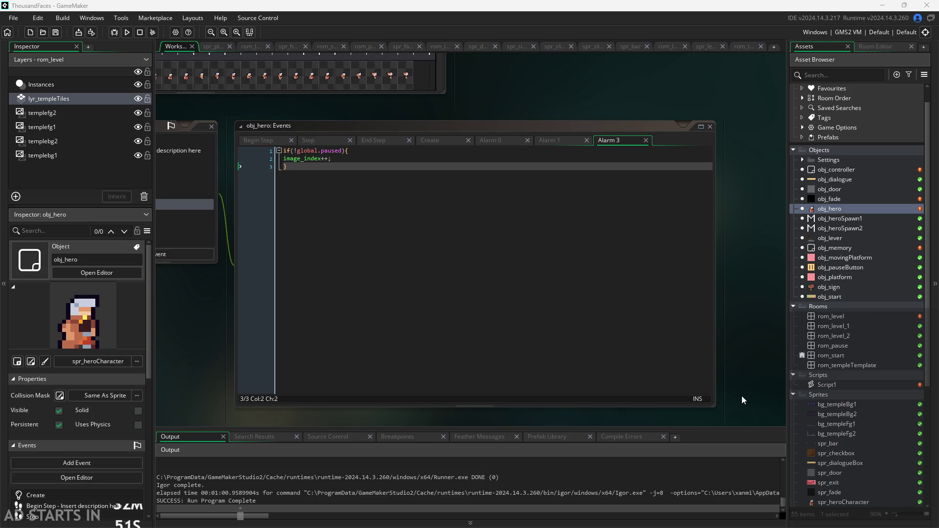
Open rom_level_1 and paint dark tiles into the lower left wall on lyr_templeTiles
double_click(839, 328)
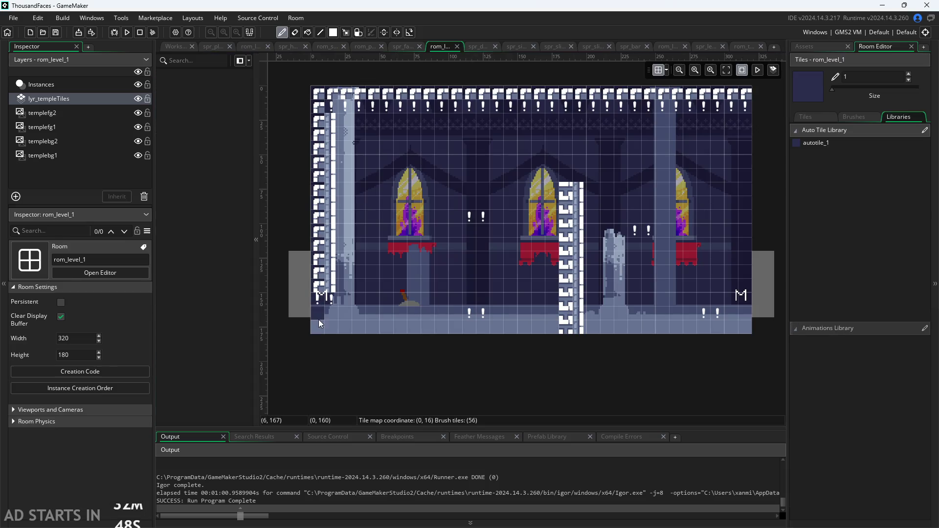
drag(321, 297, 337, 266)
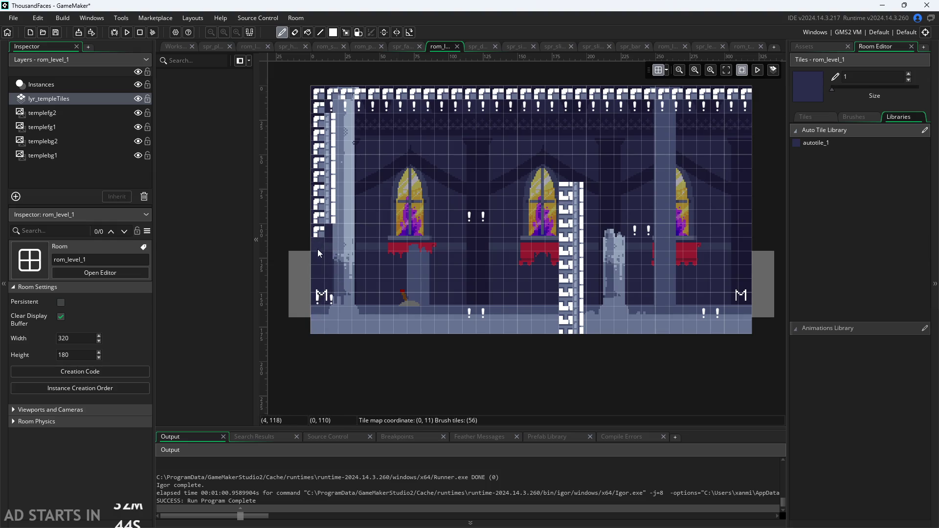
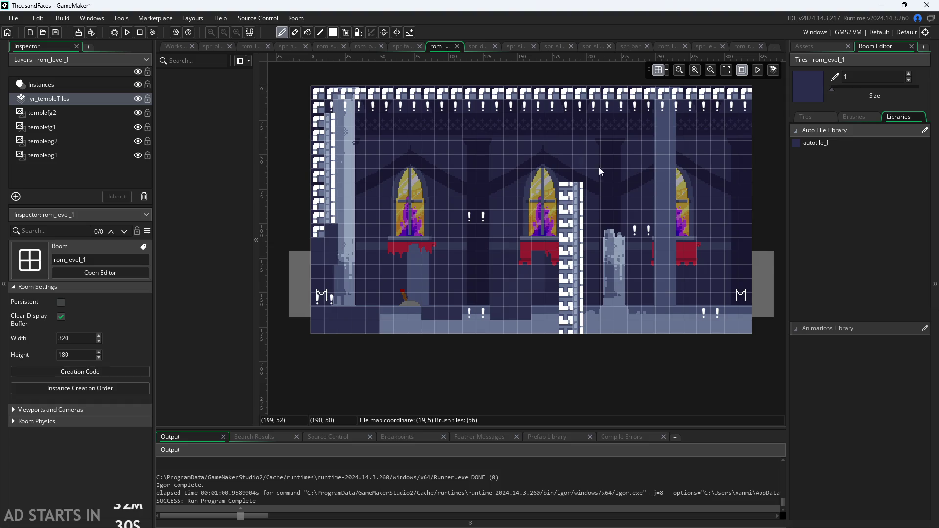
Paint a dark tile over the statue's corner in the temple room
scroll(486, 207, up, 10)
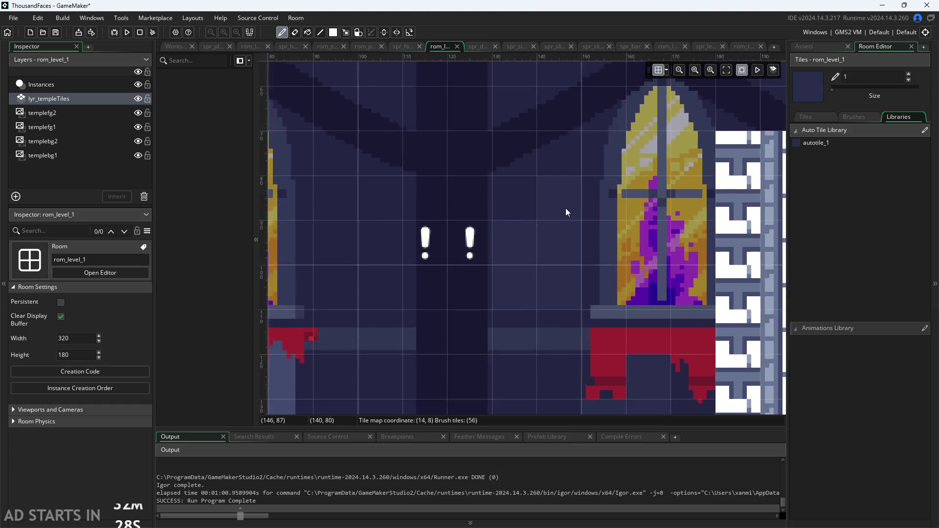
scroll(685, 240, down, 5)
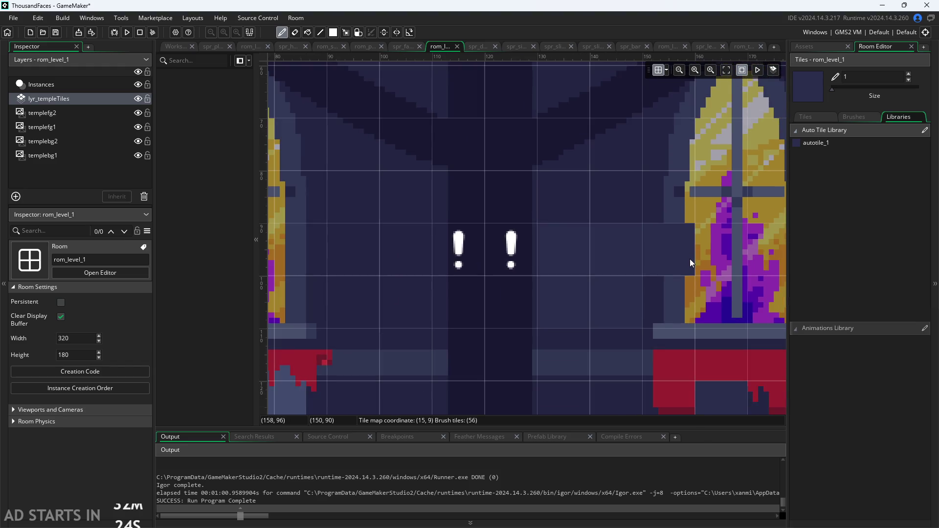
click(736, 295)
Build and run the game with F5
scroll(736, 293, up, 3)
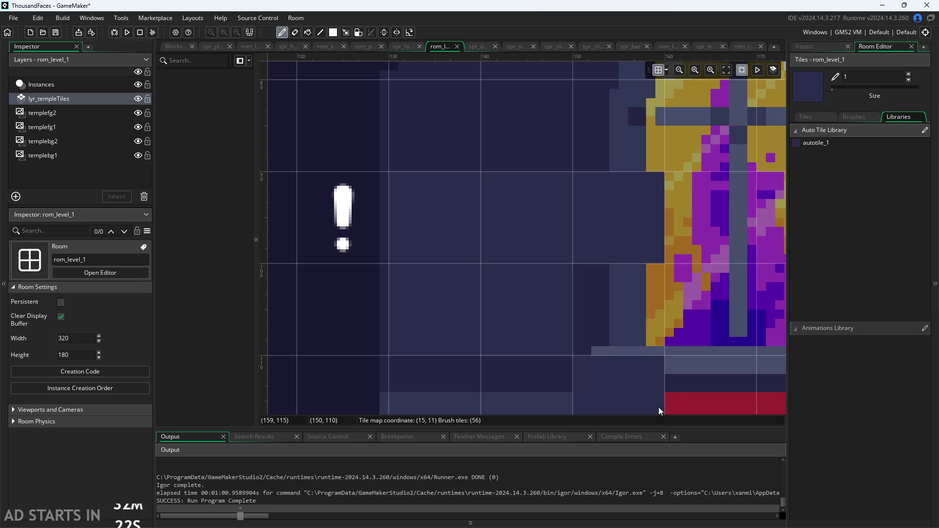
scroll(630, 237, down, 3)
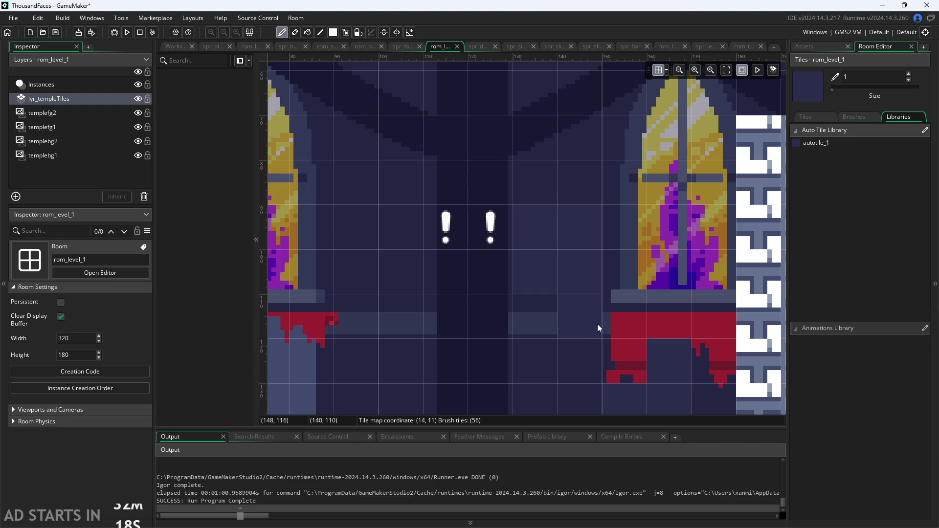
key(F5)
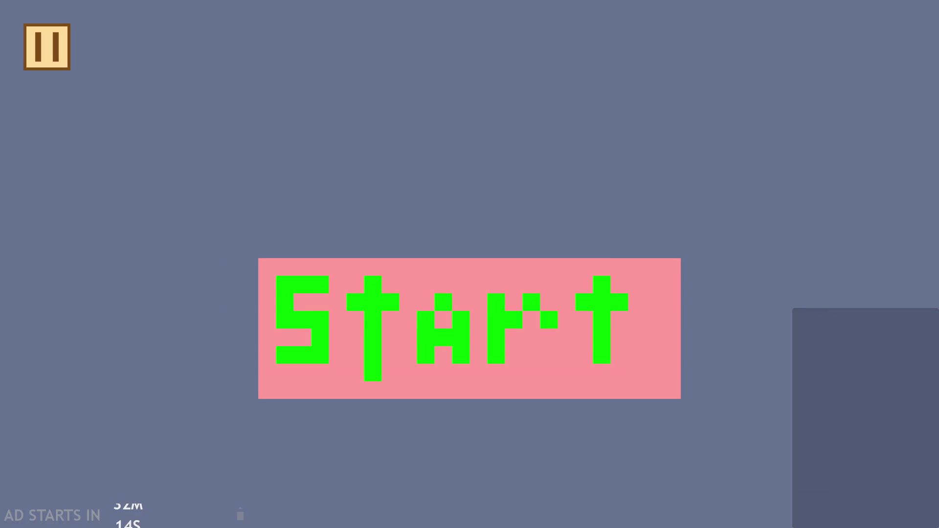
Start the game, jump the hero over to the lever, then exit from the Escape pause menu
click(499, 334)
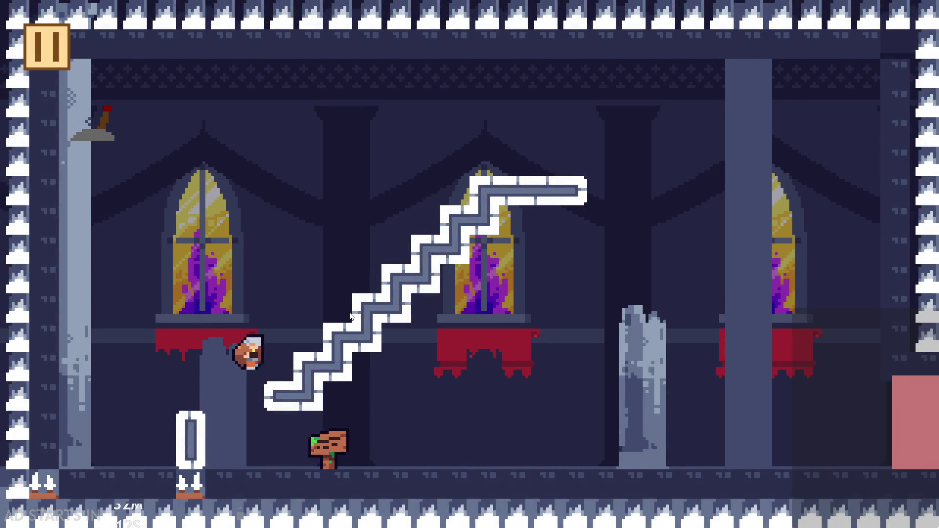
key(space)
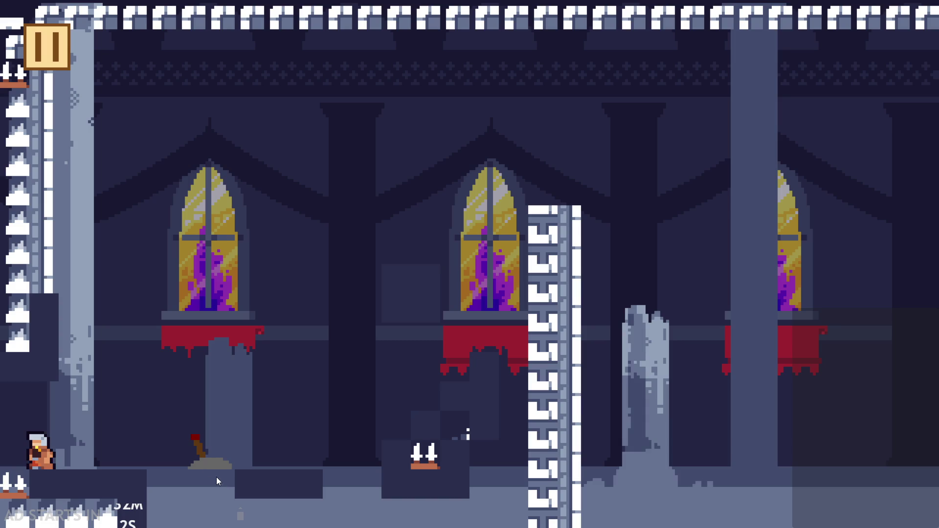
key(Escape)
click(739, 453)
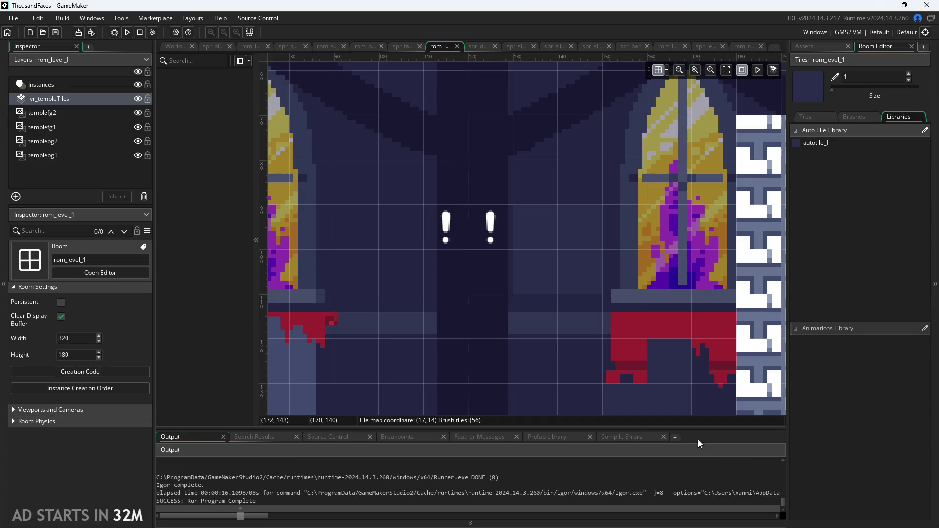
Relaunch the game from the toolbar and click Start on the title screen
click(126, 32)
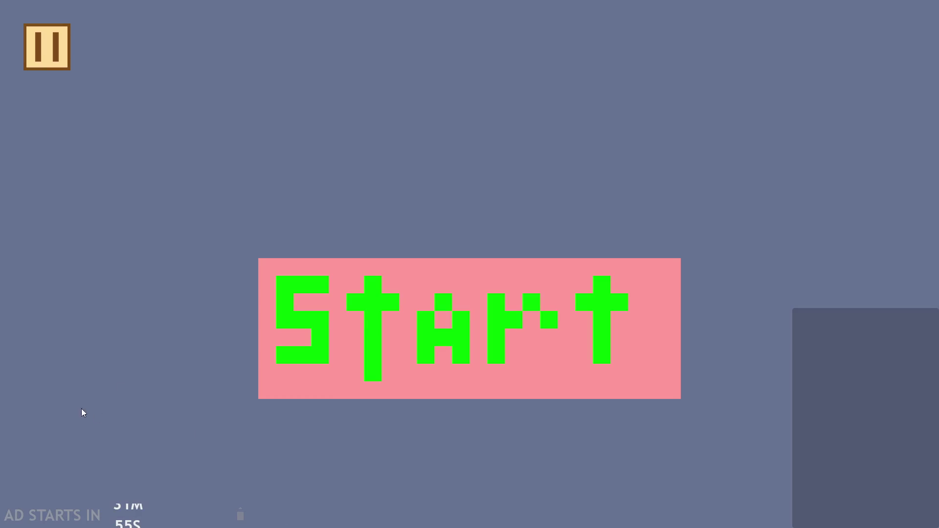
click(482, 354)
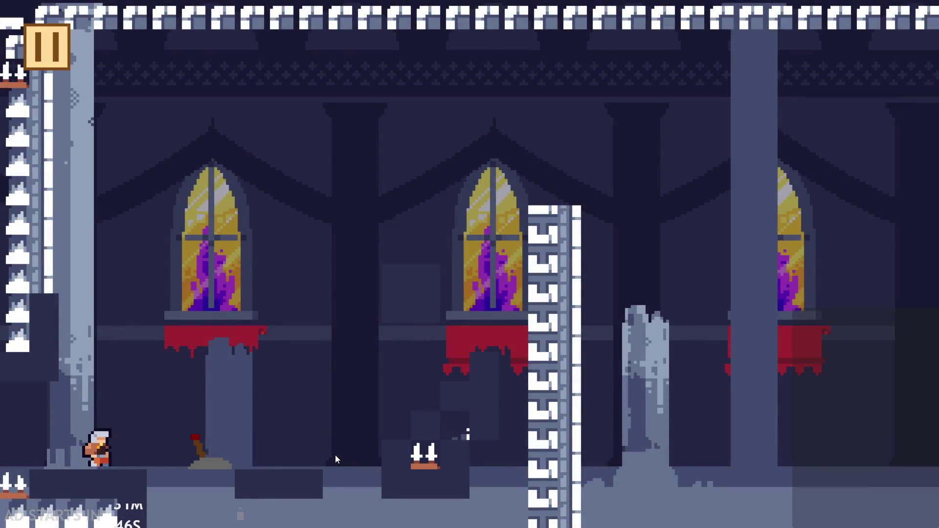
Jump the hero onto the walls and walk it back and forth across the room boundary
click(335, 453)
click(336, 454)
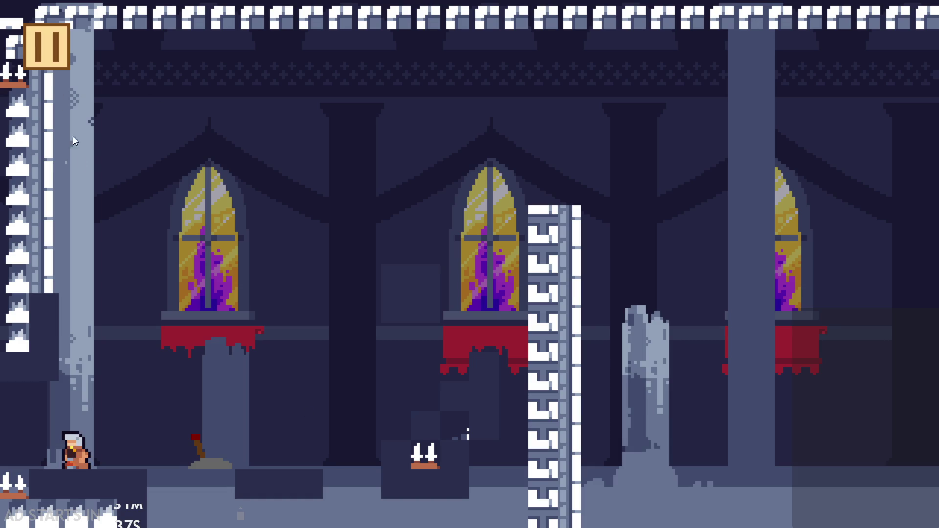
key(Left)
key(Left)
key(Right)
key(Left)
key(Right)
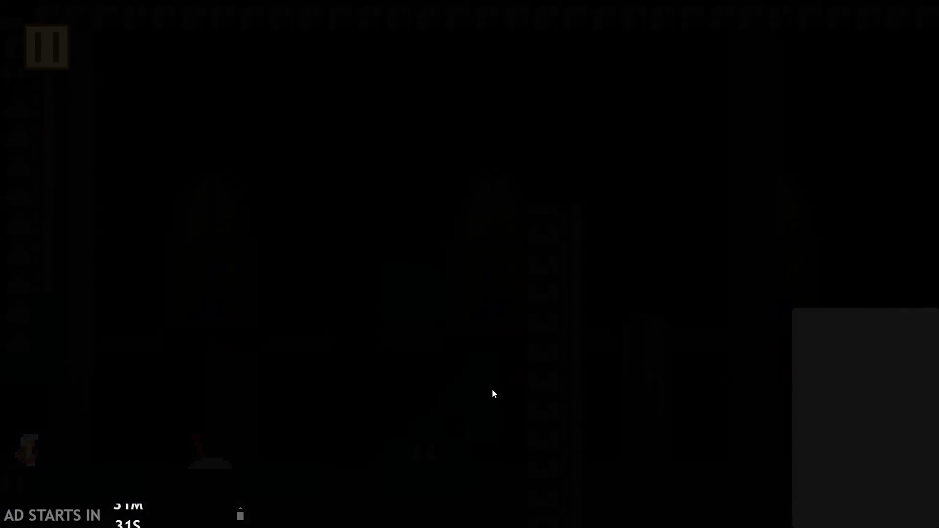
key(Left)
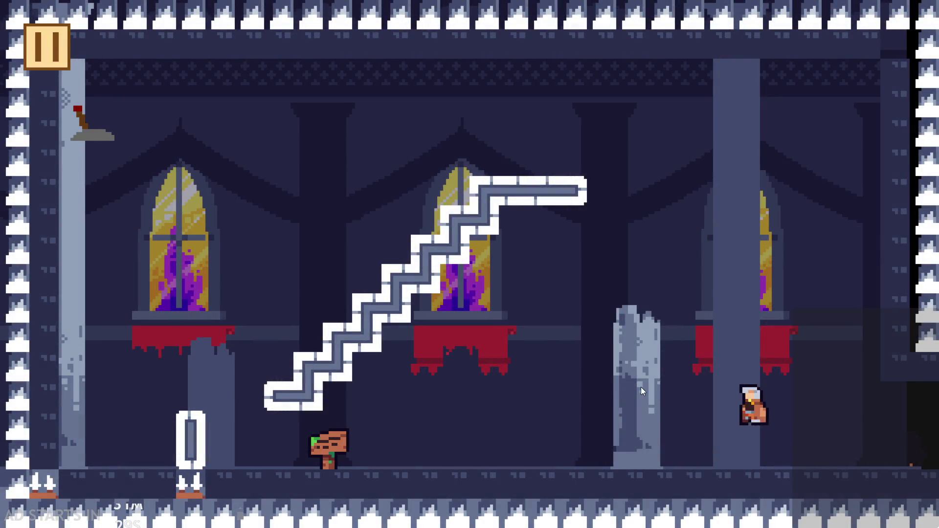
Move the hero toward the door and stairs, then open the pause menu with Escape
key(Left)
key(Right)
key(Up)
key(Right)
key(Right)
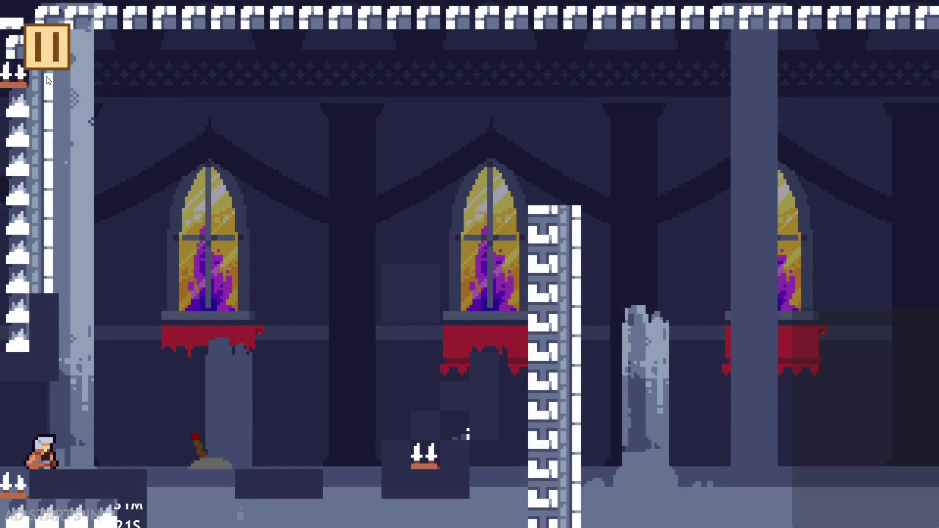
key(Escape)
Exit the game and open obj_fade's event code in the object workspace
click(771, 444)
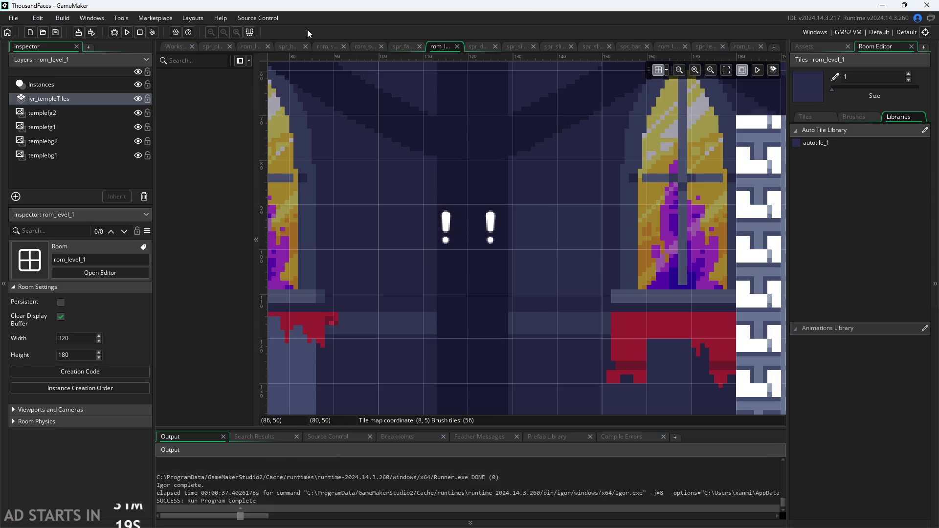
click(182, 49)
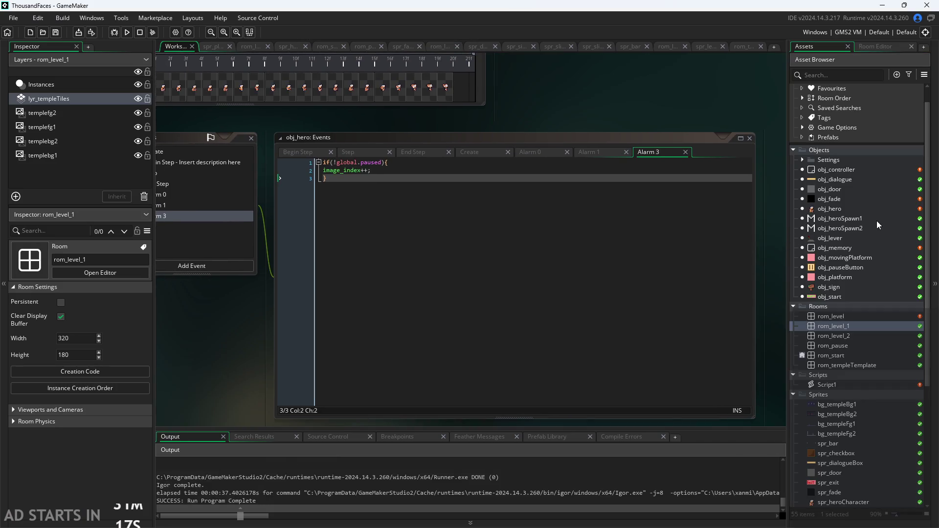
double_click(842, 200)
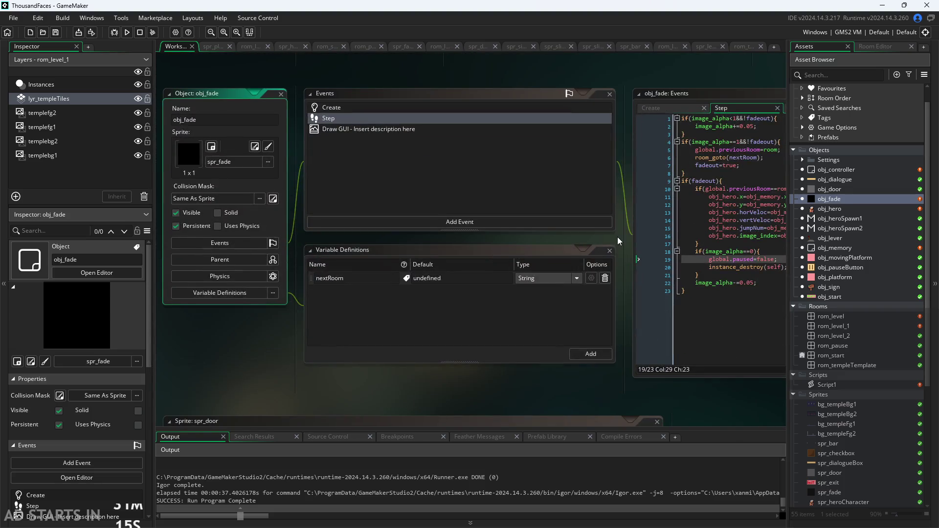
Add an if (global.previousRoom == rom_pause) { check before global.paused = false
drag(624, 300, 496, 295)
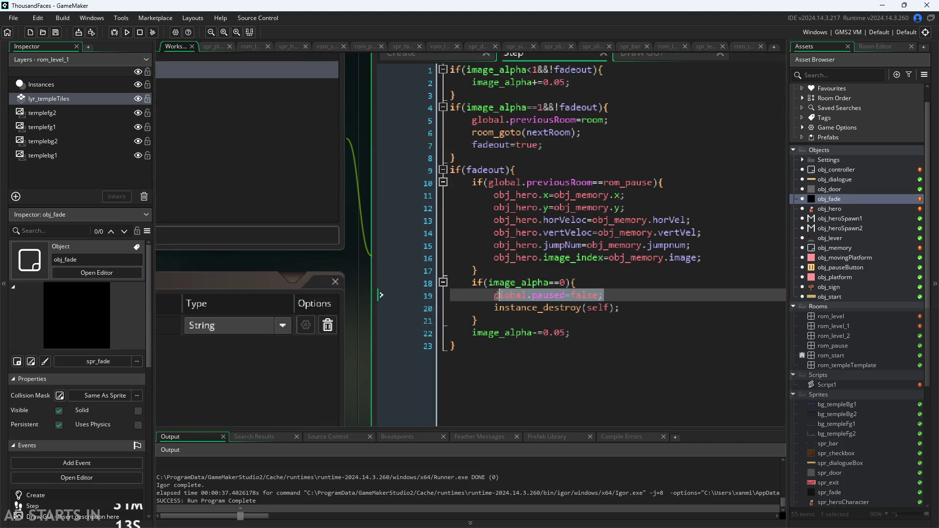
click(605, 281)
key(Return)
key(Down)
key(Tab)
key(Up)
text(()
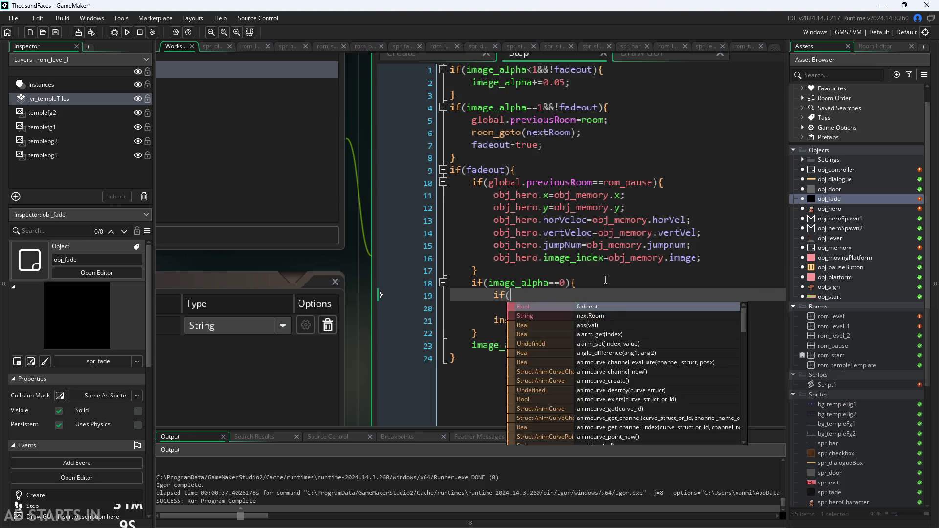
text(glo)
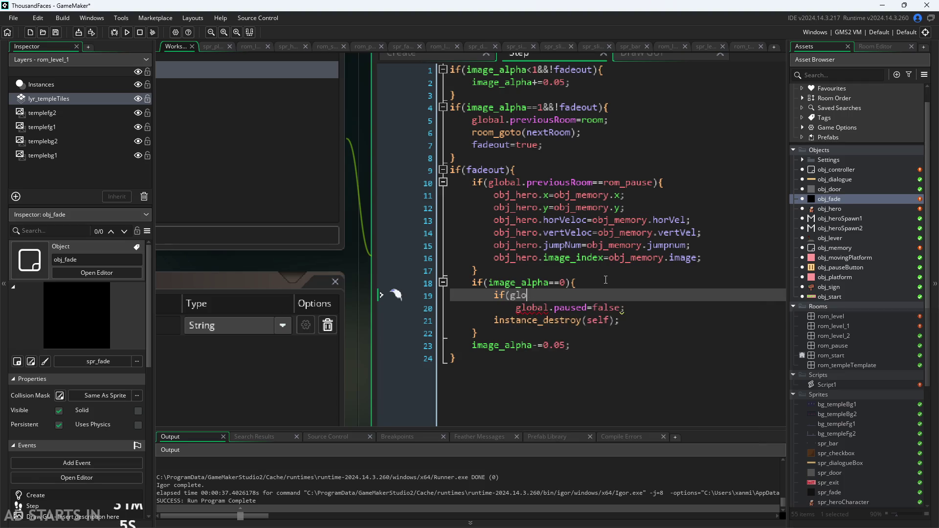
text(vaba)
key(Return)
text(.pr)
key(Return)
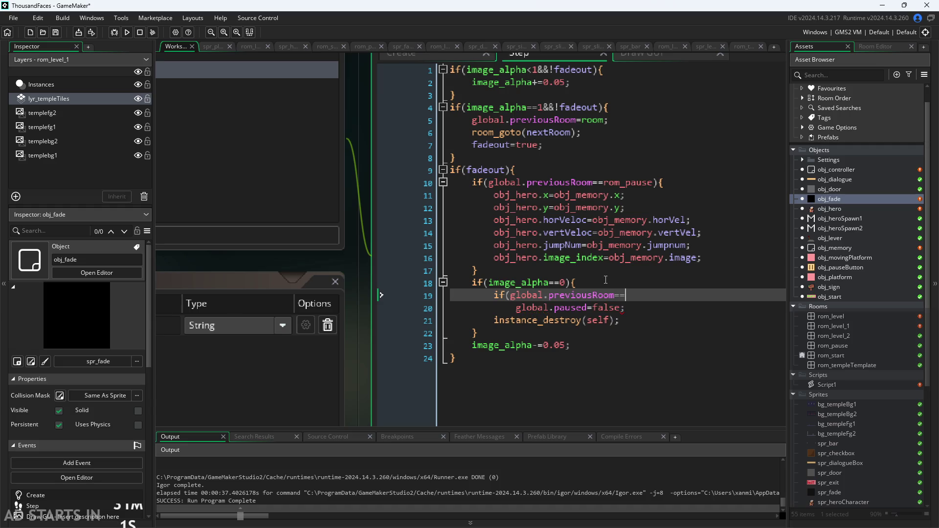
text(rom_pause)
key(Return)
text(){)
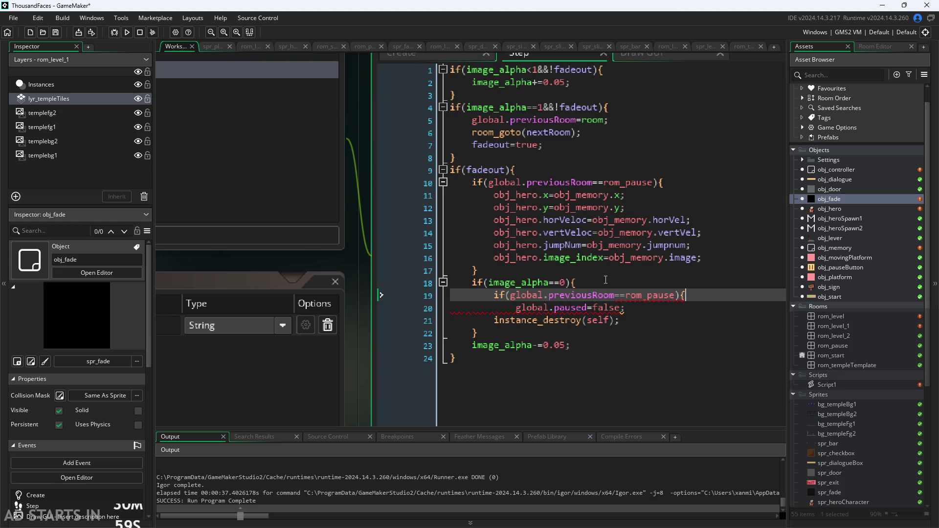
Close the if block with } after the global.paused = false line
key(Down)
key(Return)
text(})
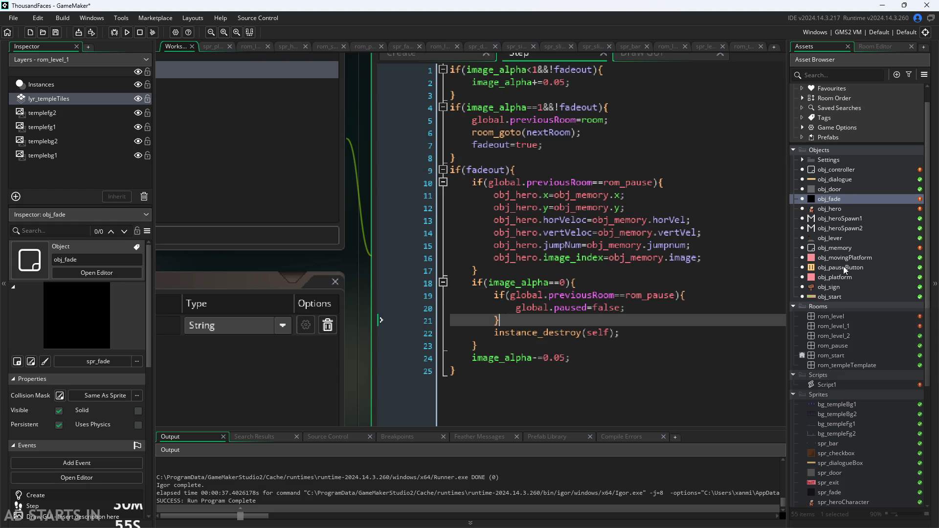
Delete the global.paused = true line from obj_fade's Create event
click(408, 58)
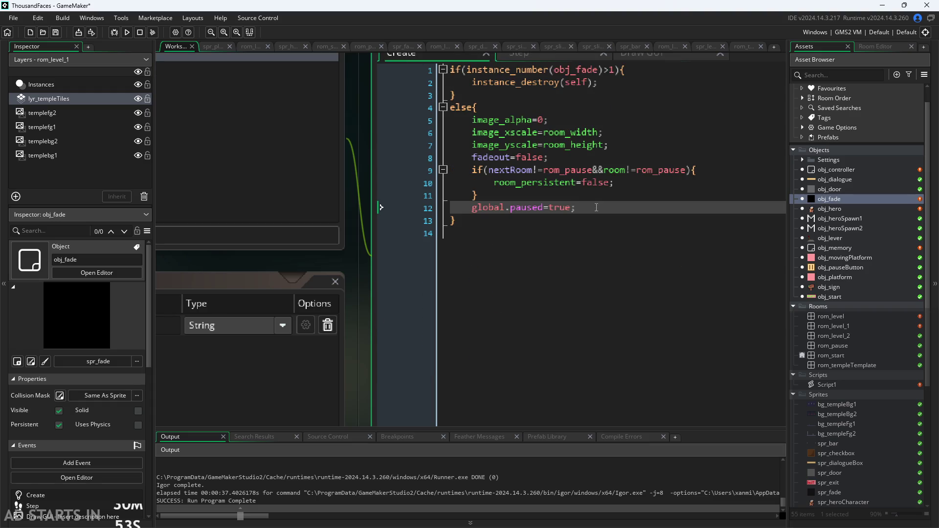
drag(597, 207, 356, 208)
key(BackSpace)
key(BackSpace)
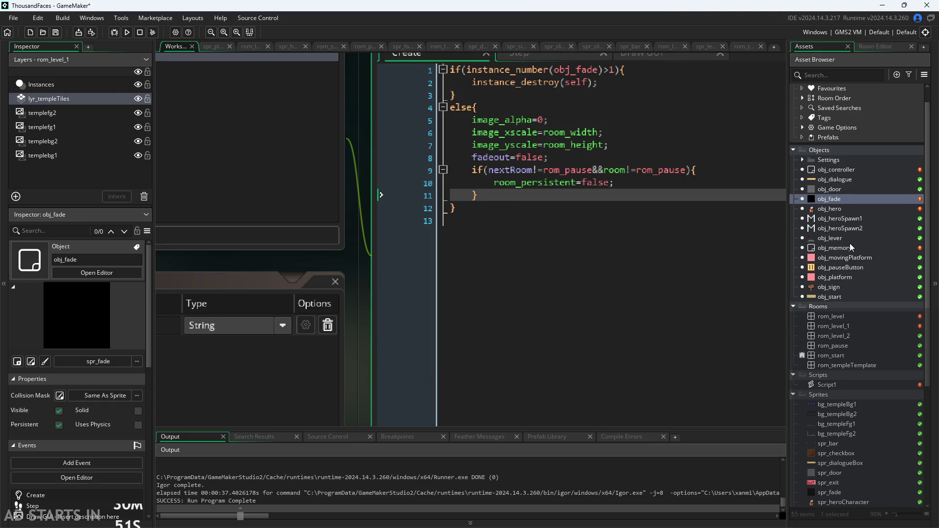
double_click(840, 267)
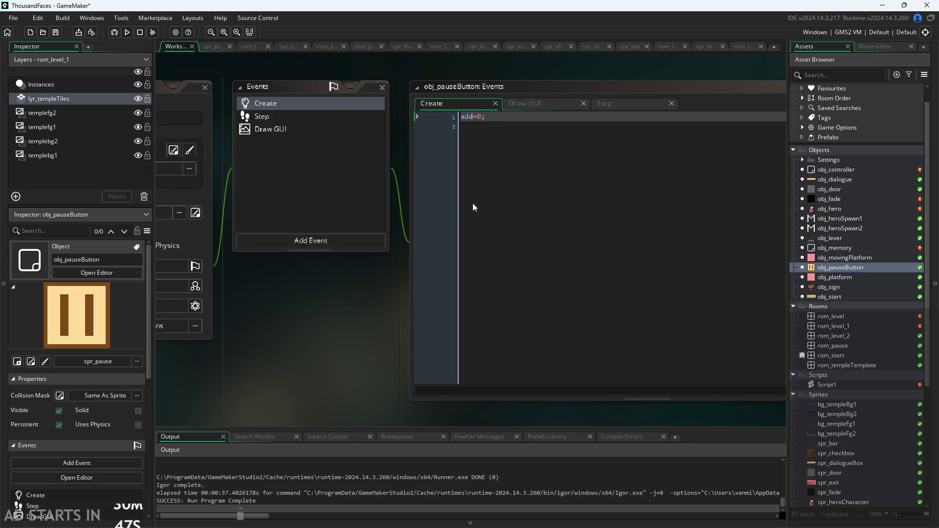
Add global.paused = true in obj_pauseButton's Step branch for rom_pause, then run and start the game
click(608, 105)
drag(335, 287, 195, 336)
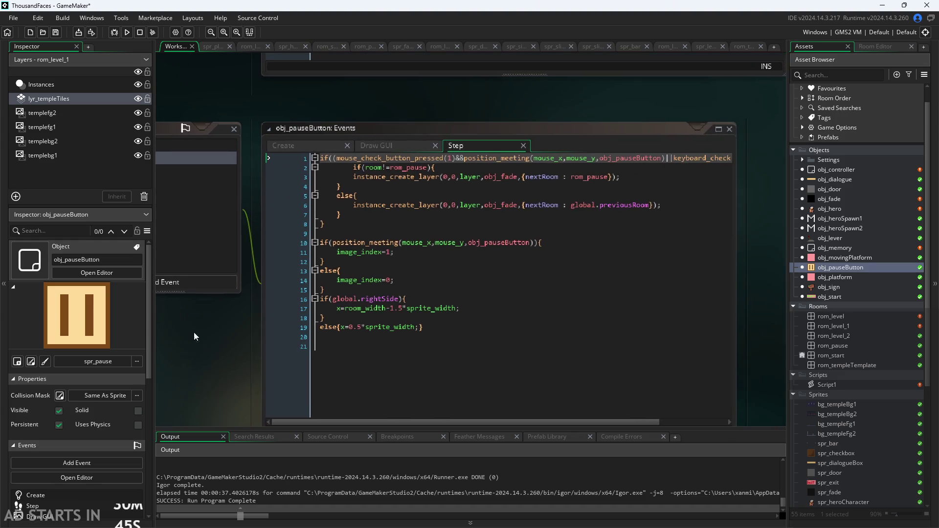
click(482, 164)
click(502, 176)
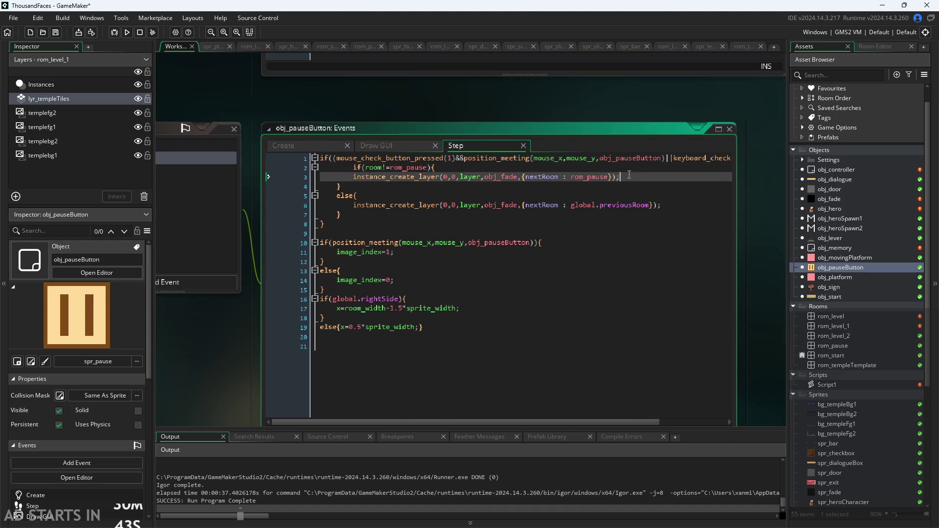
click(633, 171)
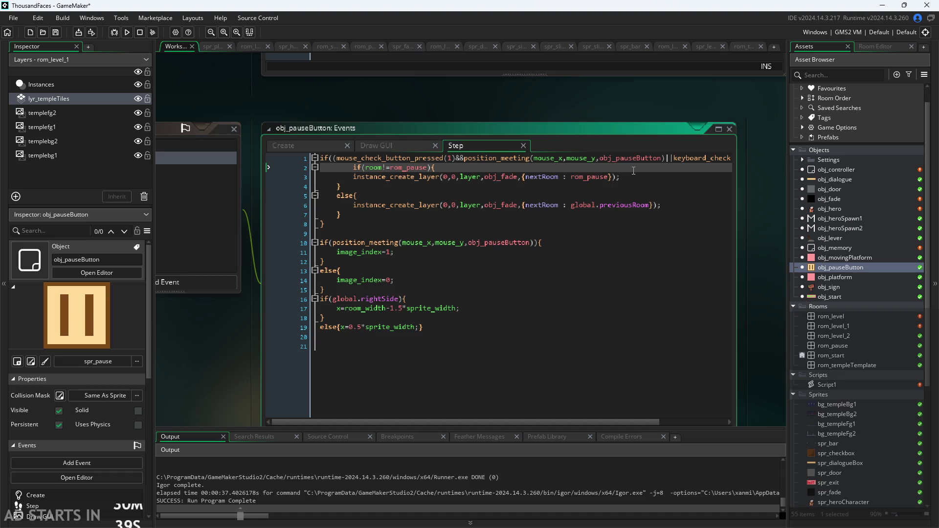
key(Return)
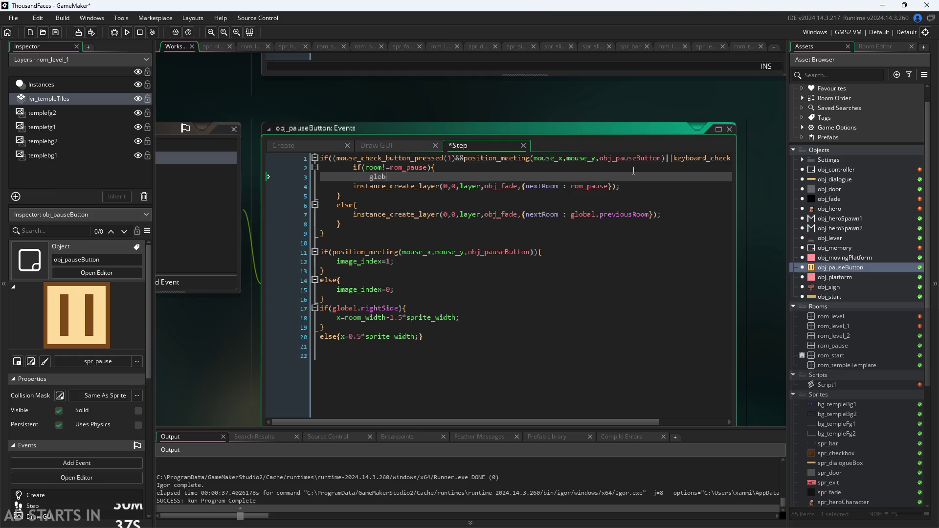
text(al.paus)
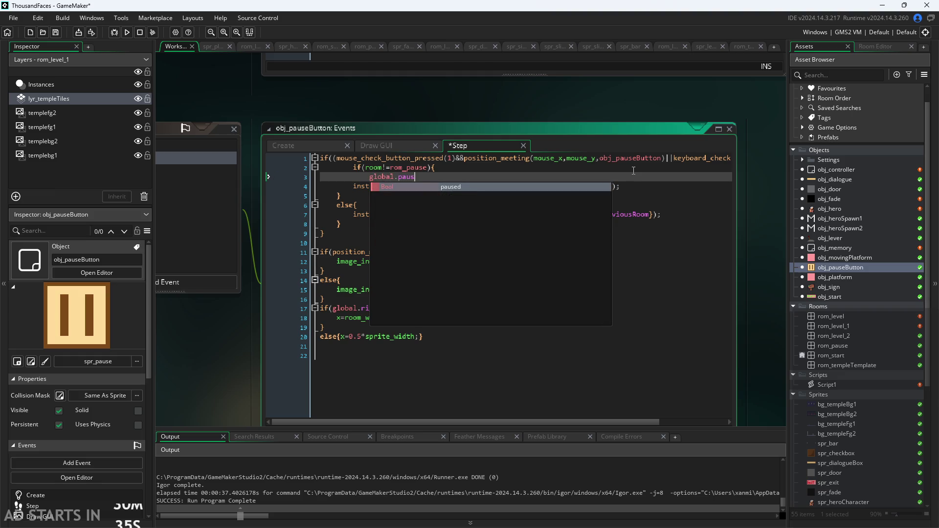
key(Return)
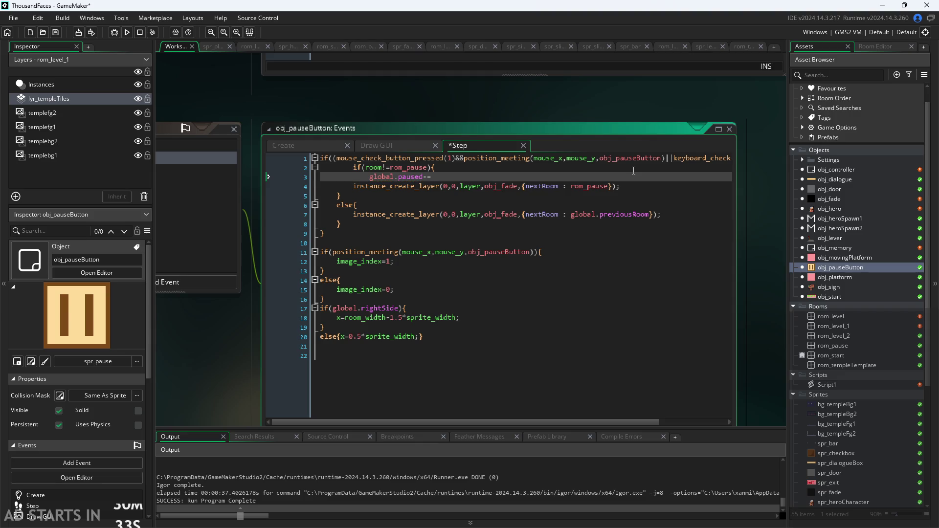
text(rue;)
click(128, 34)
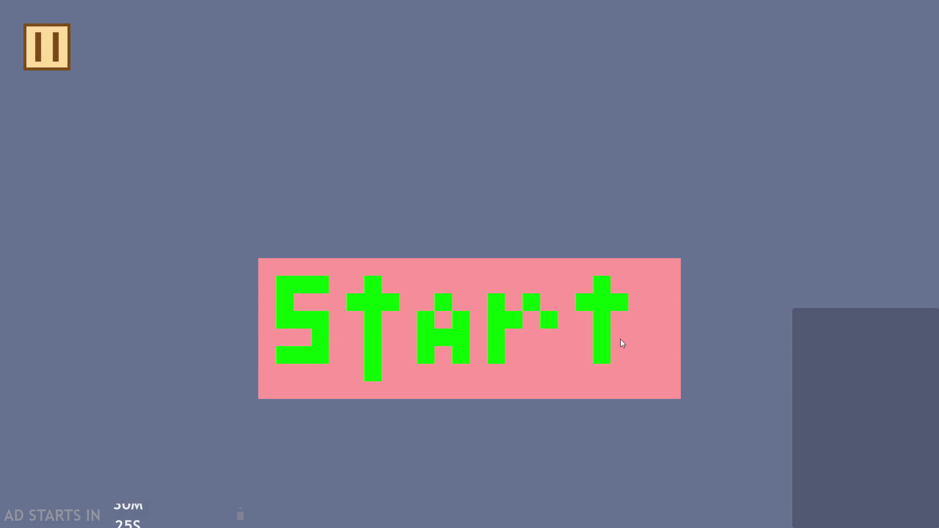
click(620, 339)
Start the level and test the pause button a few times
click(492, 340)
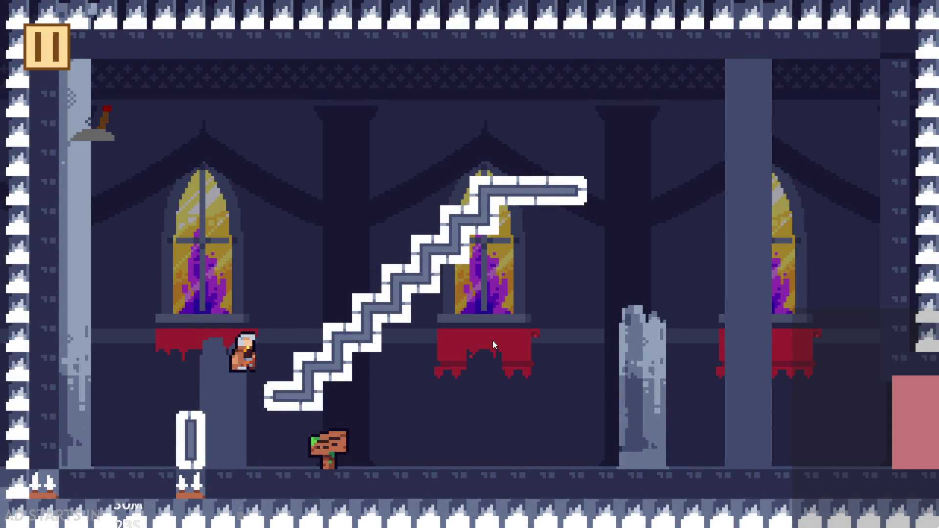
click(51, 57)
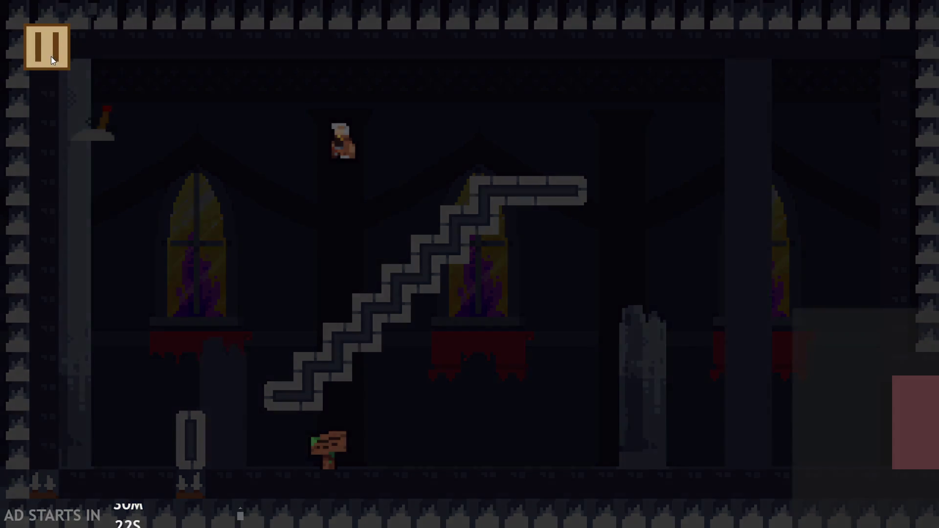
click(50, 57)
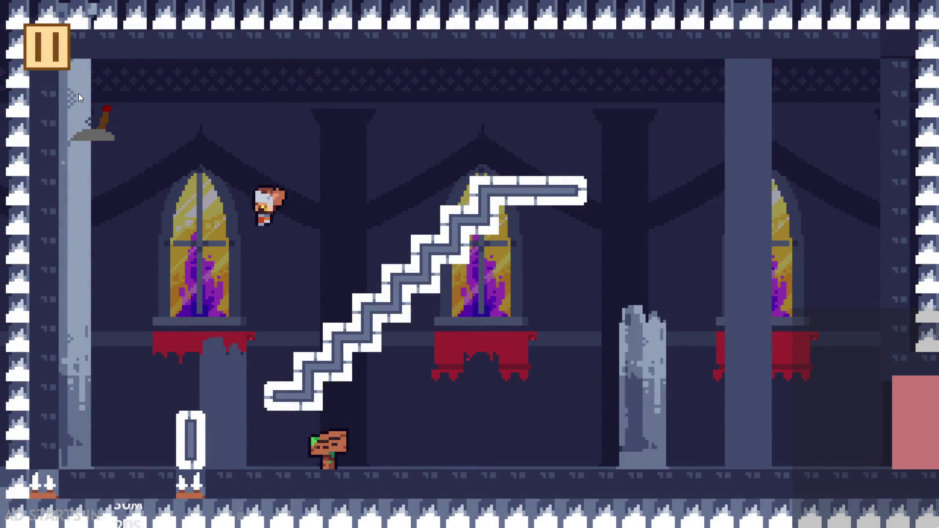
click(79, 93)
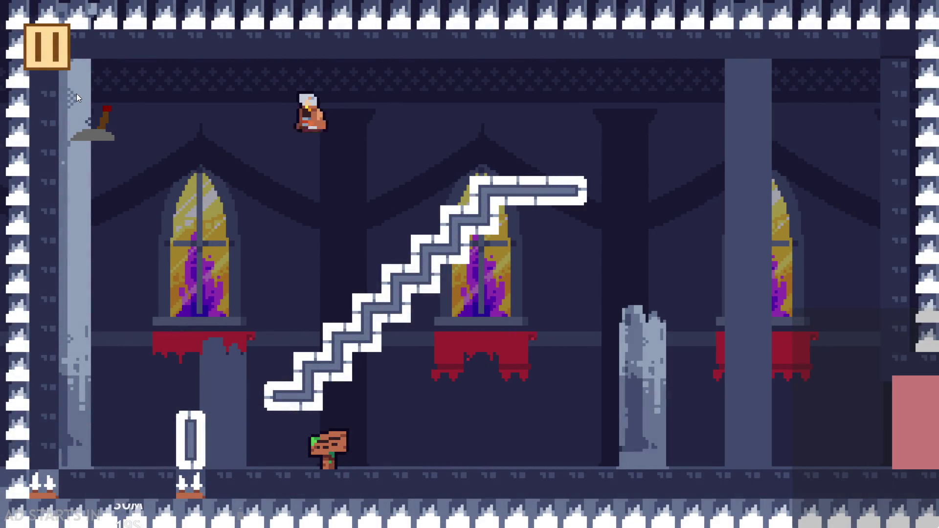
click(45, 66)
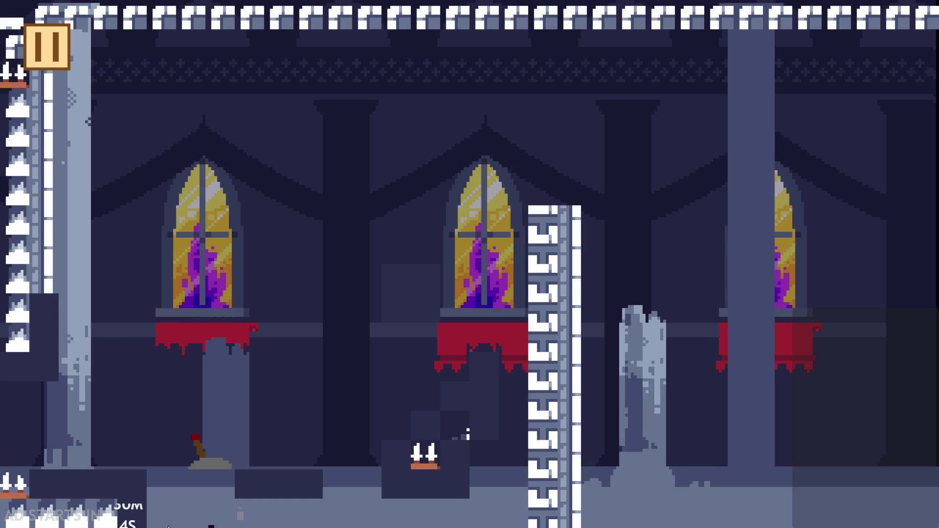
Pause, enable debug stats and the right-side pause button, resume, then pause again
click(39, 59)
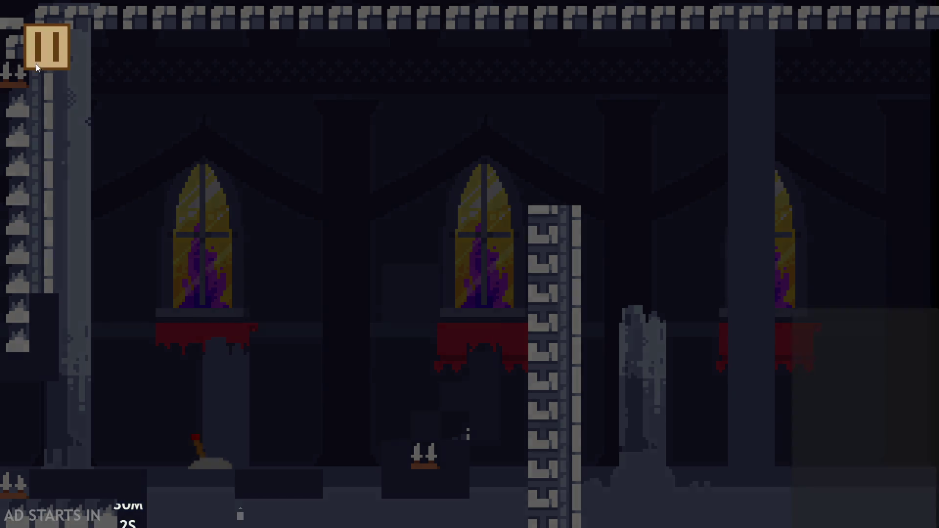
click(181, 152)
click(192, 239)
click(880, 34)
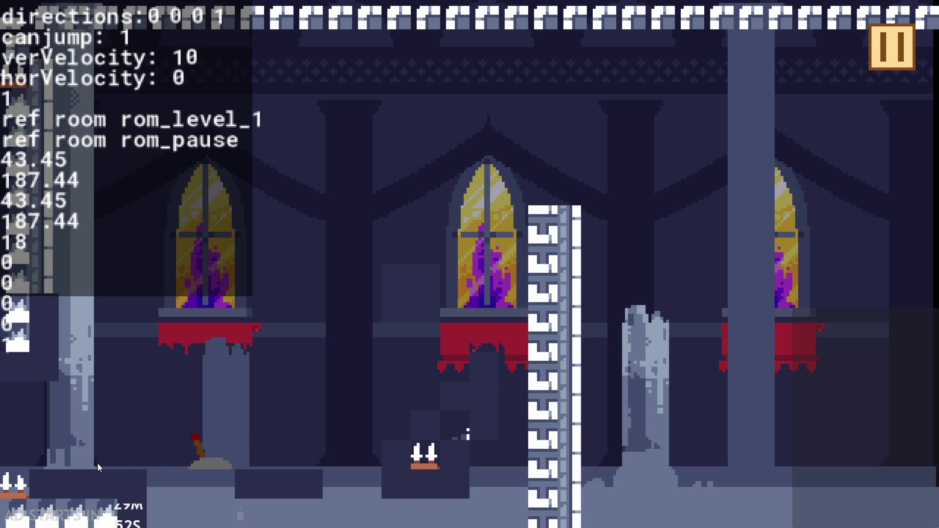
click(890, 58)
Quit the game from the pause room, run it again and start from the title screen
click(748, 435)
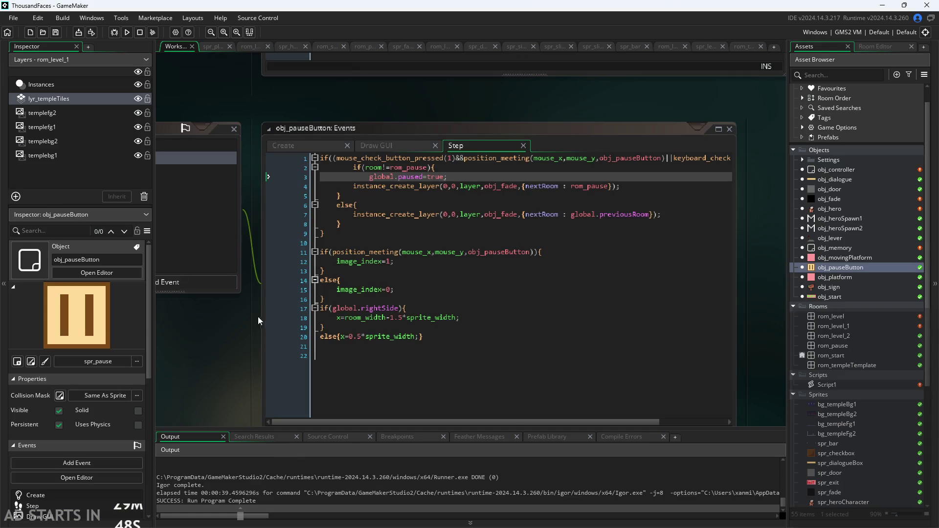
scroll(258, 320, down, 1)
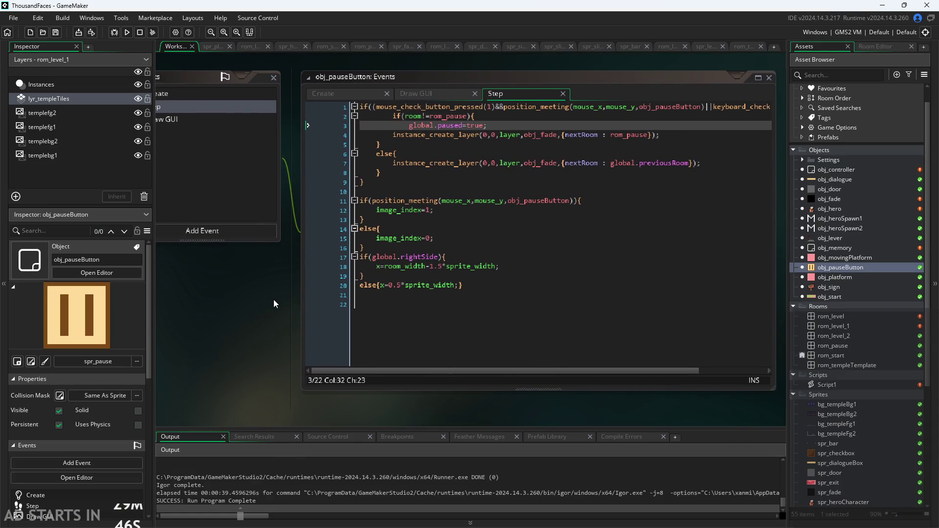
scroll(274, 299, down, 2)
click(127, 32)
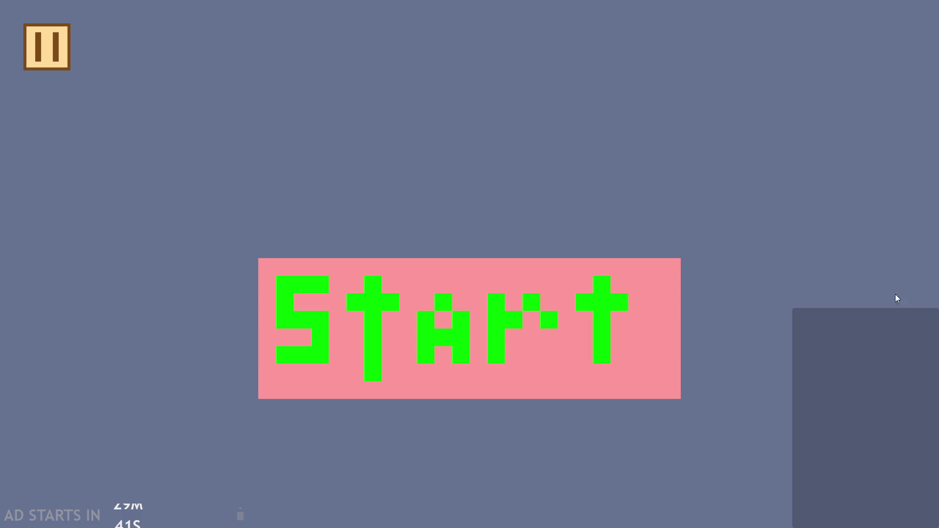
click(530, 303)
Climb the stairs with the hero and run right into the next room
key(Right)
key(Up)
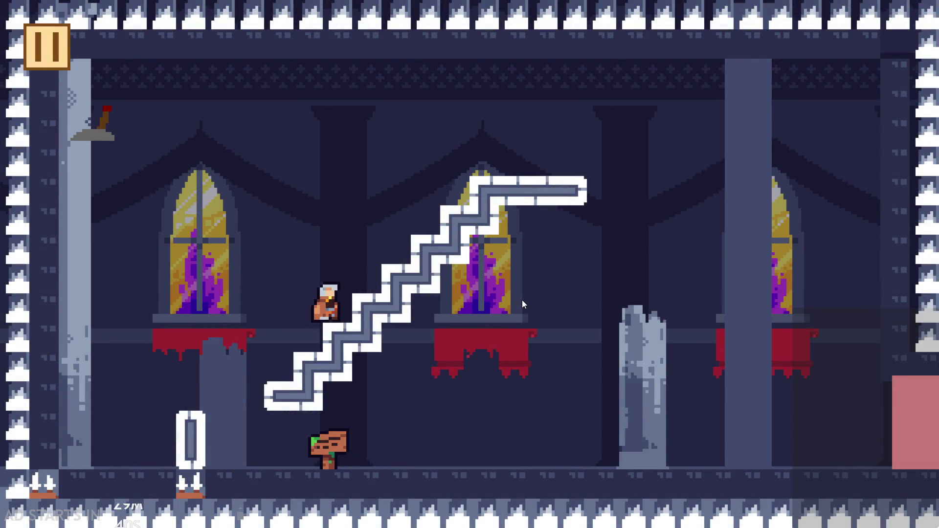
key(Left)
key(Right)
key(Up)
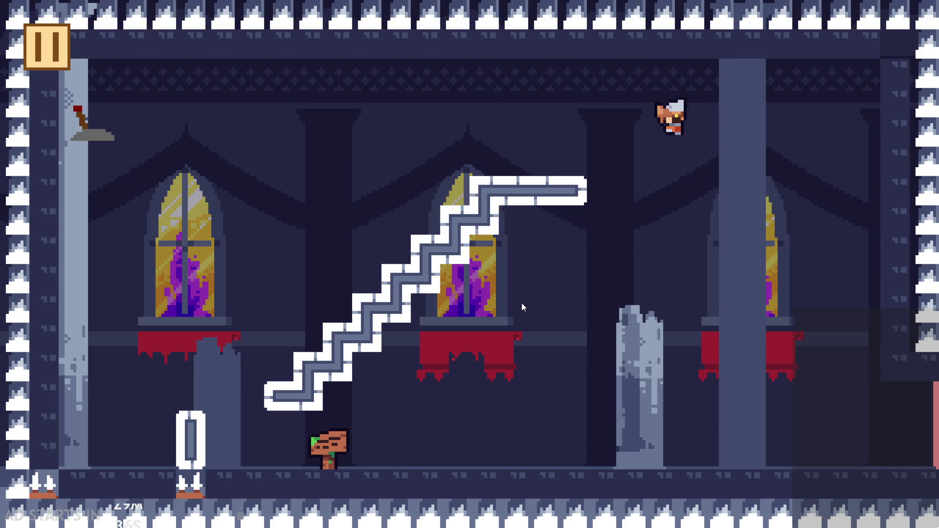
key(Right)
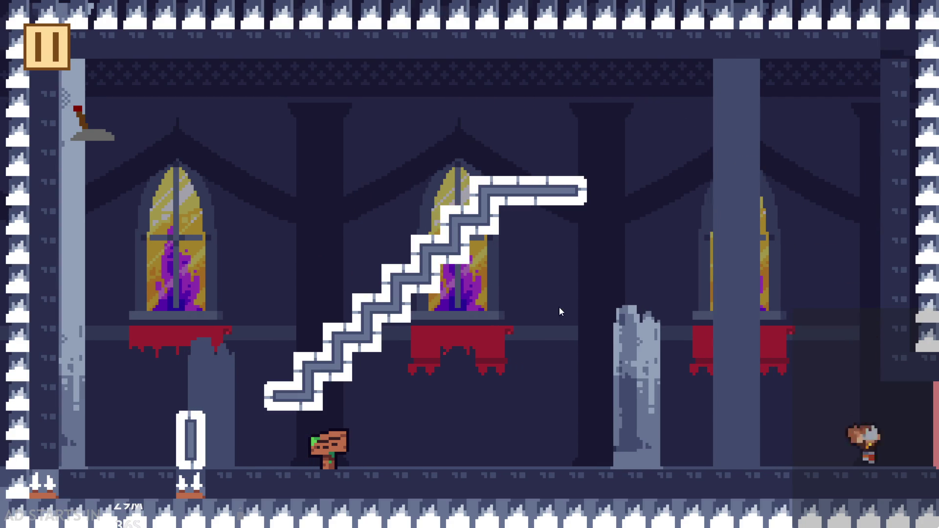
key(Right)
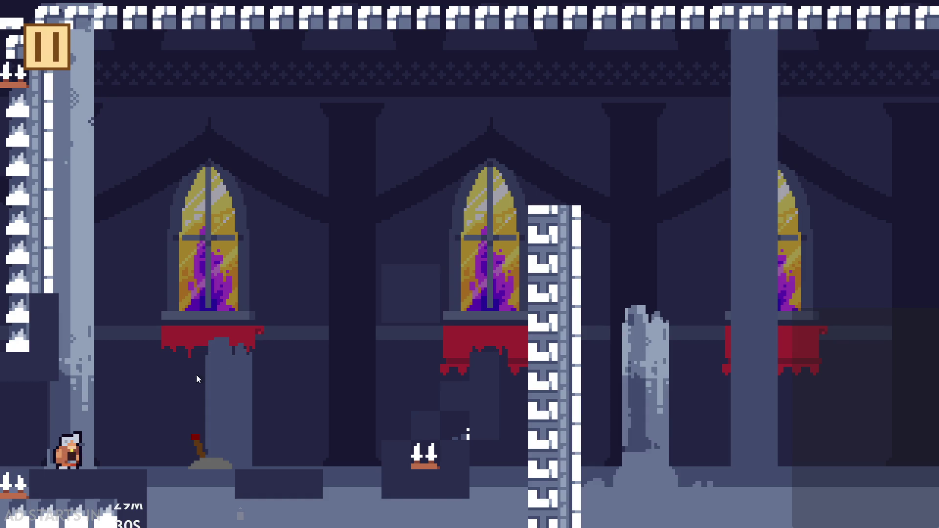
Reach the lever and flip it to reveal the pink block
key(Right)
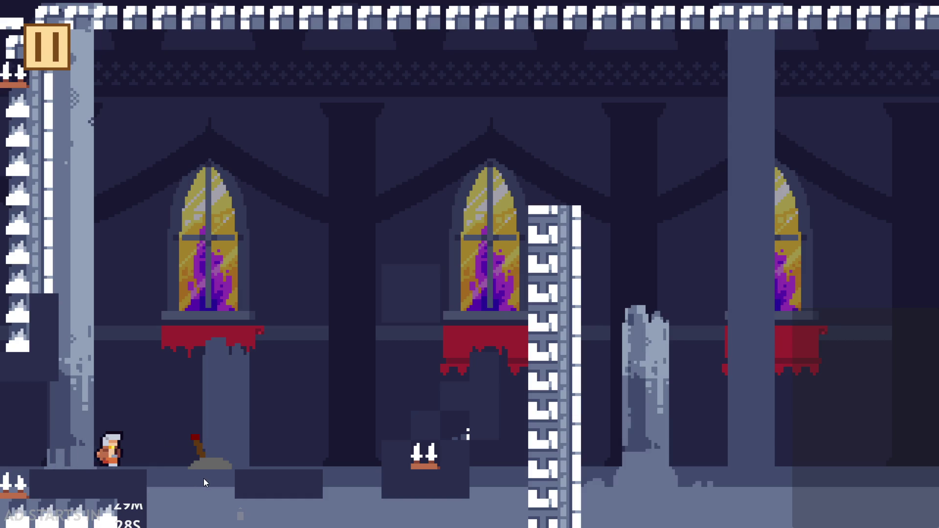
key(Up)
key(Right)
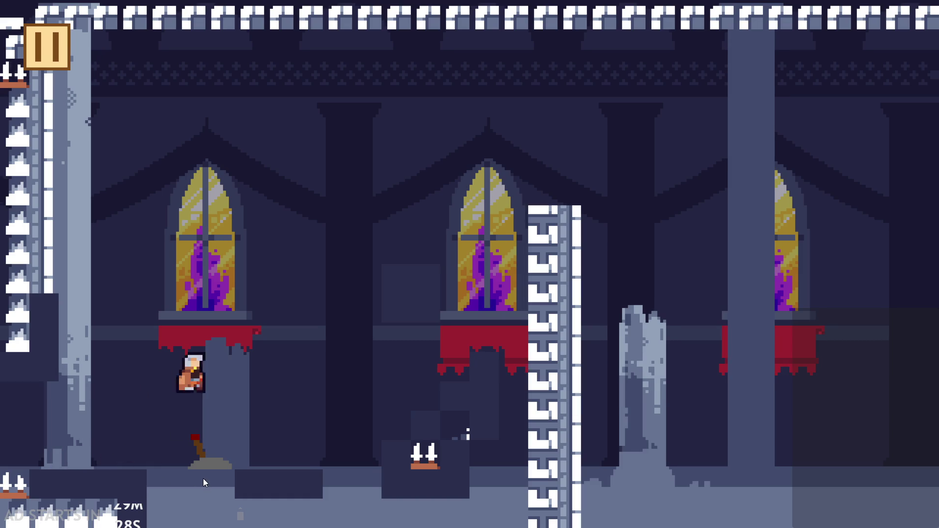
key(Left)
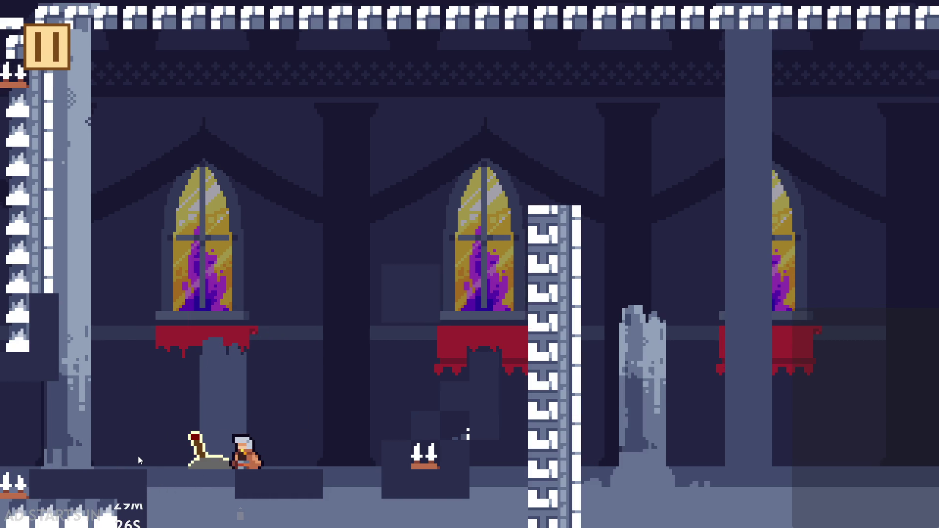
key(Down)
Jump the hero up onto the red ledge and step back and forth along it
key(Up)
key(Right)
key(Left)
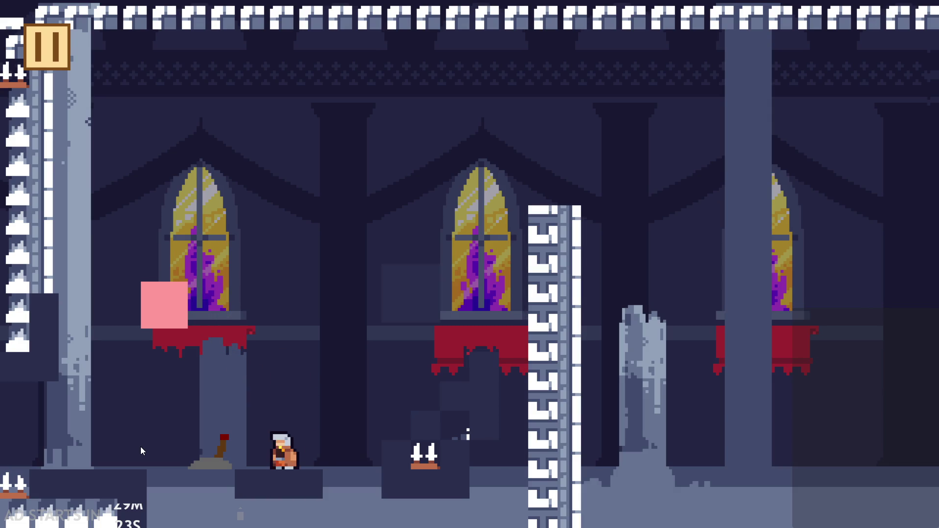
key(Up)
key(Right)
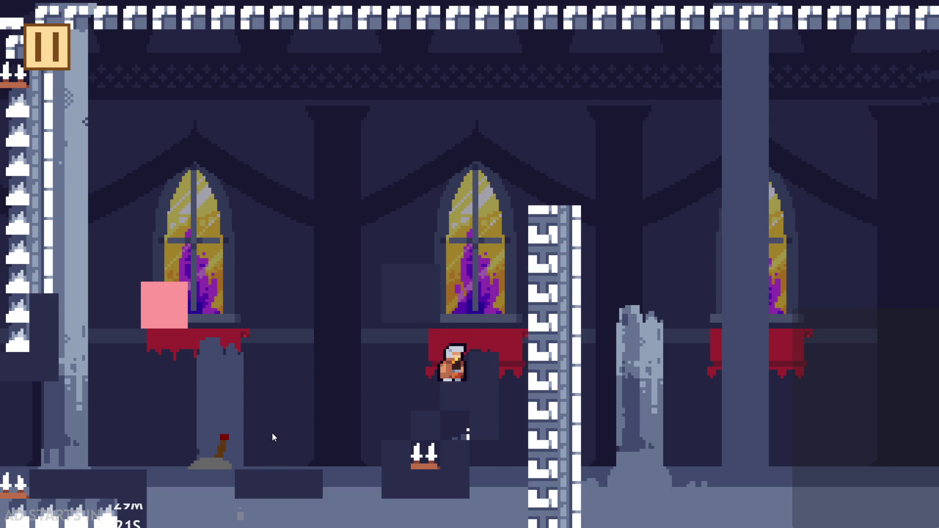
key(Left)
key(Up)
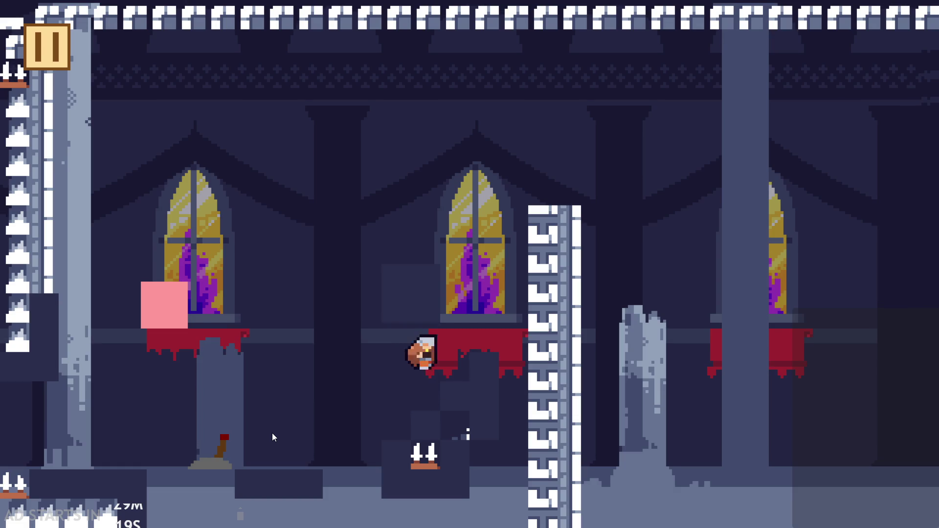
key(Right)
key(Left)
key(Right)
key(Left)
key(Up)
key(Left)
key(Right)
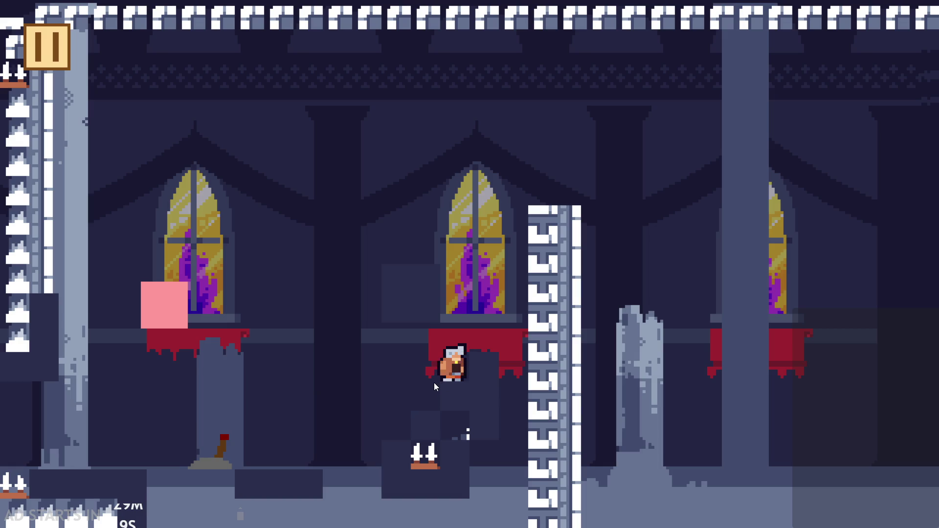
Keep jumping the hero between the floor and the red-draped window ledges
key(Left)
key(Left)
key(Left)
key(Right)
key(Left)
key(Right)
key(Left)
key(Left)
key(Left)
key(Right)
key(Right)
key(Left)
key(Right)
key(Right)
key(Left)
key(Right)
key(Left)
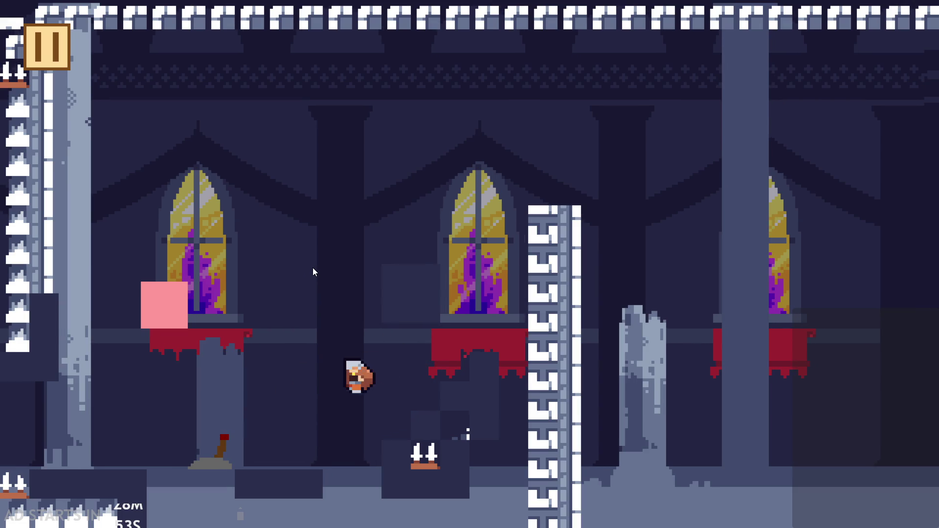
key(Right)
key(Right)
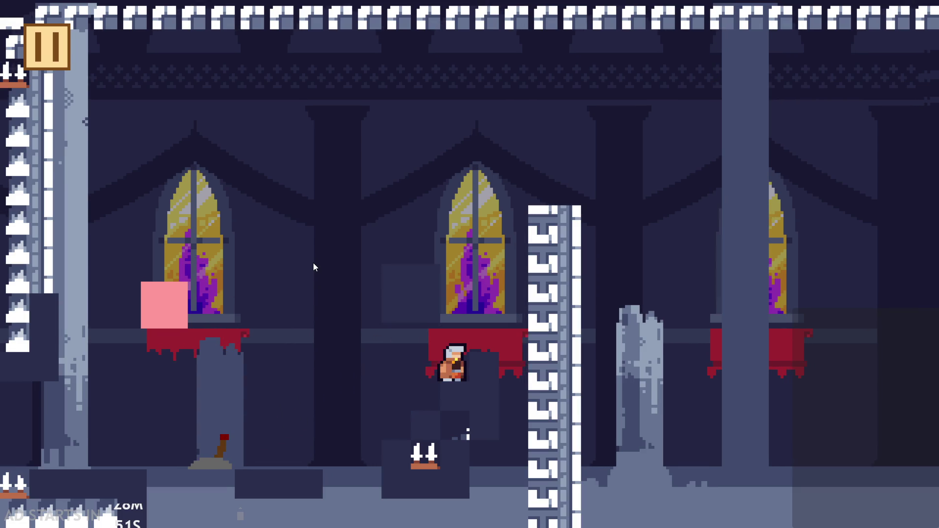
key(Left)
key(Right)
key(Left)
key(Right)
key(Left)
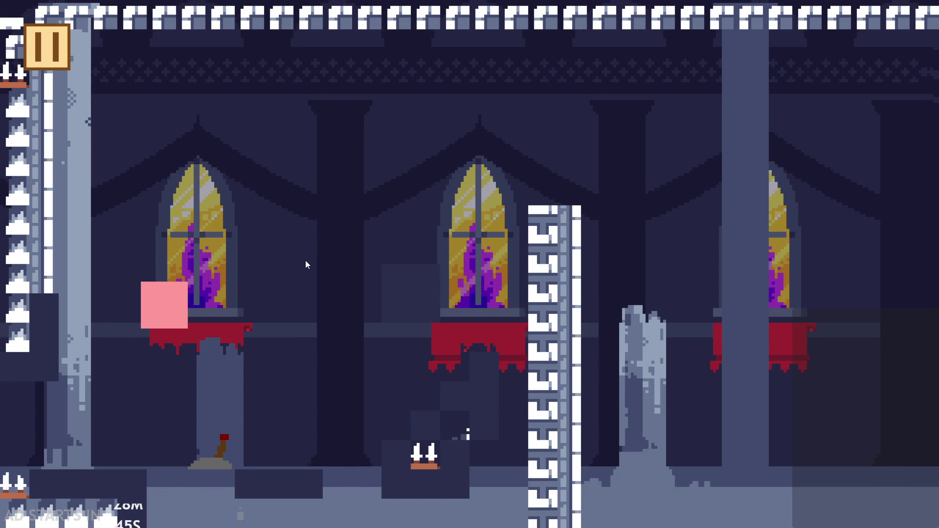